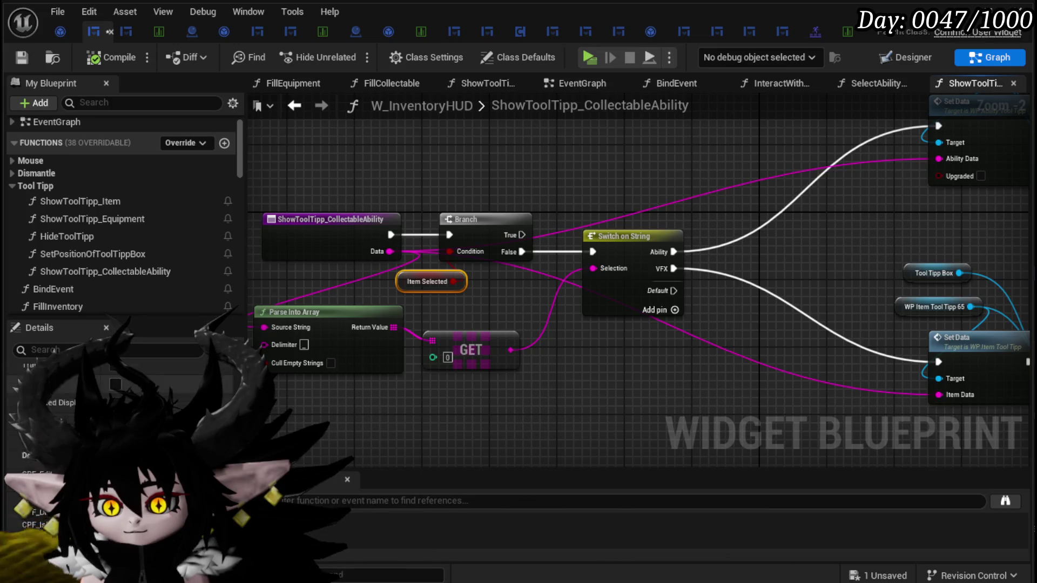
- Reposition the function entry node, pan the graph and save W_InventoryHUD
left_click(424, 319)
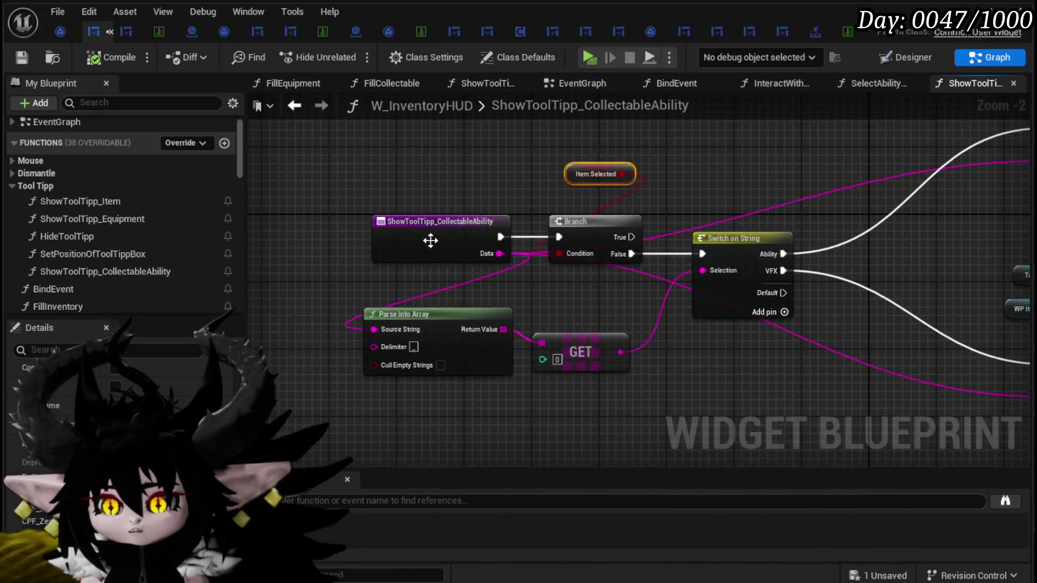
mouse_move(429, 238)
left_mouse_down()
mouse_move(211, 237)
mouse_move(383, 242)
left_mouse_up()
mouse_move(555, 233)
left_mouse_down()
mouse_move(398, 265)
mouse_move(320, 373)
mouse_move(726, 431)
left_mouse_up()
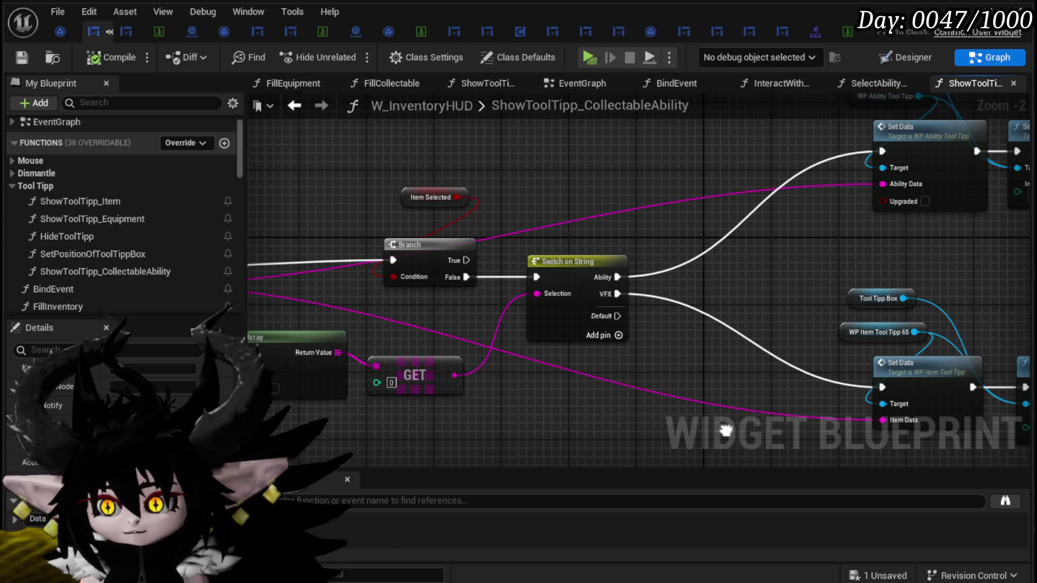
left_click_drag(550, 420, 654, 415)
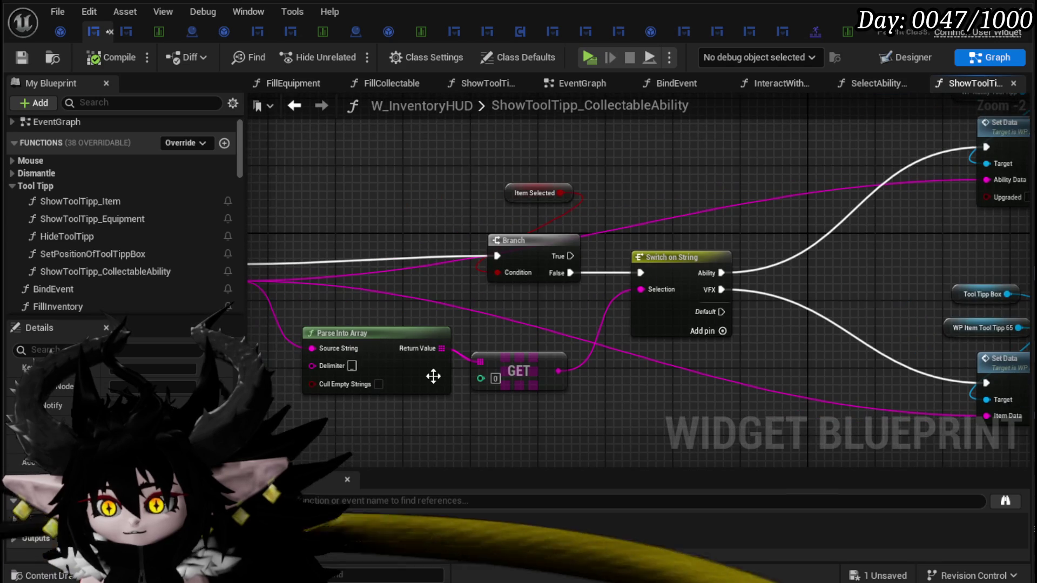
left_click(22, 57)
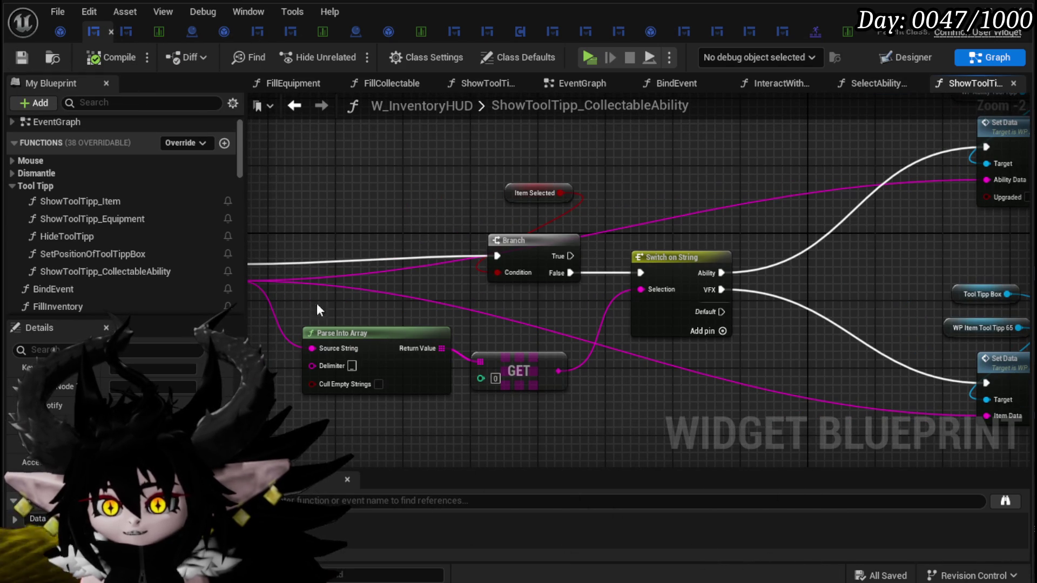
- Move the Parse Into Array and GET nodes below and left of the function entry
mouse_move(390, 418)
left_mouse_down()
mouse_move(509, 338)
mouse_move(657, 335)
left_mouse_up()
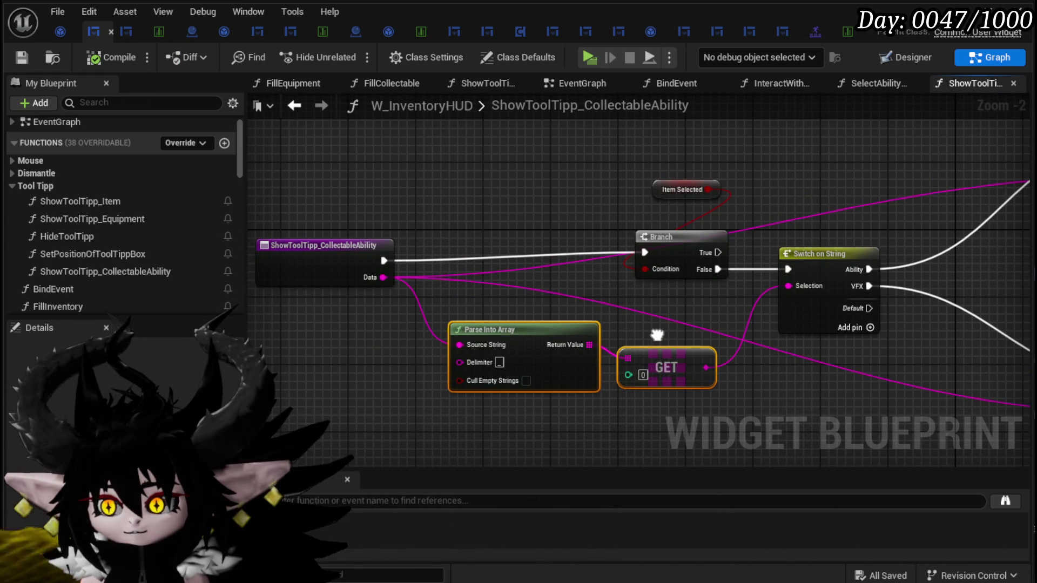
mouse_move(657, 335)
left_mouse_down()
mouse_move(356, 363)
mouse_move(233, 404)
mouse_move(190, 440)
left_mouse_up()
mouse_move(27, 457)
left_mouse_down()
mouse_move(352, 383)
mouse_move(444, 329)
mouse_move(479, 323)
mouse_move(379, 340)
left_mouse_up()
left_click(517, 343)
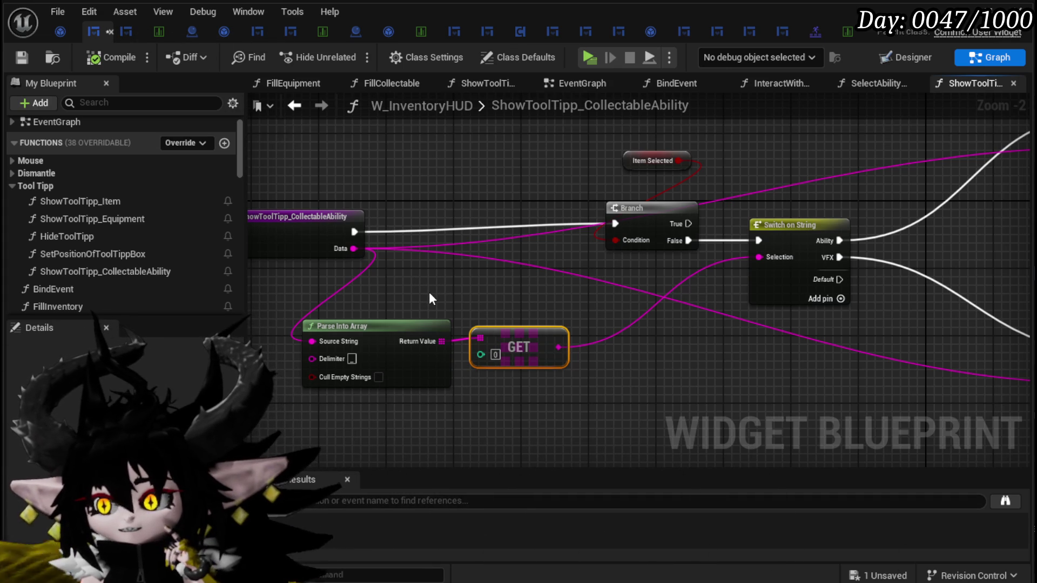
mouse_move(429, 292)
left_mouse_down()
mouse_move(308, 281)
mouse_move(341, 263)
mouse_move(467, 268)
left_mouse_up()
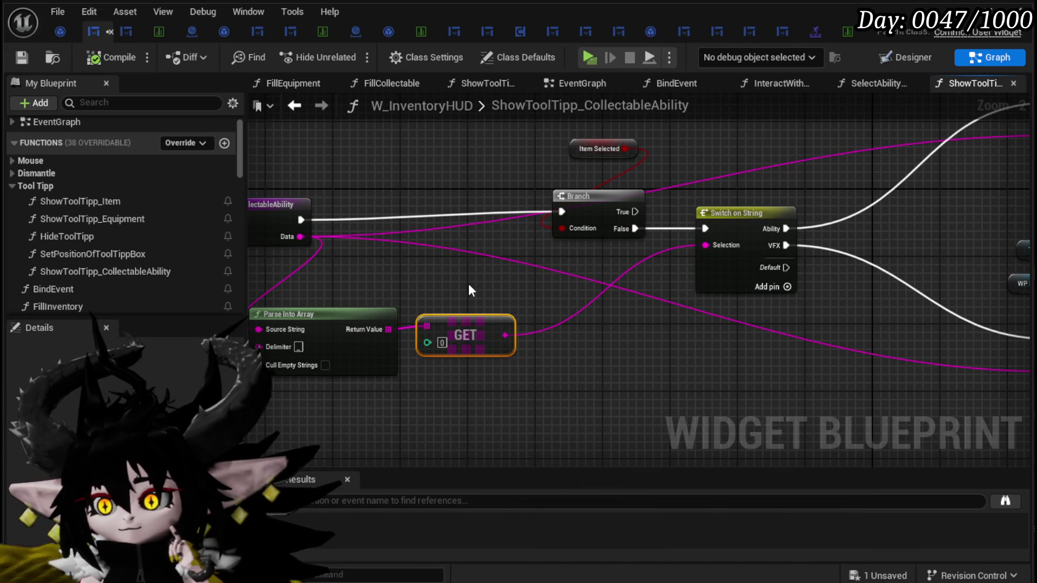
left_click_drag(456, 324, 472, 273)
- Add a second GET at index 1 on the parsed array, wired to Set Data's Item Data
left_click_drag(388, 329, 448, 367)
type("get")
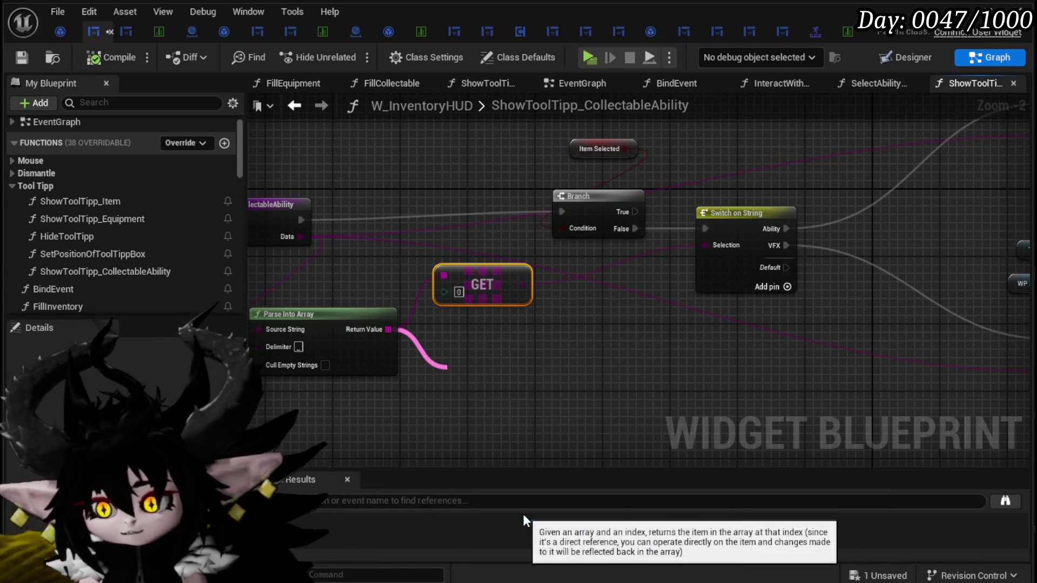
left_click(523, 514)
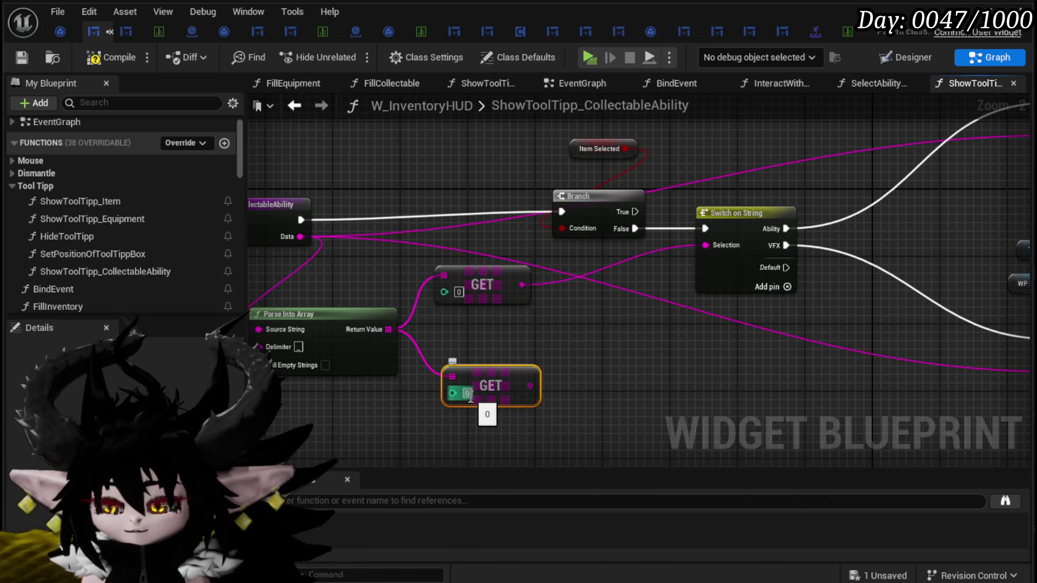
type("1")
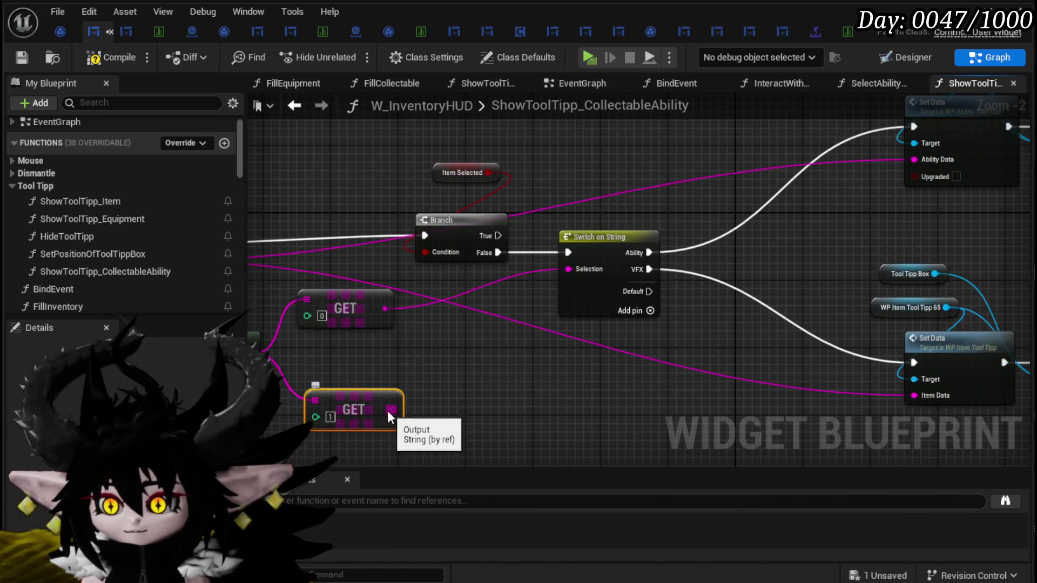
left_click_drag(393, 409, 913, 159)
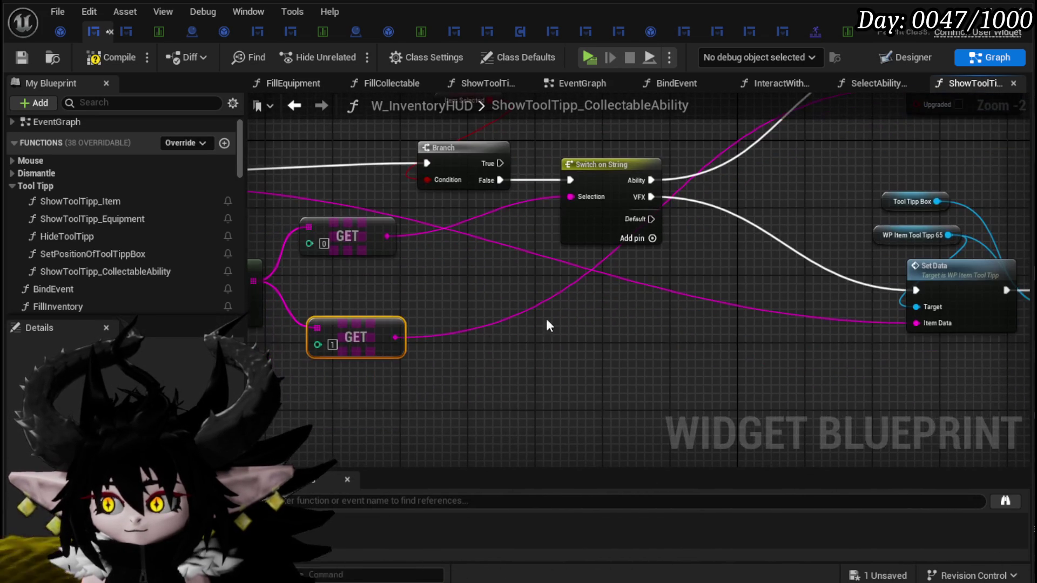
mouse_move(397, 340)
left_mouse_down()
mouse_move(413, 348)
mouse_move(925, 320)
mouse_move(917, 323)
left_mouse_up()
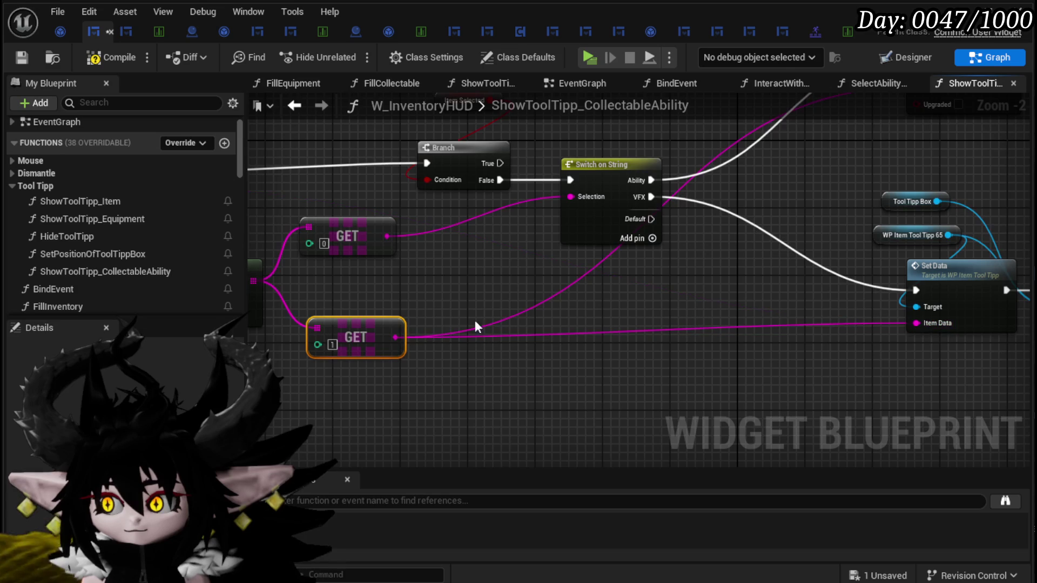
- Adjust the GET [0] and GET [1] wiring to Set Data, then compile and save
left_click_drag(379, 324, 375, 306)
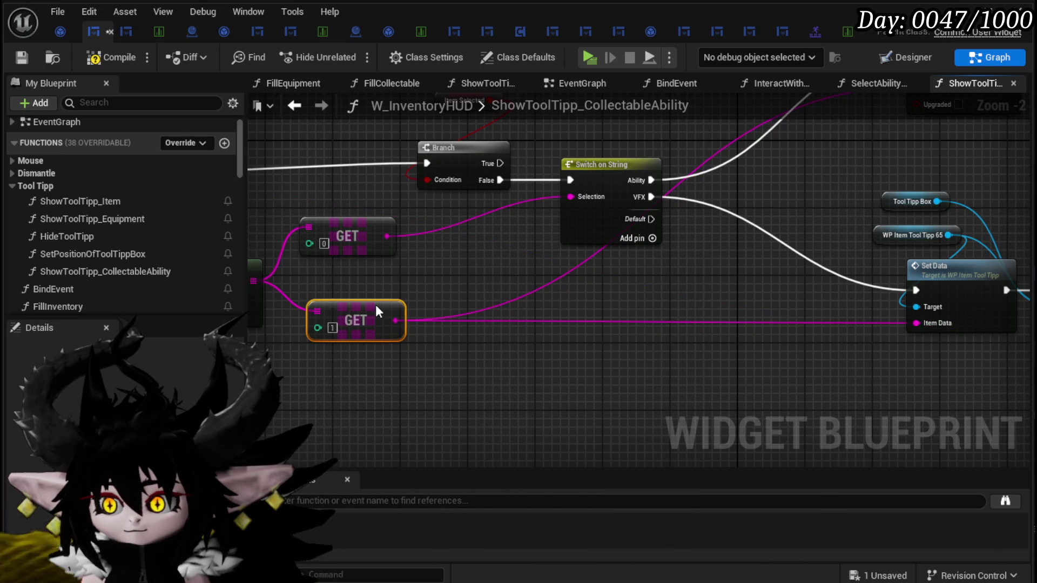
left_click_drag(389, 239, 938, 328)
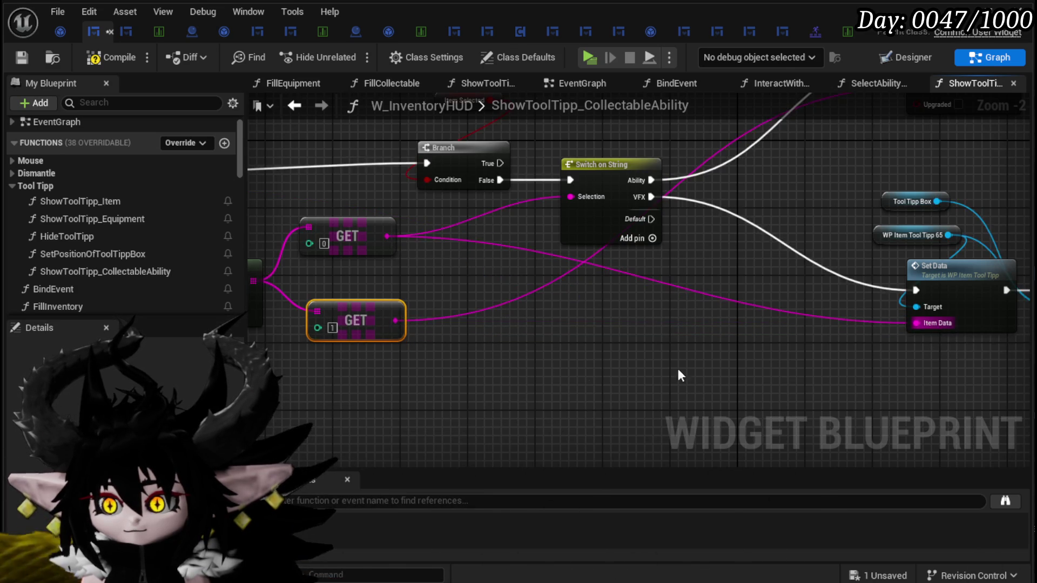
mouse_move(678, 368)
left_mouse_down()
mouse_move(716, 365)
mouse_move(513, 374)
mouse_move(720, 387)
left_mouse_up()
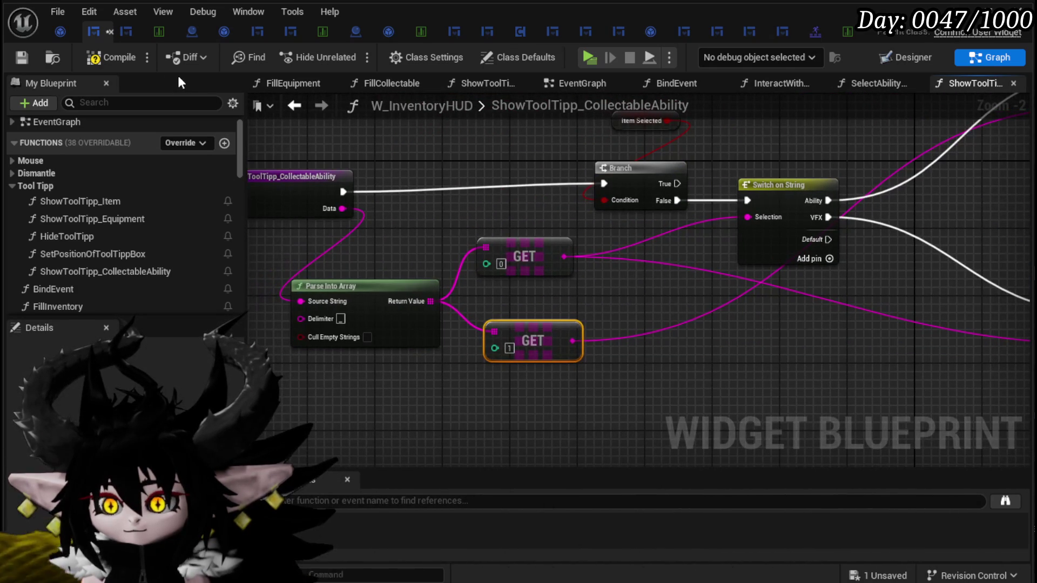
left_click(18, 57)
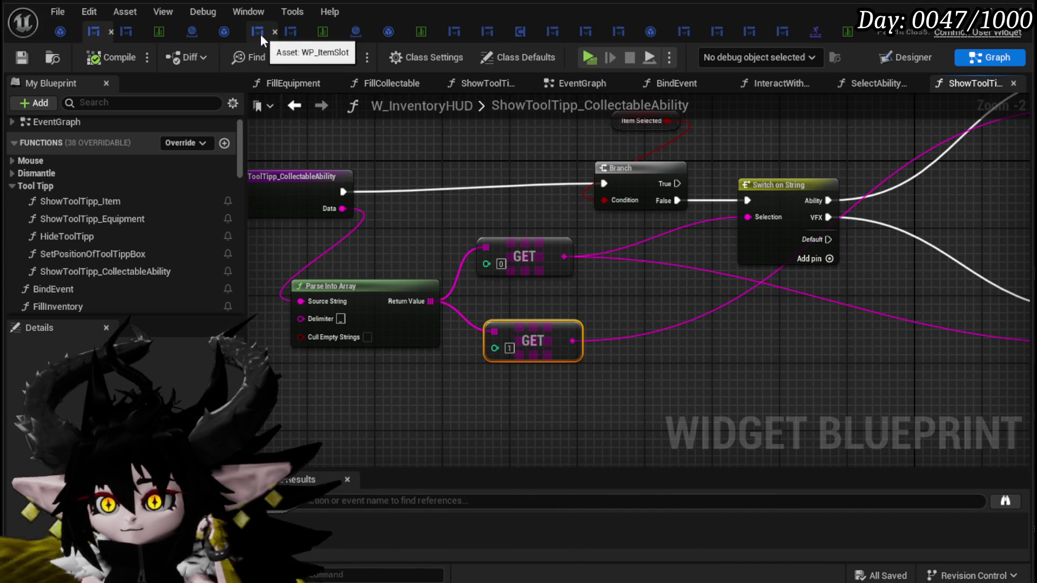
- In WP_CollectableSlot's event graph, move the unhover nodes aside and bring On Hover to the top
left_click(293, 33)
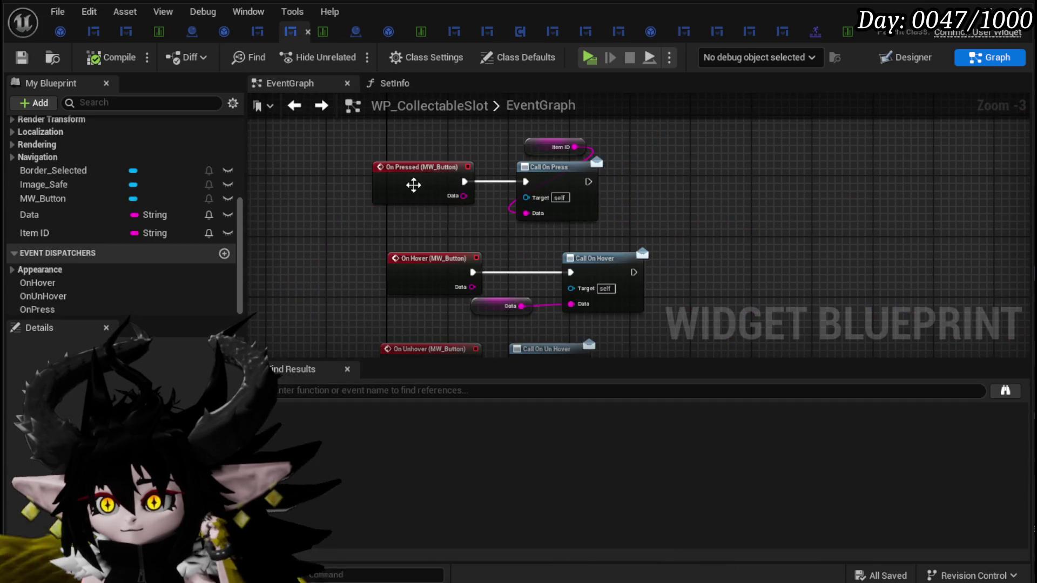
scroll(624, 231, "down", 3)
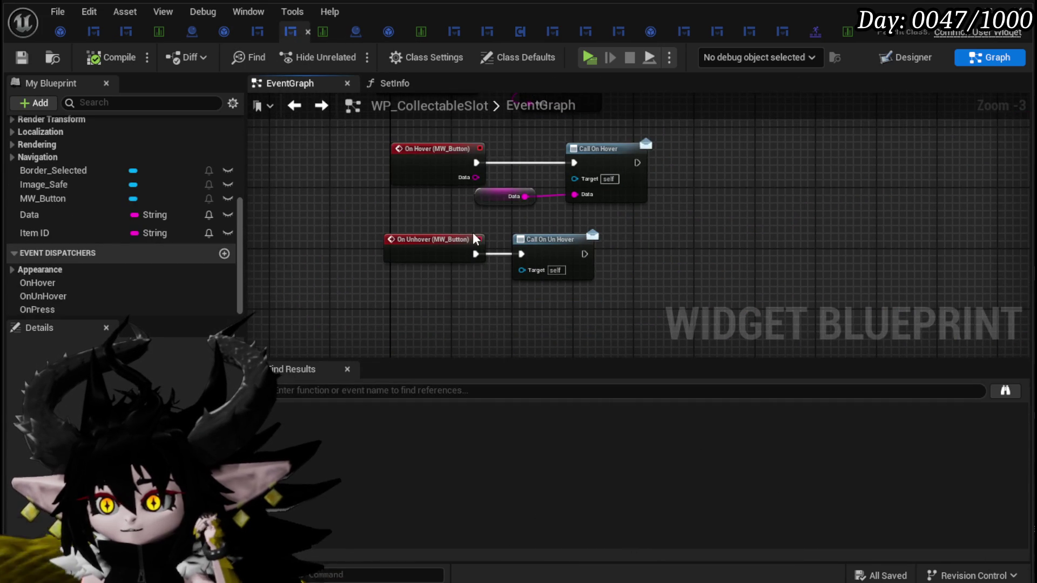
left_click(430, 272)
left_click(501, 276, "ctrl")
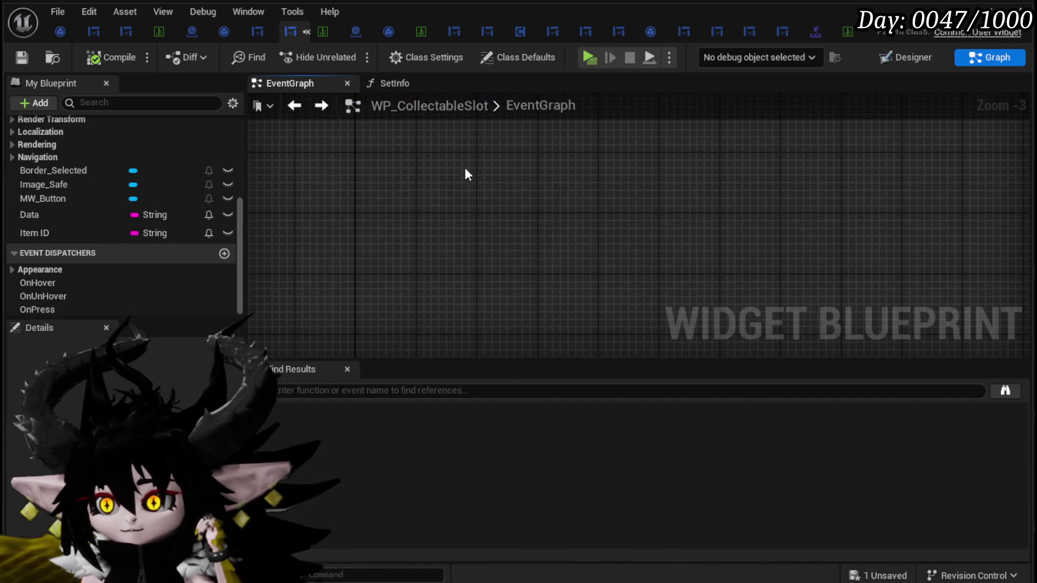
scroll(447, 295, "down", 2)
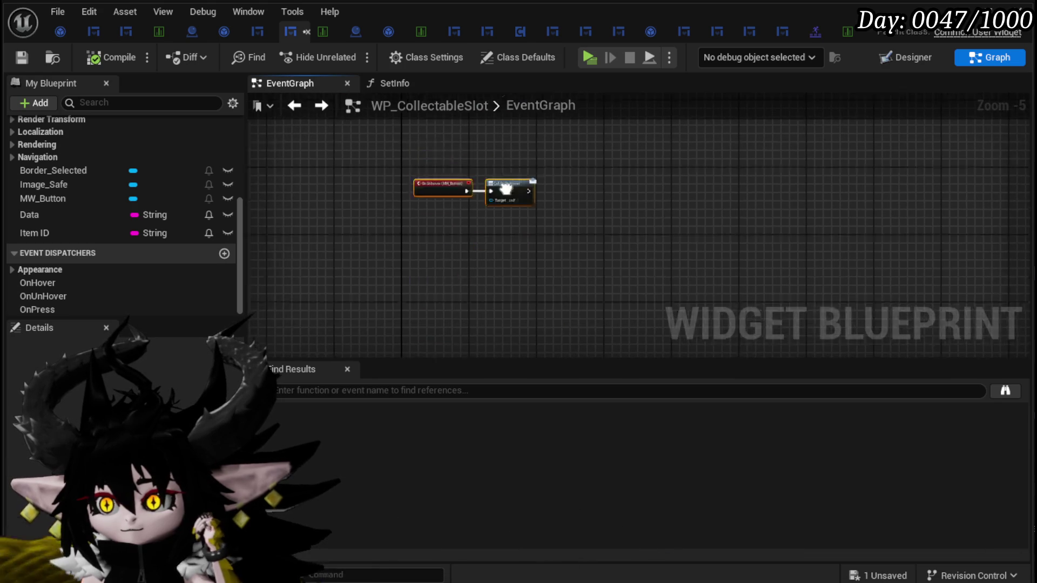
scroll(446, 233, "up", 3)
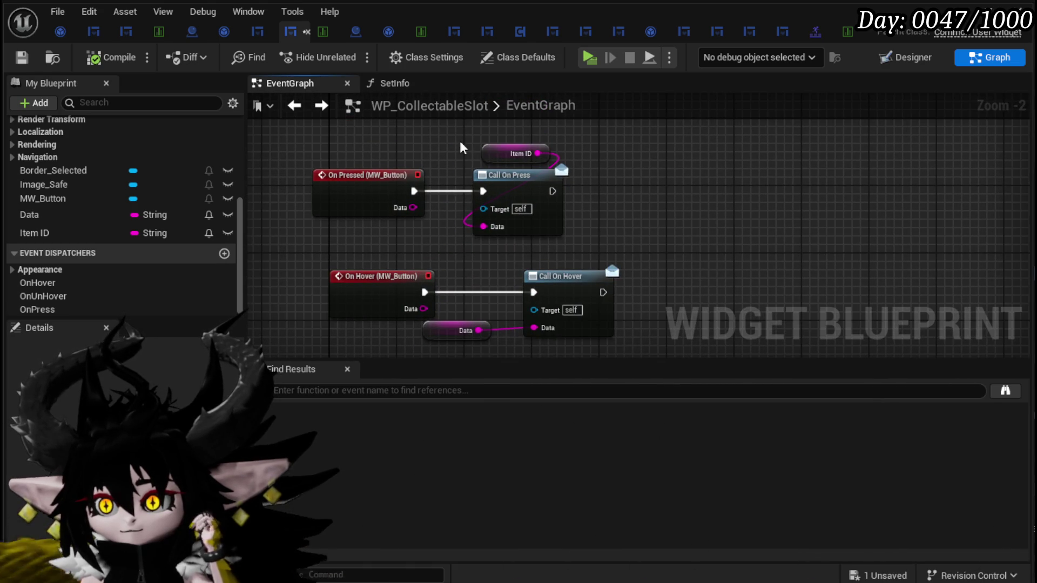
left_click_drag(482, 251, 514, 120)
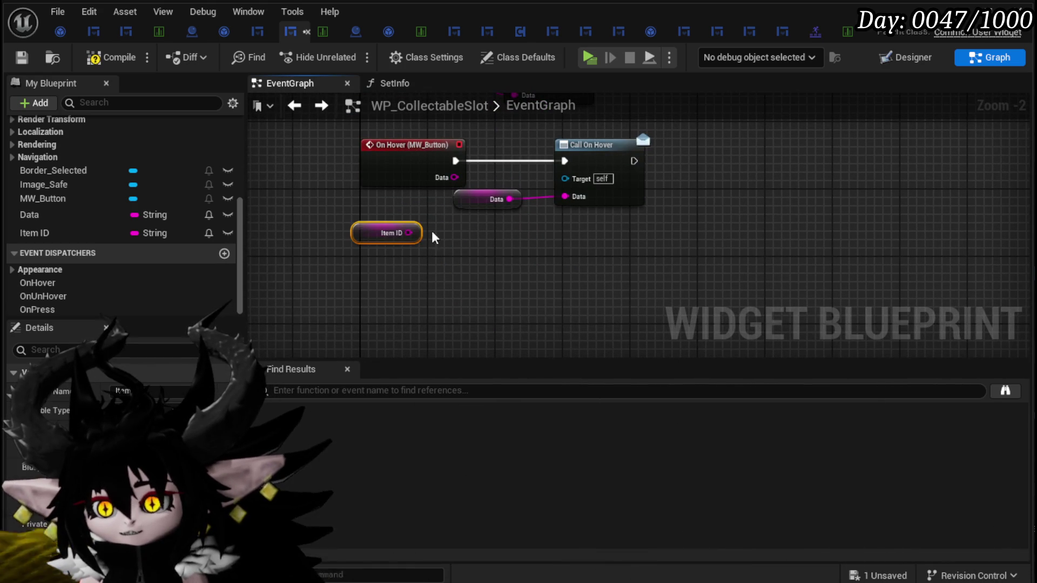
- Append Item ID and Data into Call On Hover's Data via a three-input Append, then save
left_click_drag(409, 233, 481, 238)
type("app")
key("Return")
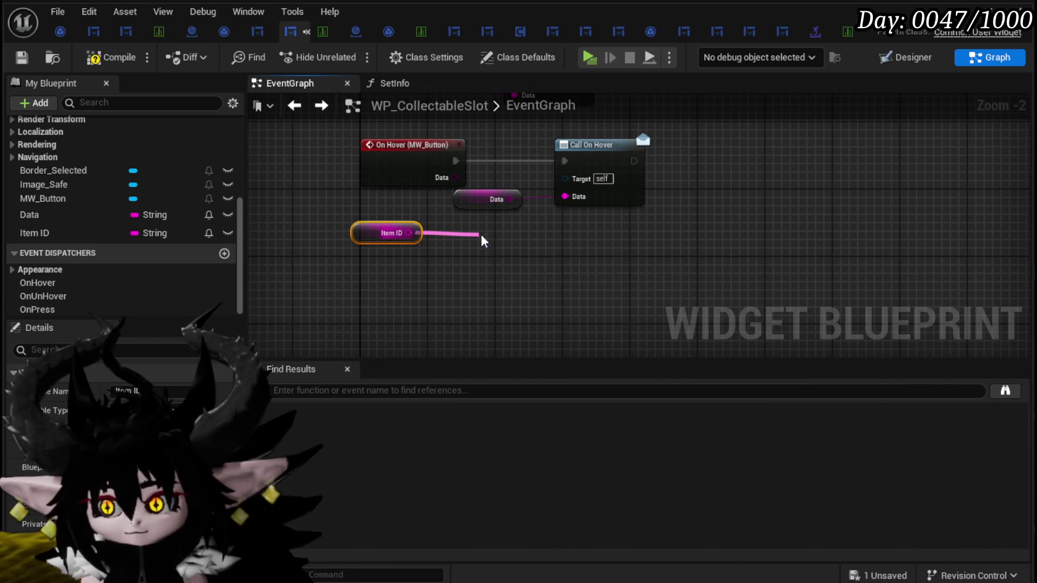
left_click(448, 202)
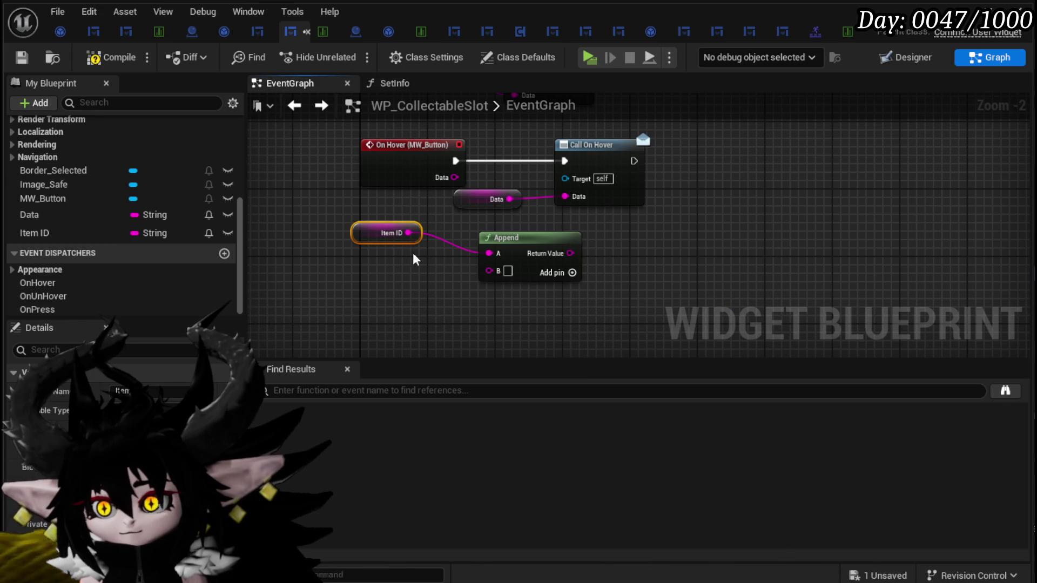
left_click_drag(458, 206, 373, 314)
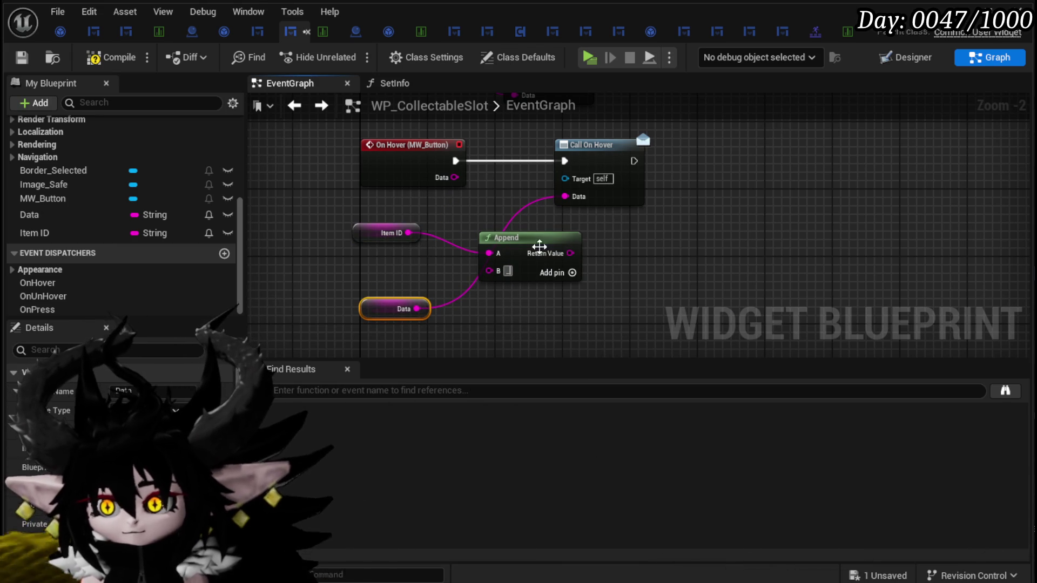
left_click(572, 272)
left_click_drag(425, 308, 493, 306)
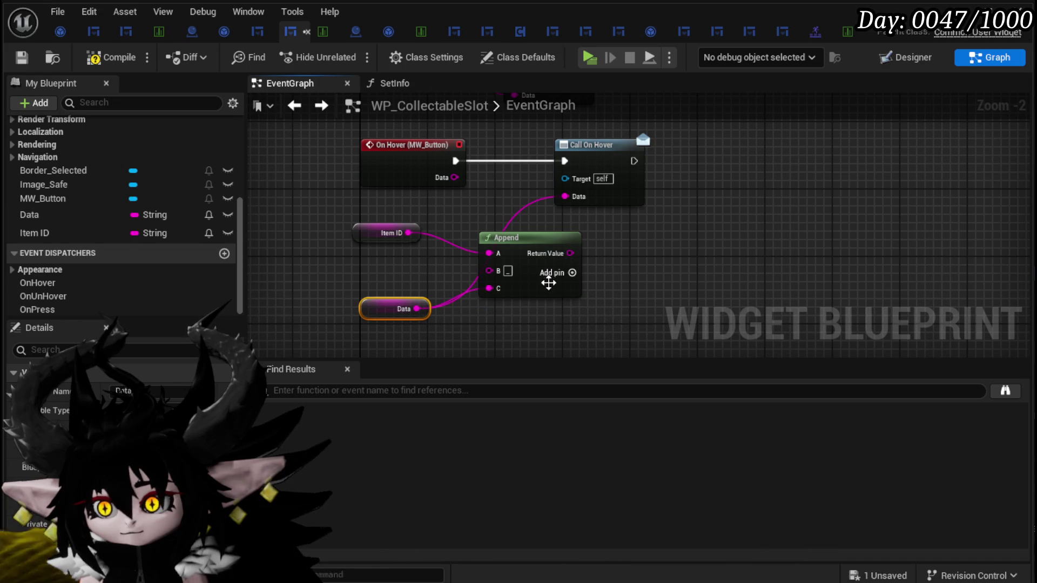
left_click_drag(571, 253, 565, 197)
left_click(297, 151)
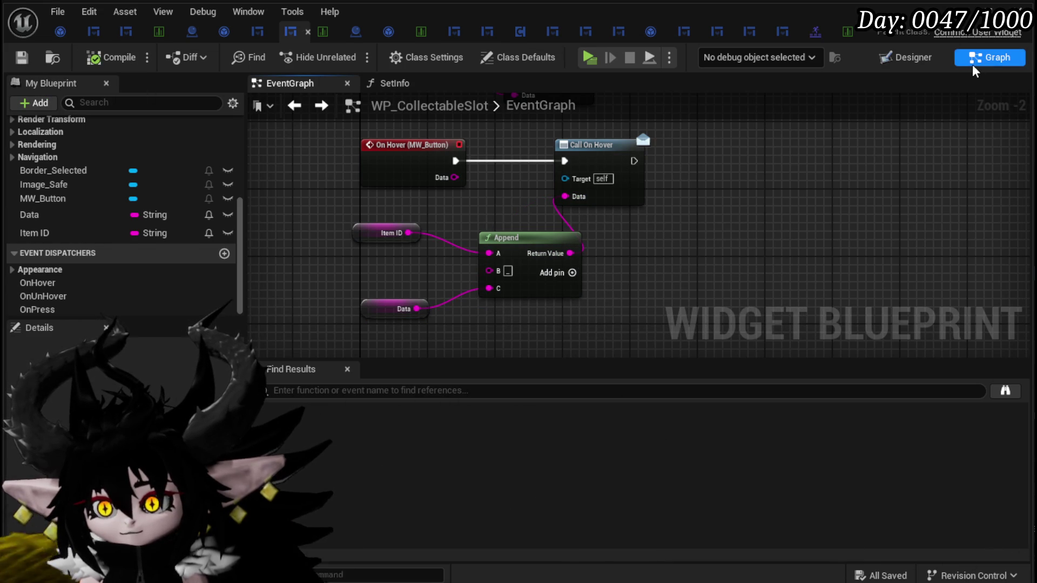
- Play-test in the editor with the inventory open, then stop and save the changed packages
left_click(971, 16)
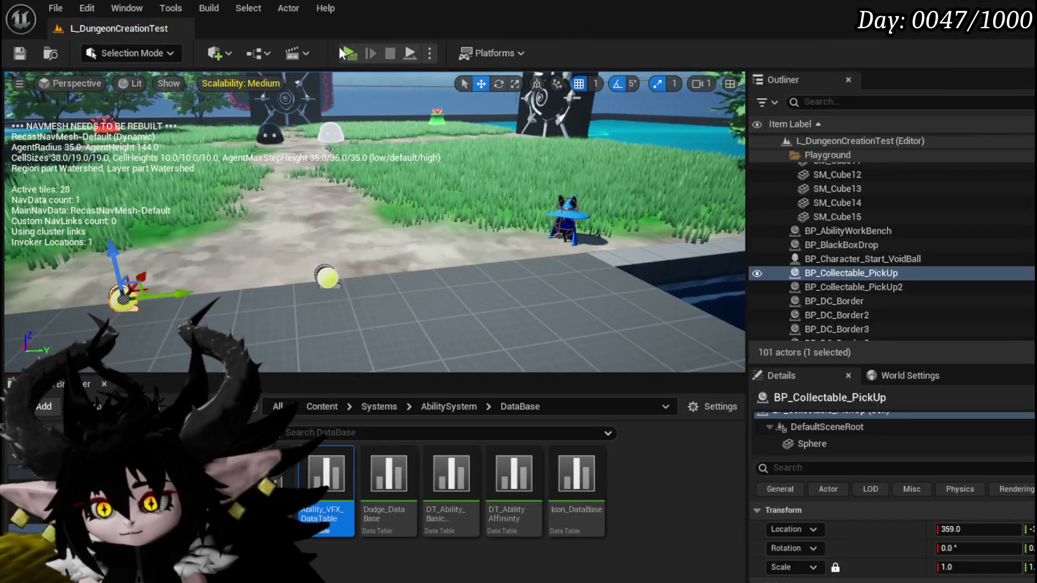
key("alt+p")
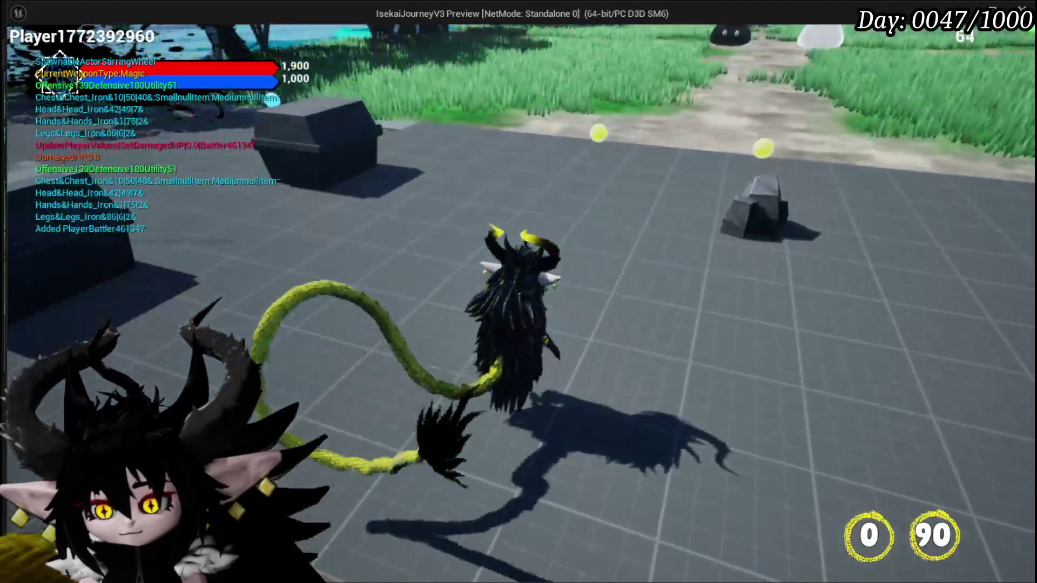
left_click(182, 38)
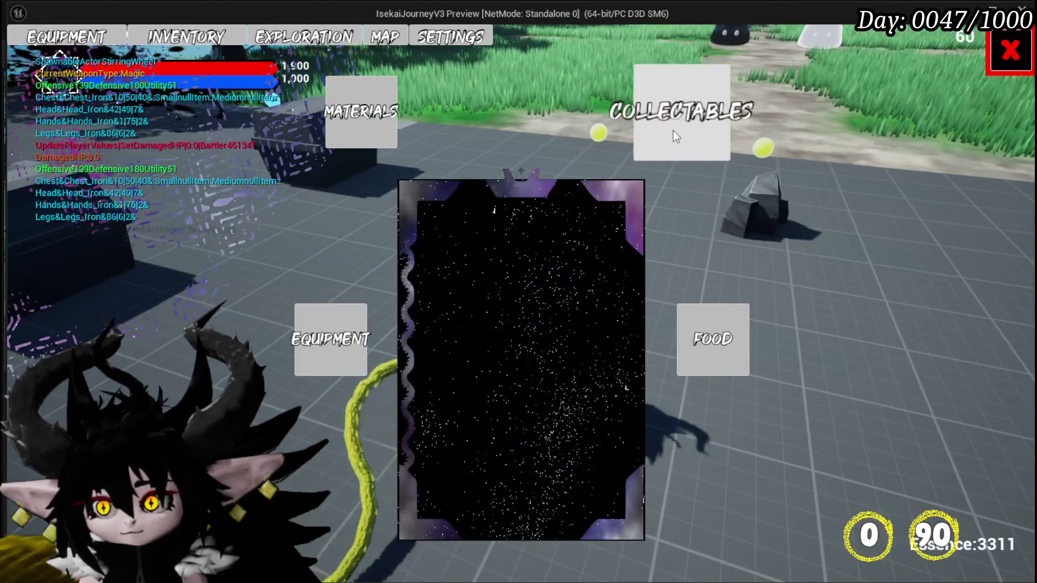
mouse_move(475, 215)
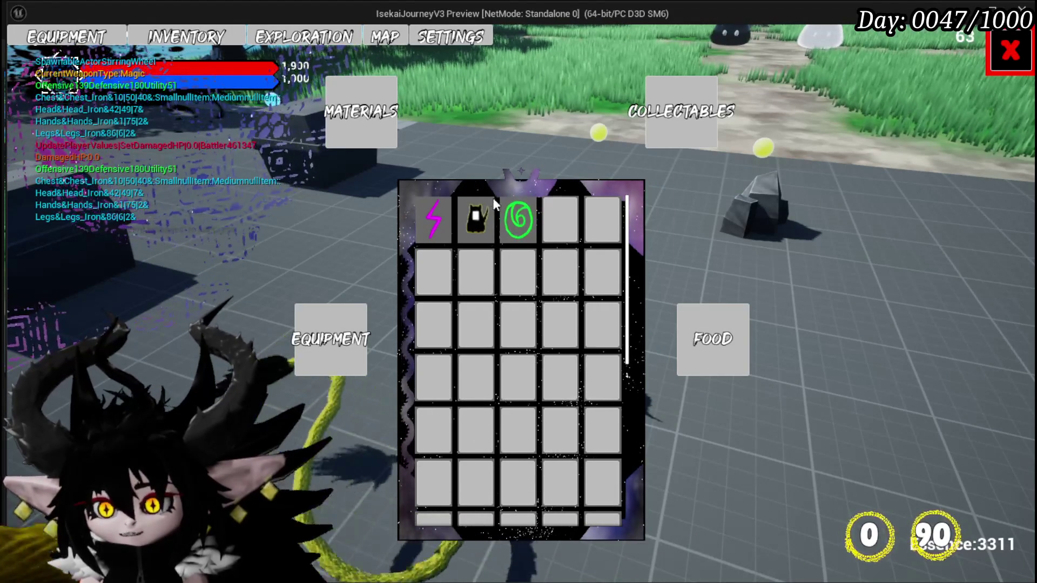
key("Escape")
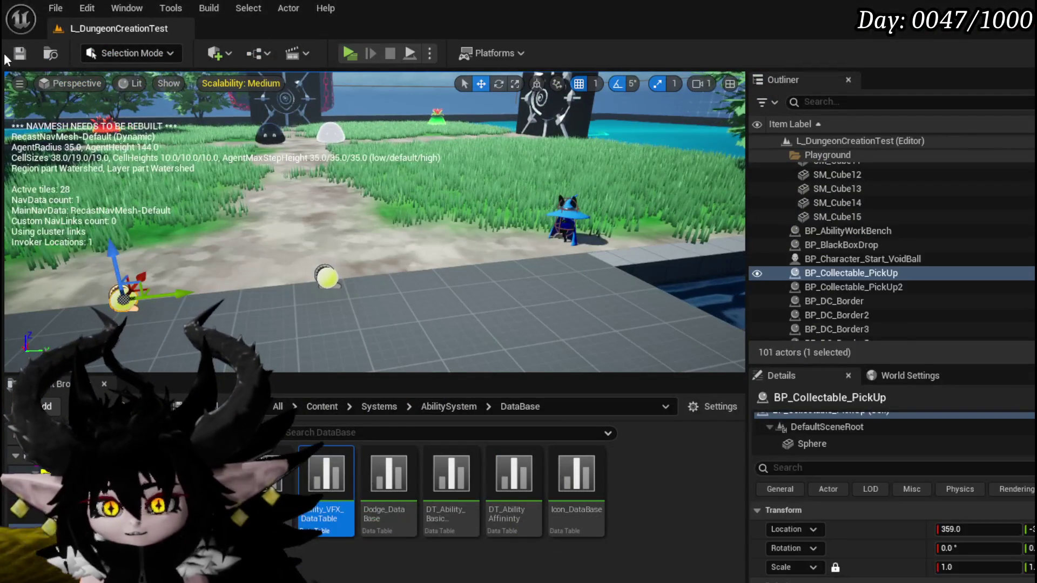
key("ctrl+s")
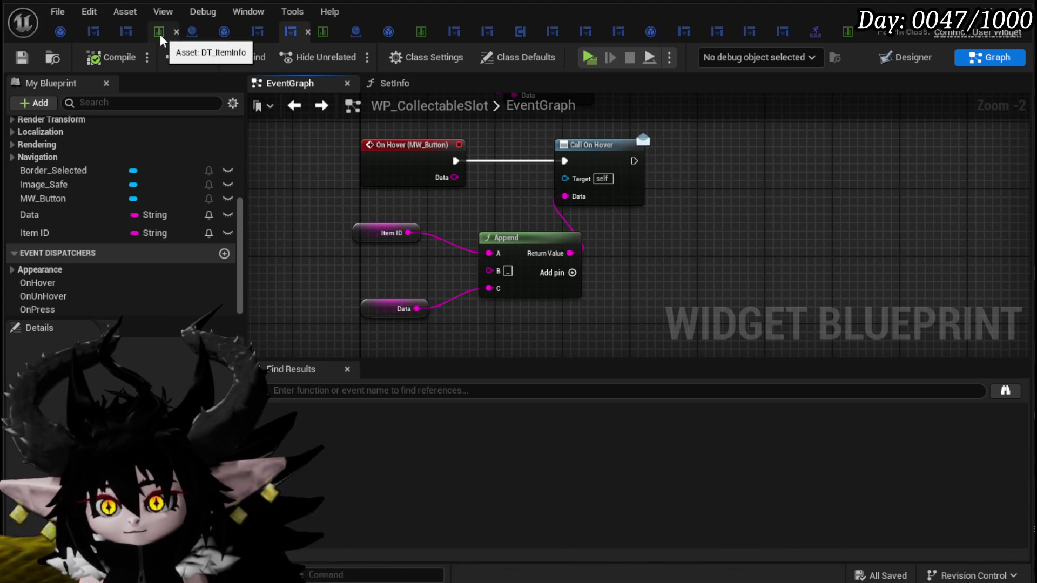
- Add a Print String after the function entry printing the Data string, with advanced settings expanded
left_click(92, 39)
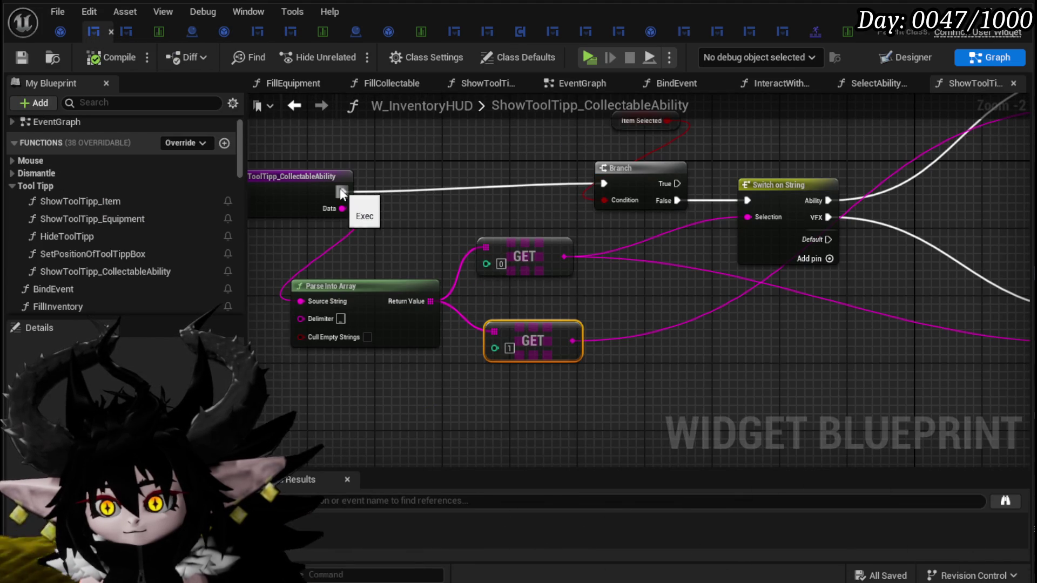
left_click_drag(341, 193, 406, 189)
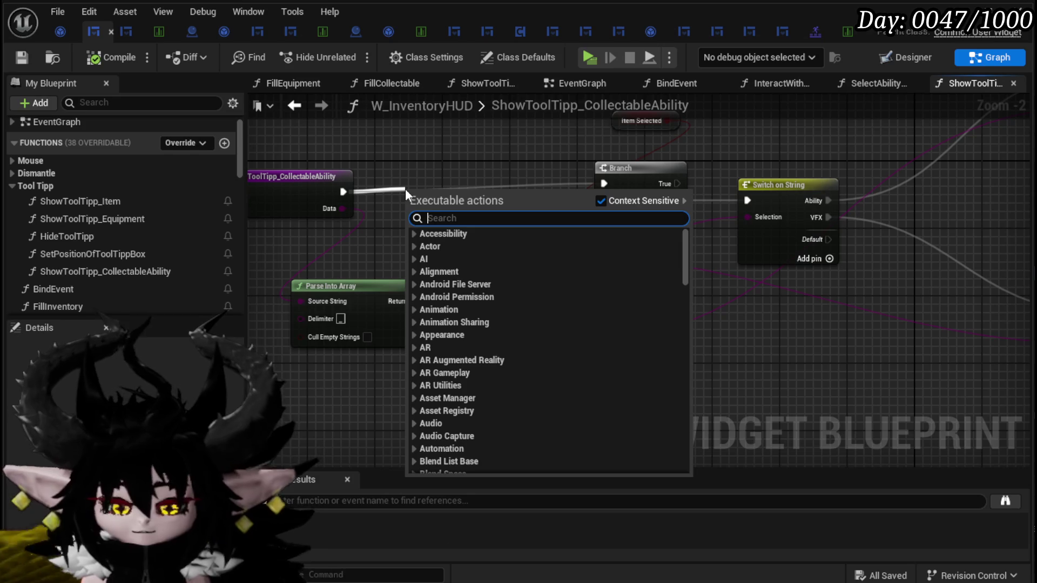
type("Print String")
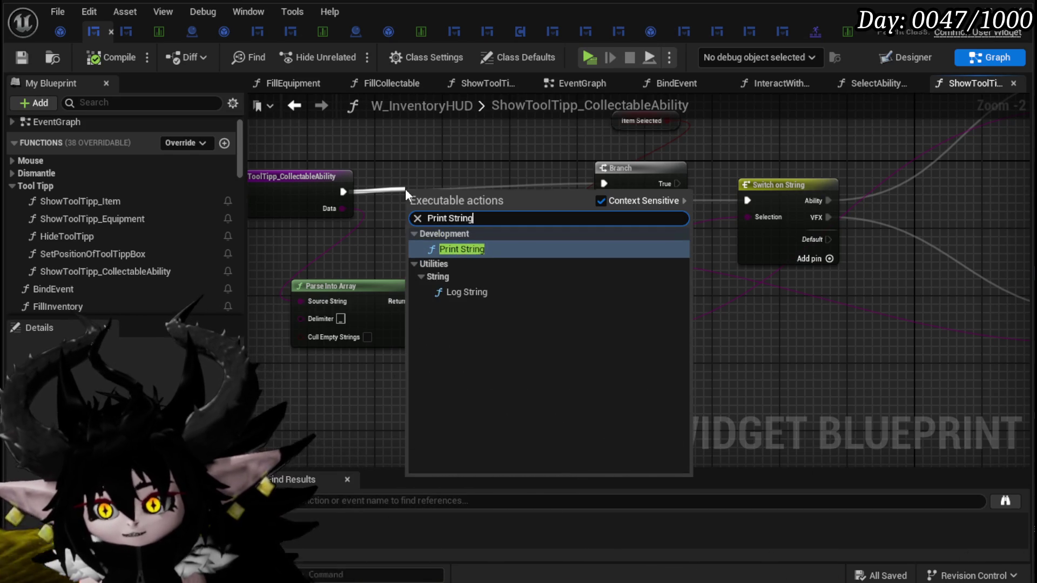
key("Return")
left_click_drag(342, 208, 411, 228)
left_click(449, 252)
- Reposition Print String and the GET [0] and GET [1] nodes, then compile and save W_InventoryHUD
left_click_drag(435, 193, 436, 167)
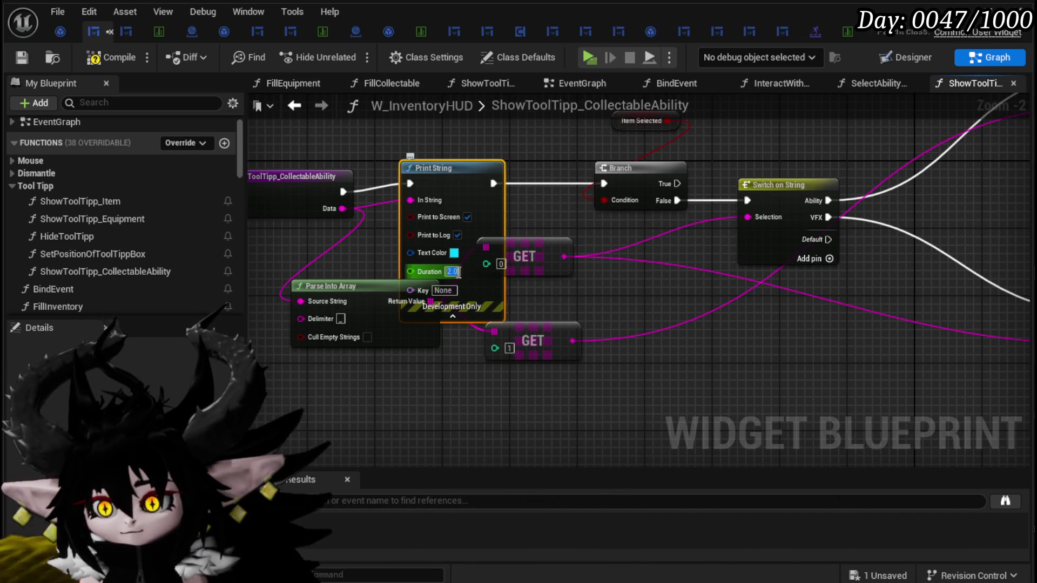
mouse_move(491, 242)
left_mouse_down()
mouse_move(460, 317)
mouse_move(459, 195)
left_mouse_up()
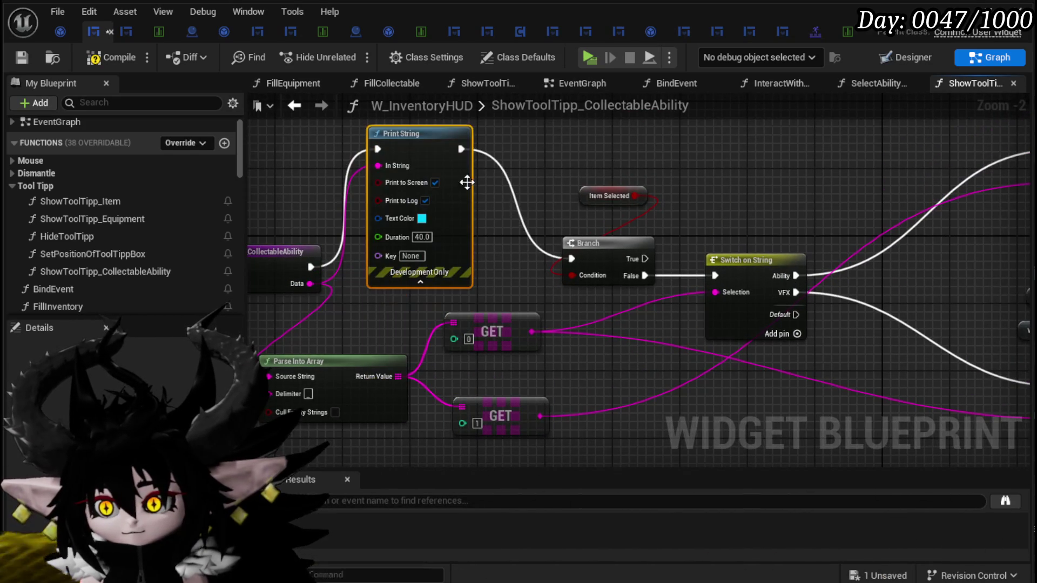
left_click_drag(518, 258, 472, 196)
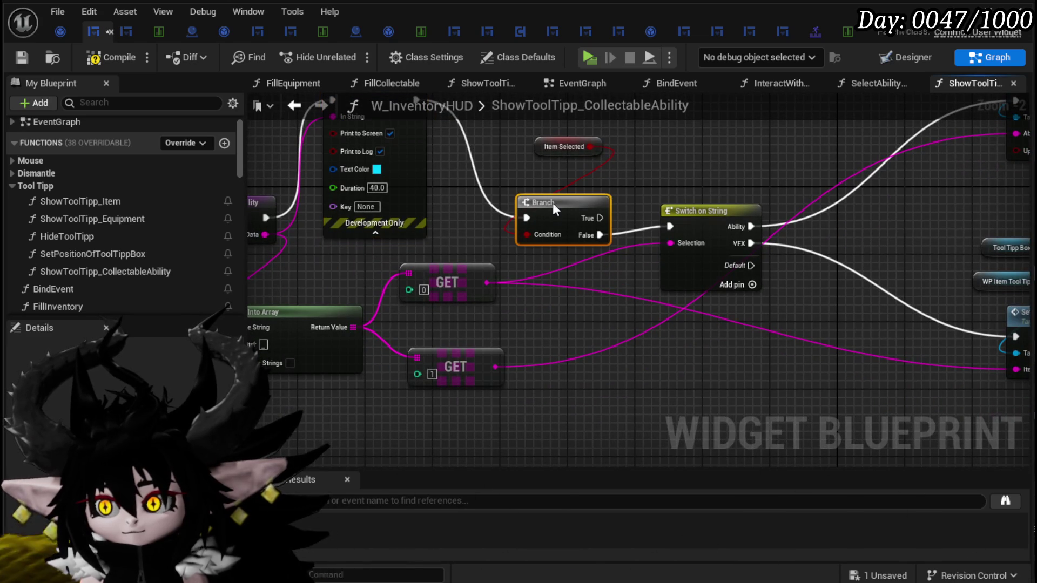
left_click(460, 274)
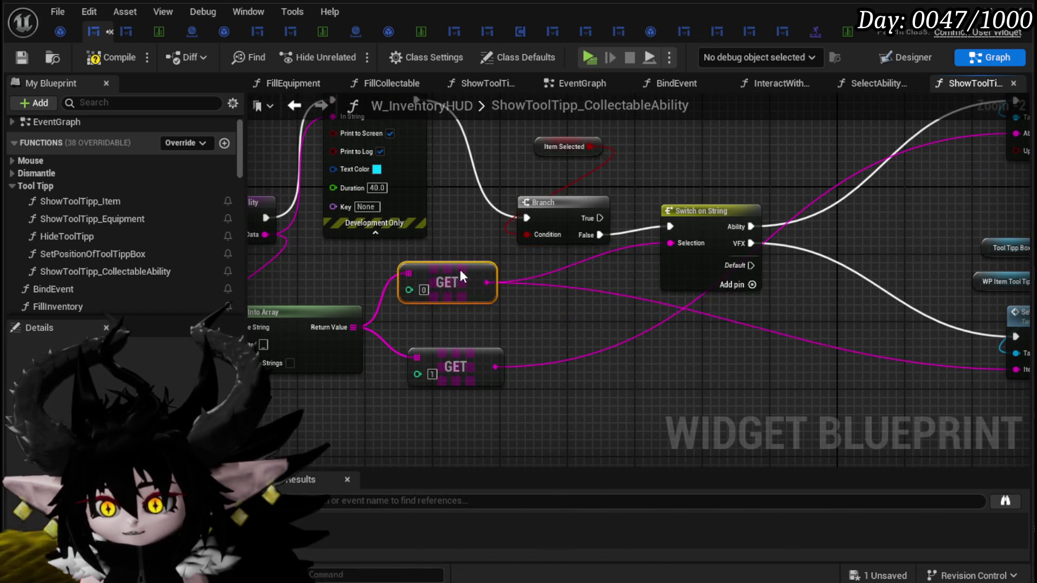
left_click_drag(459, 270, 555, 273)
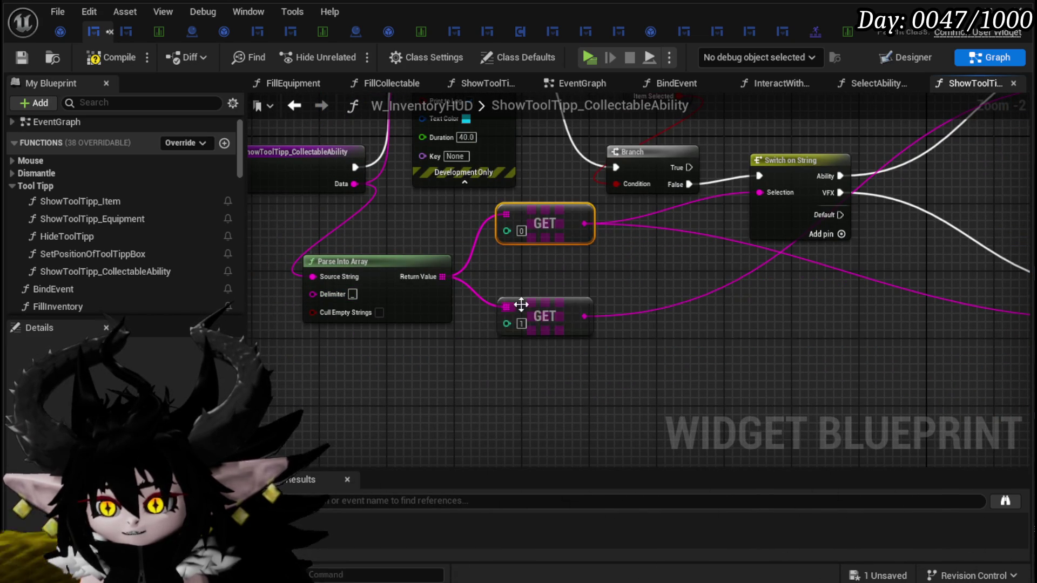
left_click_drag(521, 305, 561, 329)
mouse_move(735, 291)
left_mouse_down()
mouse_move(450, 381)
mouse_move(417, 403)
mouse_move(718, 280)
left_mouse_up()
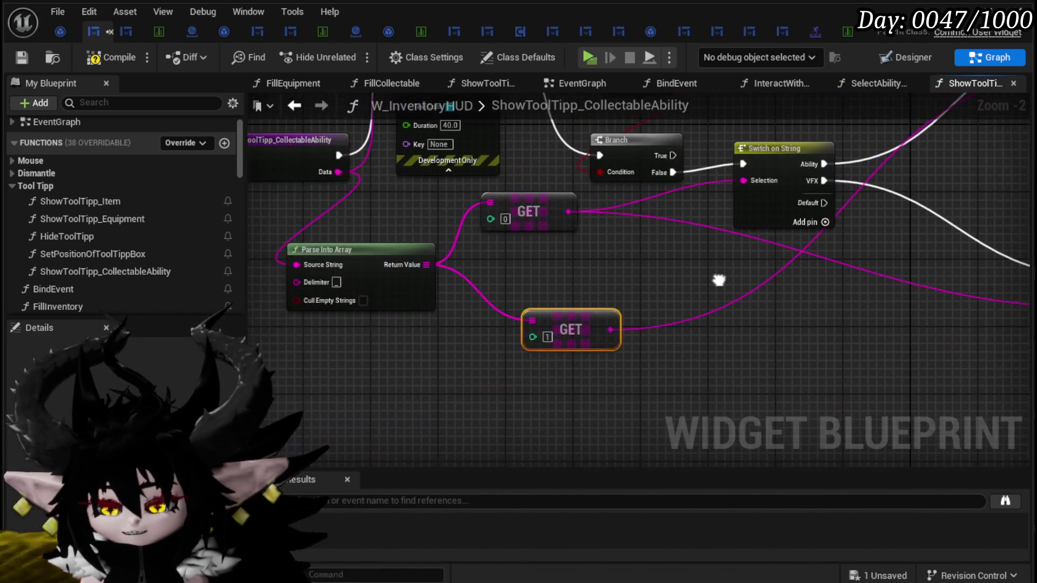
mouse_move(576, 294)
left_mouse_down()
mouse_move(539, 330)
mouse_move(510, 333)
left_mouse_up()
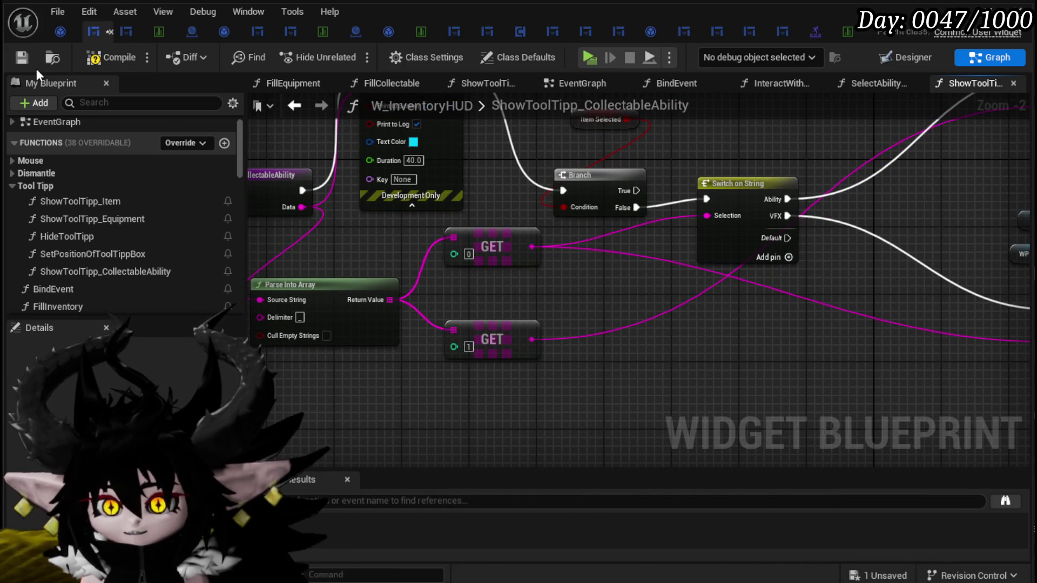
left_click(24, 52)
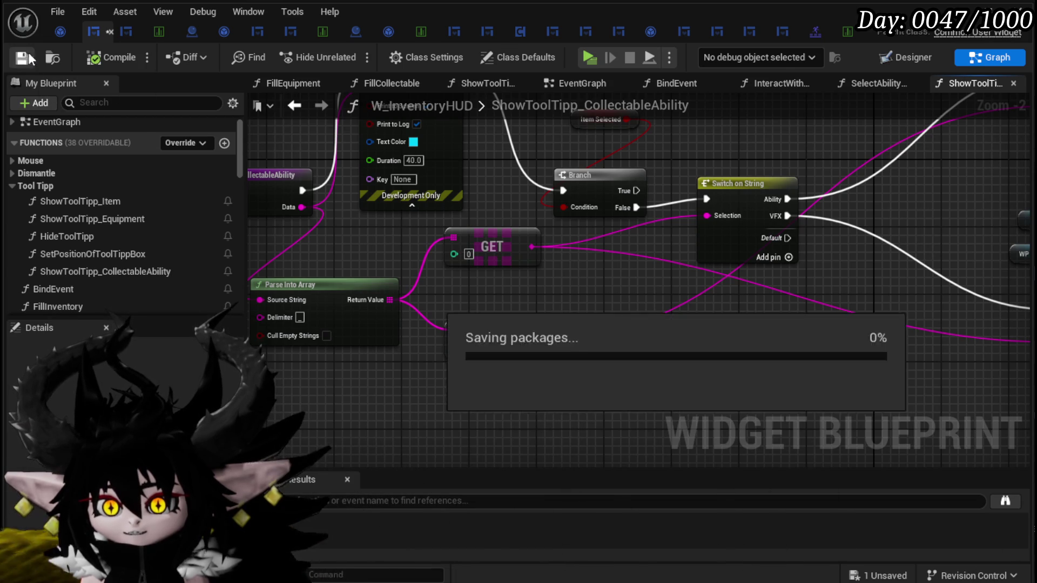
- Scroll through the item data table's rows, then return to the WP_CollectableSlot event graph
left_click(155, 34)
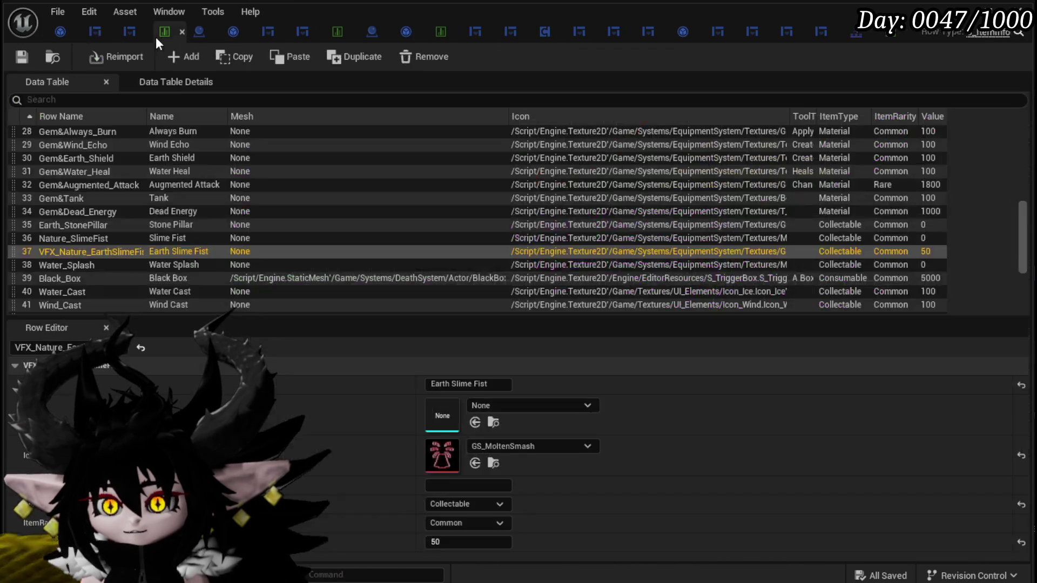
scroll(81, 259, "down", 5)
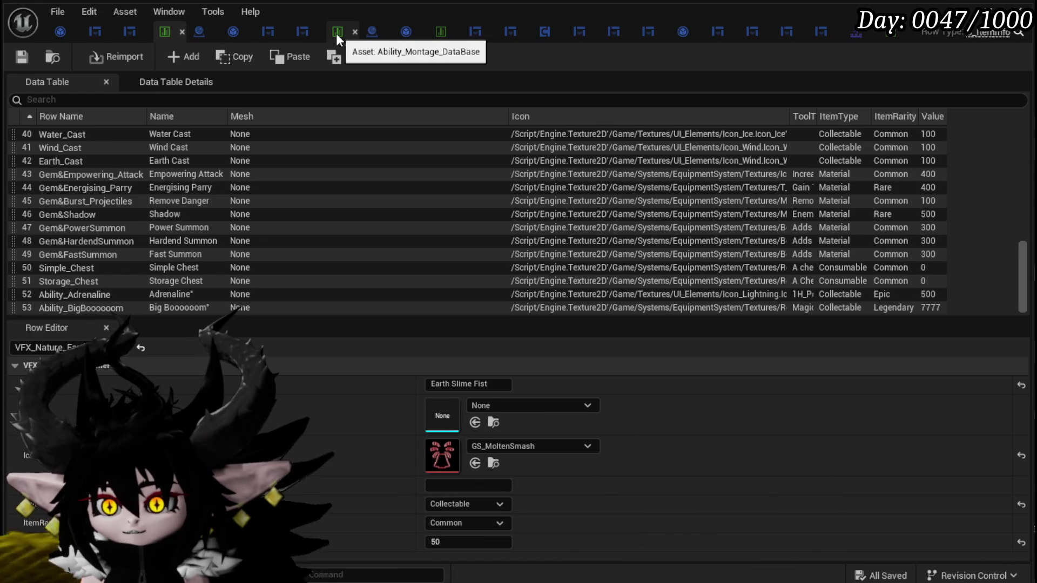
left_click(300, 34)
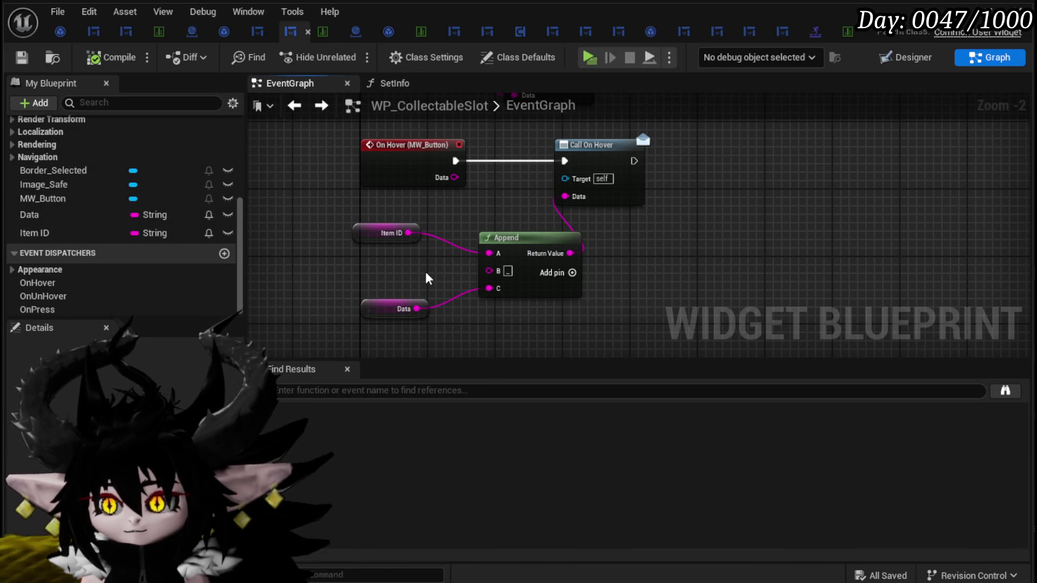
- Enter '=' as the Append node's B separator between Item ID and Data
left_click(508, 272)
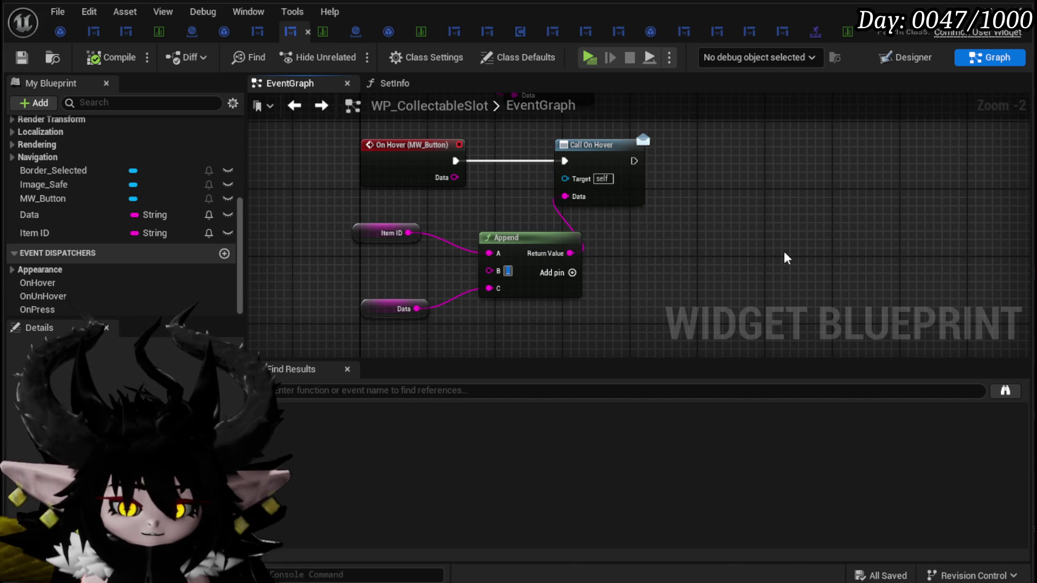
type("=")
key("Return")
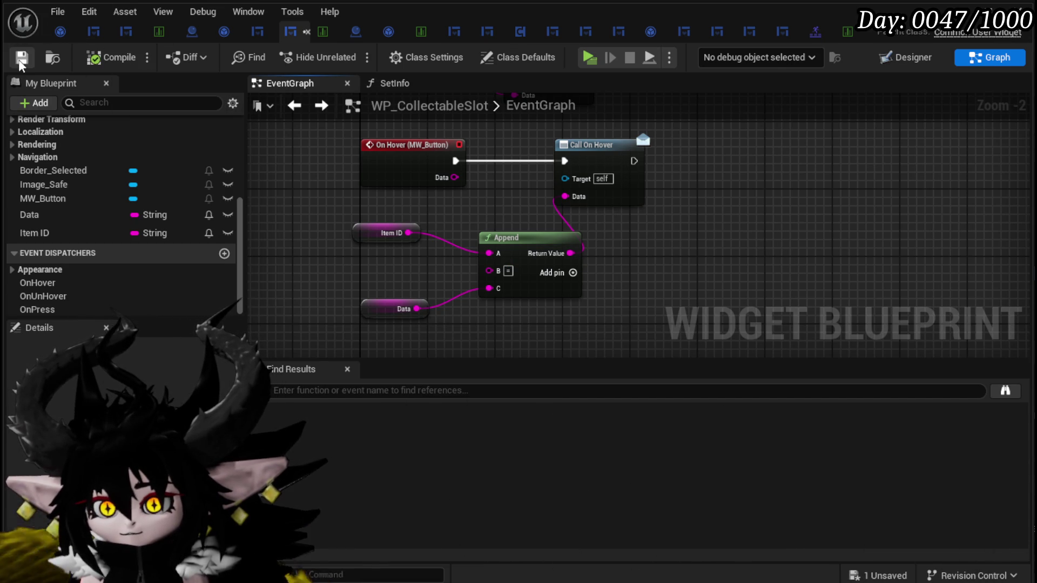
left_click(125, 33)
- Create a second Parse Into Array from the entry's Data output and place GET [1] beside it
left_click(93, 32)
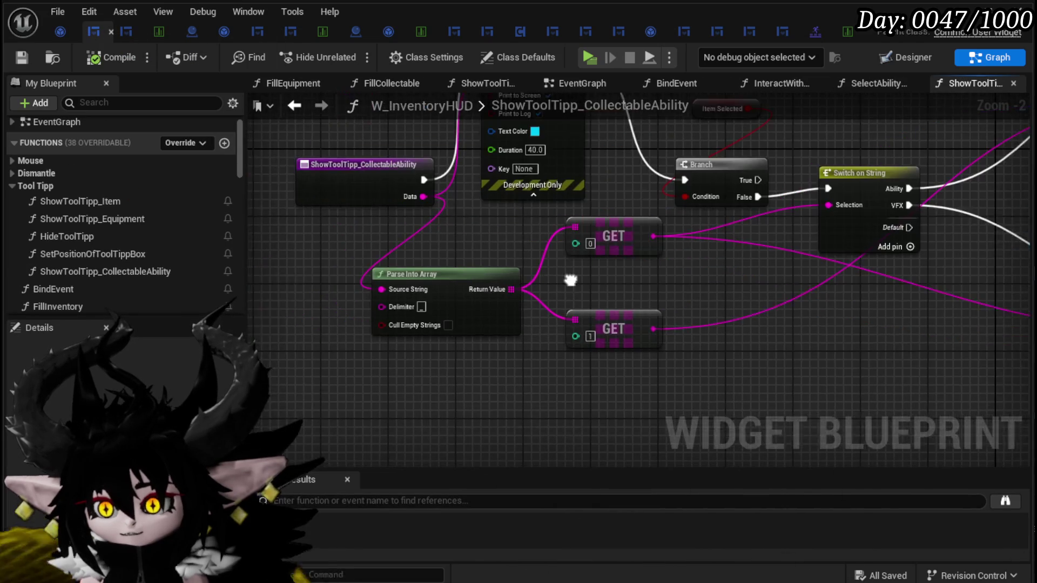
left_click_drag(571, 280, 479, 281)
left_click_drag(545, 292, 488, 315)
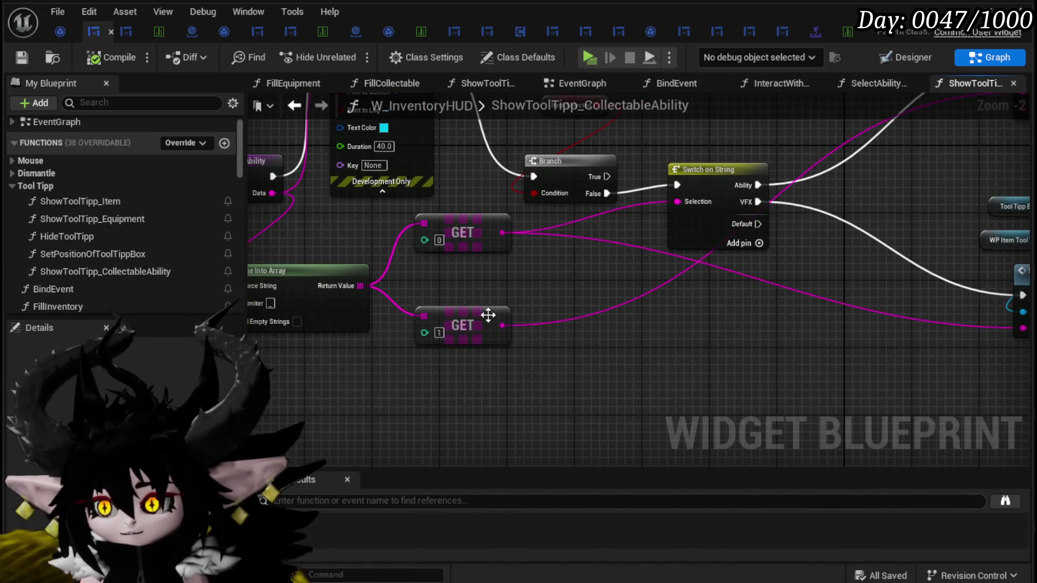
left_click(462, 234)
mouse_move(462, 242)
left_mouse_down()
mouse_move(442, 266)
mouse_move(410, 235)
left_mouse_up()
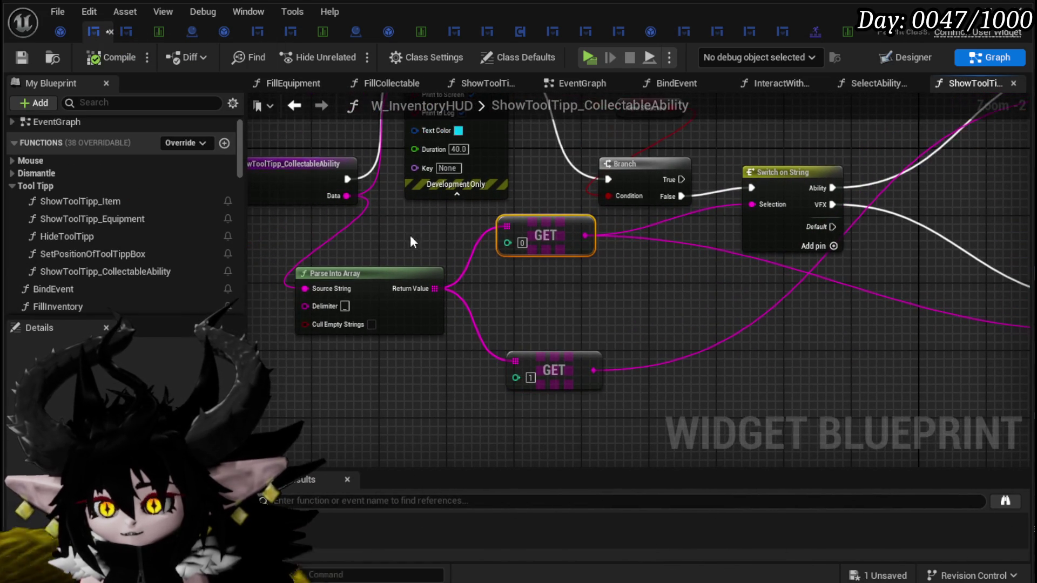
left_click_drag(375, 323, 321, 357)
type("Parse")
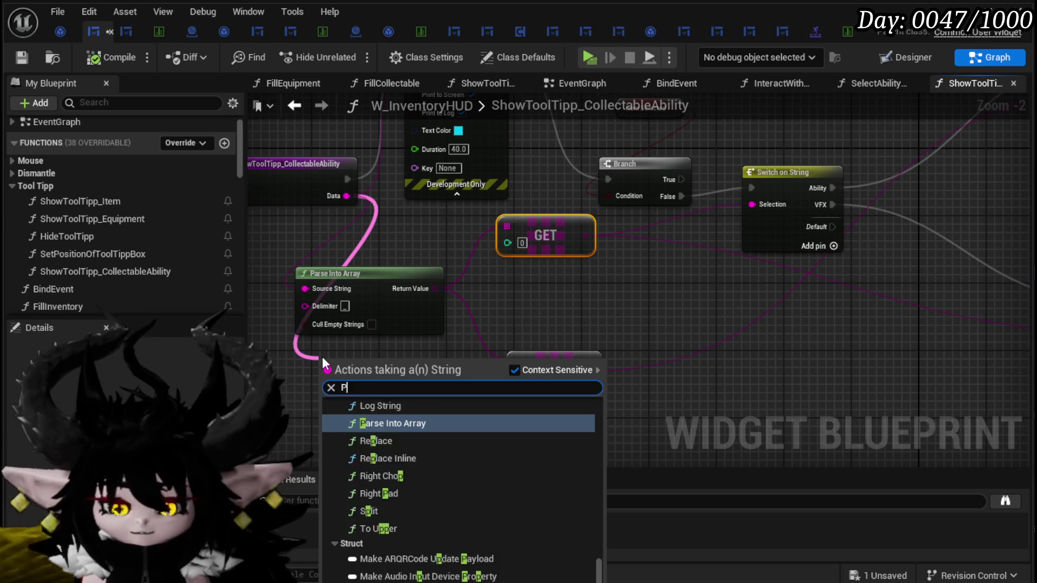
key("Return")
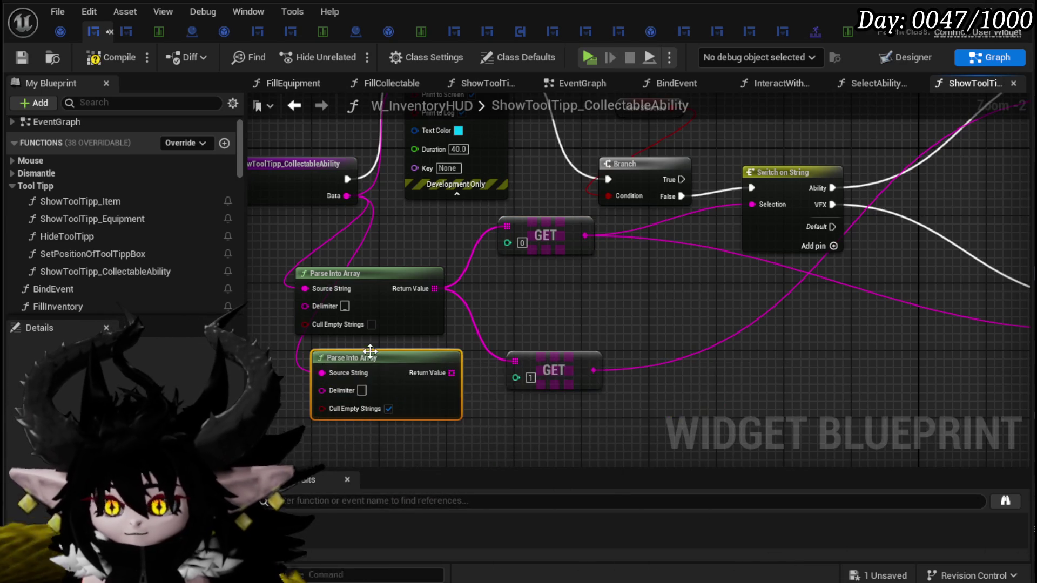
mouse_move(322, 357)
left_mouse_down()
mouse_move(881, 96)
mouse_move(857, 264)
left_mouse_up()
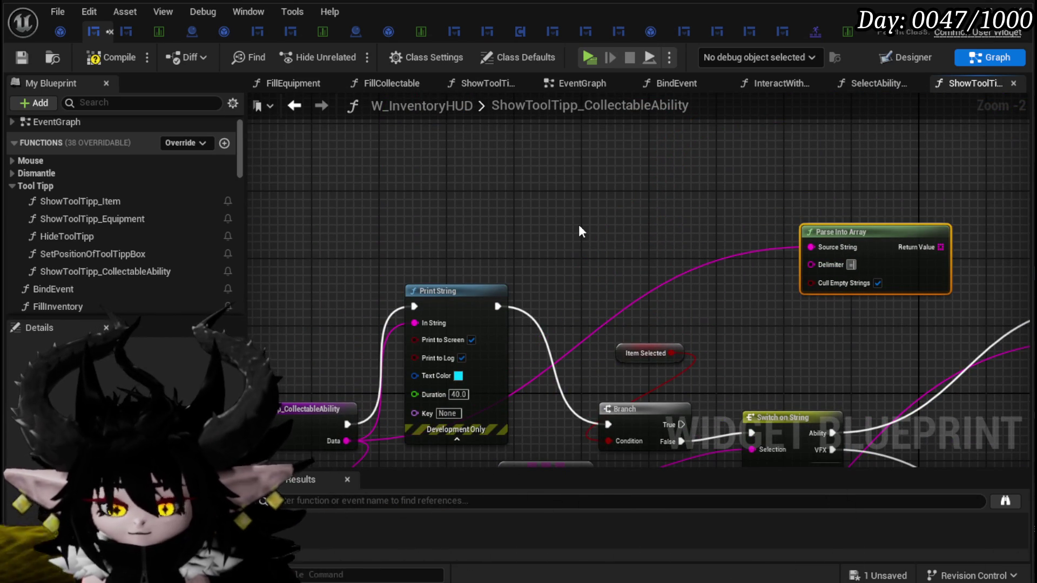
mouse_move(660, 228)
left_mouse_down()
mouse_move(407, 377)
mouse_move(423, 401)
mouse_move(837, 313)
mouse_move(868, 292)
mouse_move(805, 295)
mouse_move(680, 181)
left_mouse_up()
left_click(738, 258)
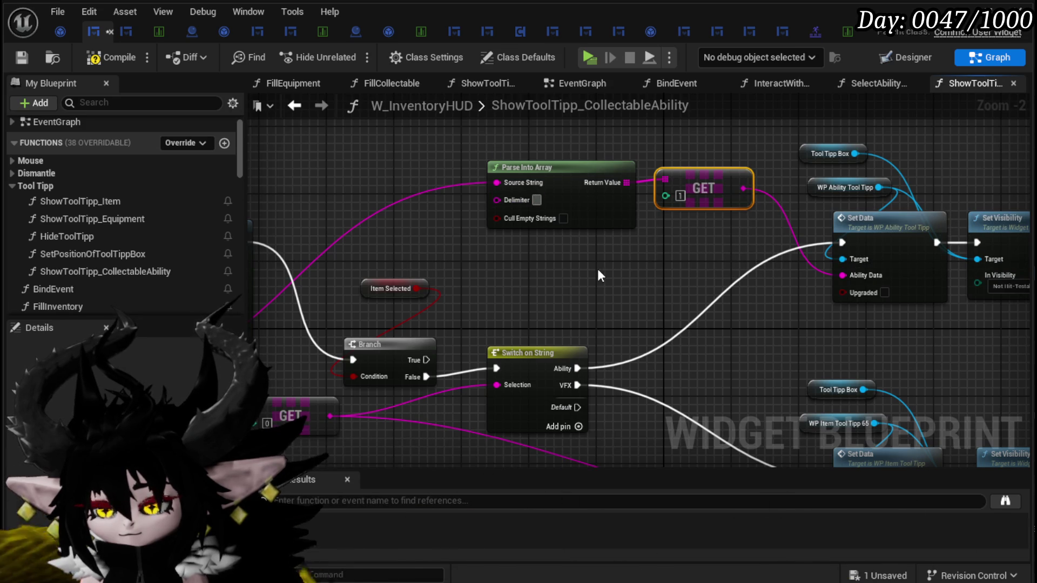
- Enter '?=' in the new Parse Into Array and duplicate it with GET [1]
type("?")
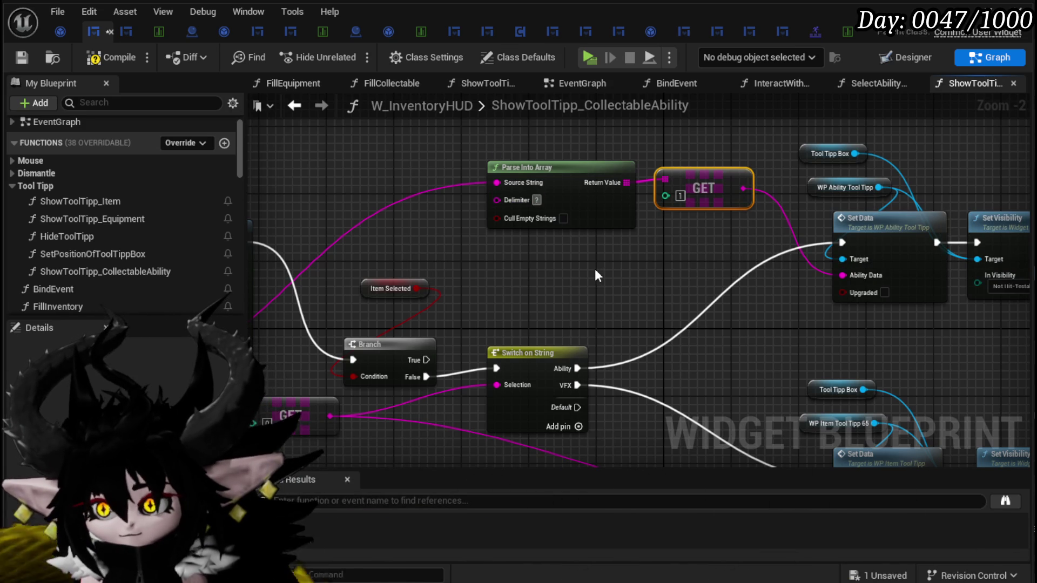
type("=")
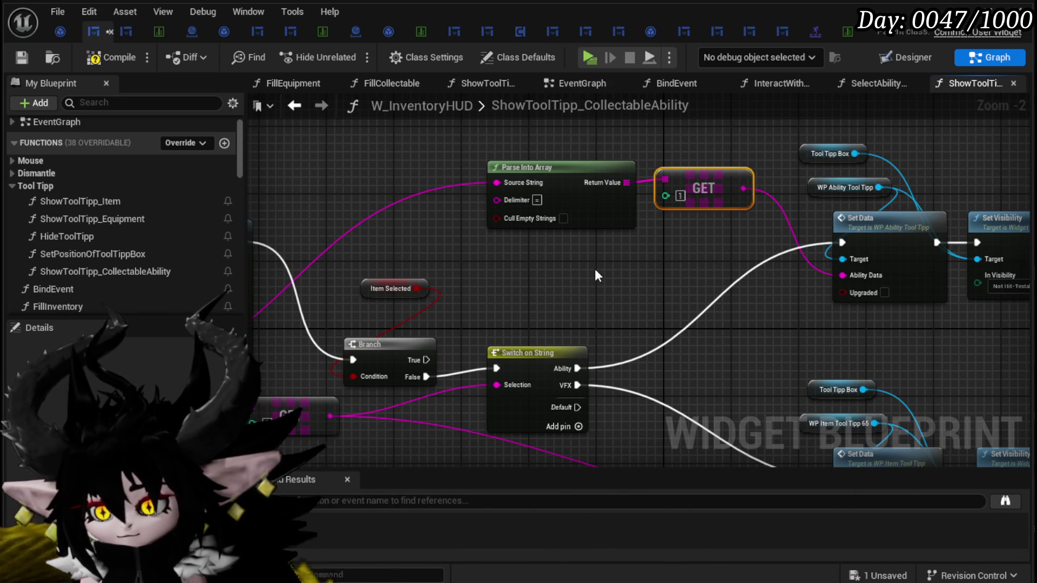
left_click_drag(594, 264, 603, 247)
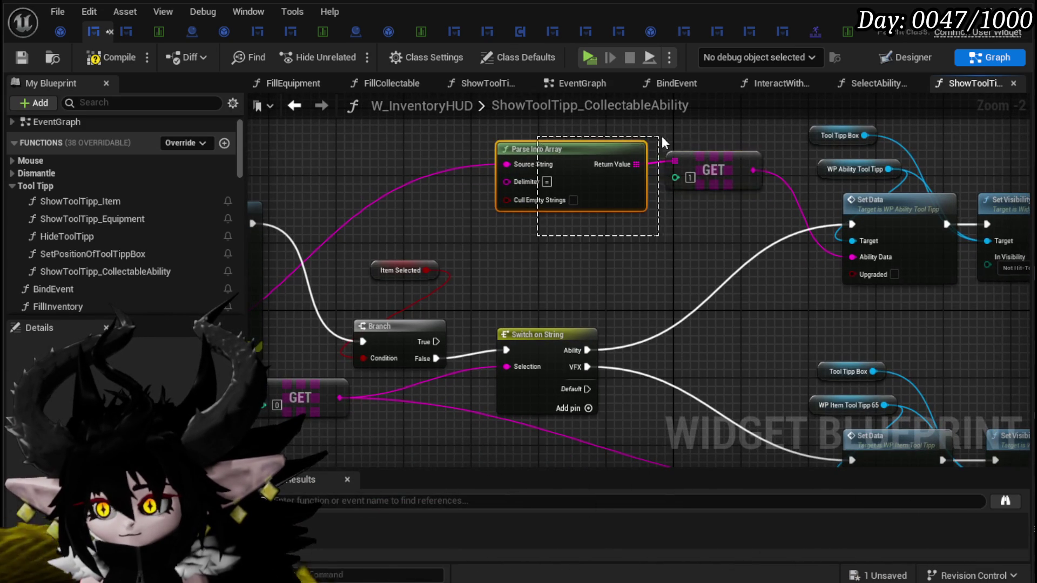
mouse_move(669, 322)
left_mouse_down()
mouse_move(442, 378)
mouse_move(481, 332)
left_mouse_up()
key("ctrl+v")
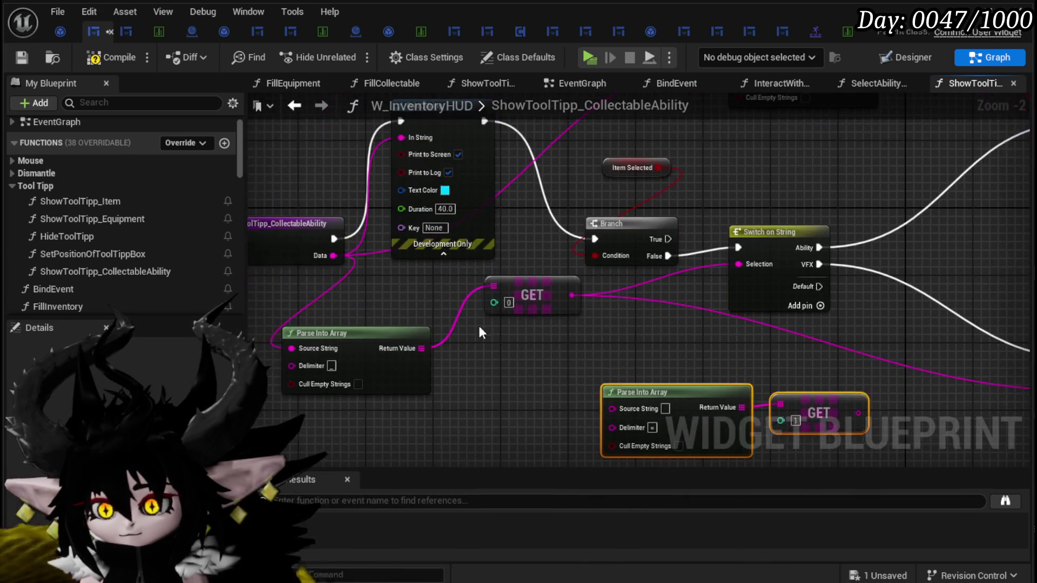
- Feed Data into the copied Parse Into Array, connect its index-0 GET to Item Data, and compile
mouse_move(329, 256)
left_mouse_down()
mouse_move(642, 409)
mouse_move(613, 409)
left_mouse_up()
left_click_drag(699, 361, 583, 350)
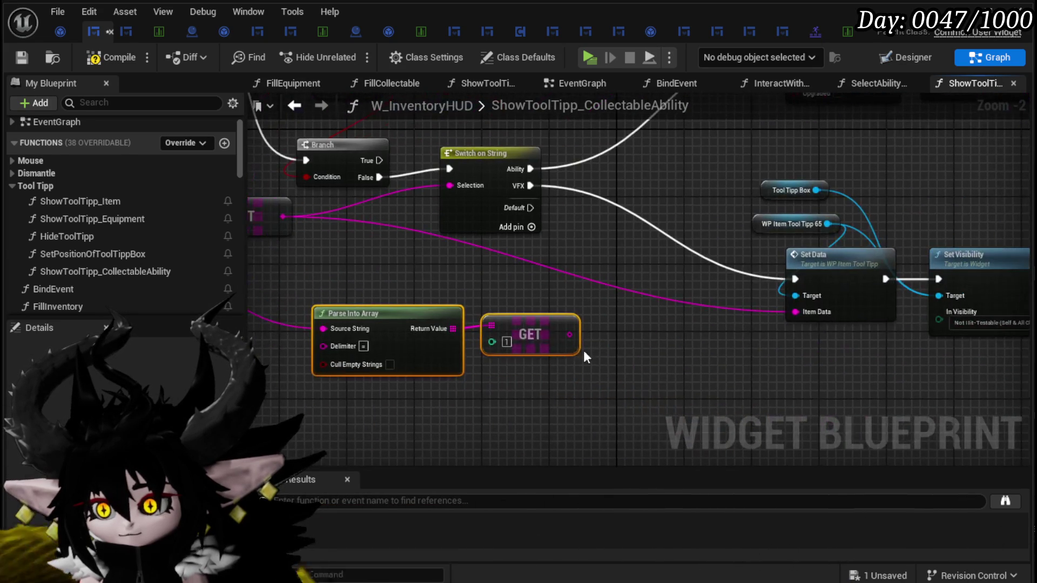
left_click(506, 342)
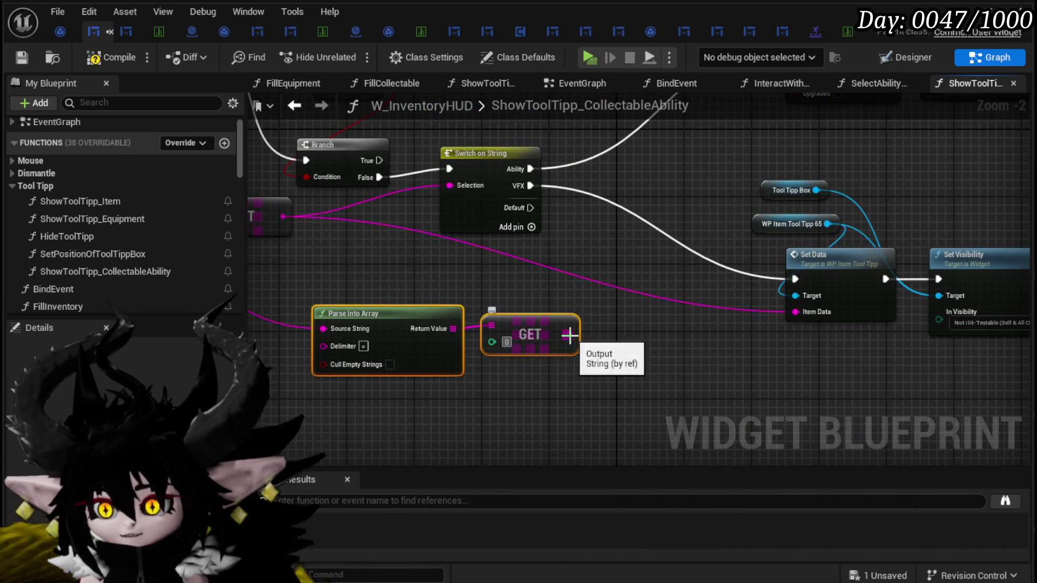
left_click_drag(802, 310, 797, 312)
left_click(779, 349)
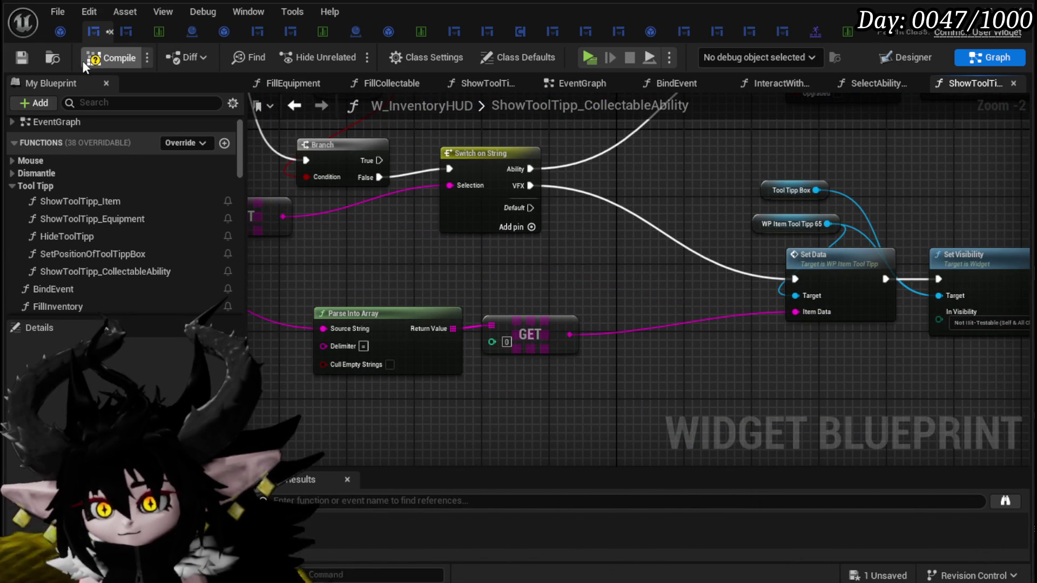
left_click(29, 53)
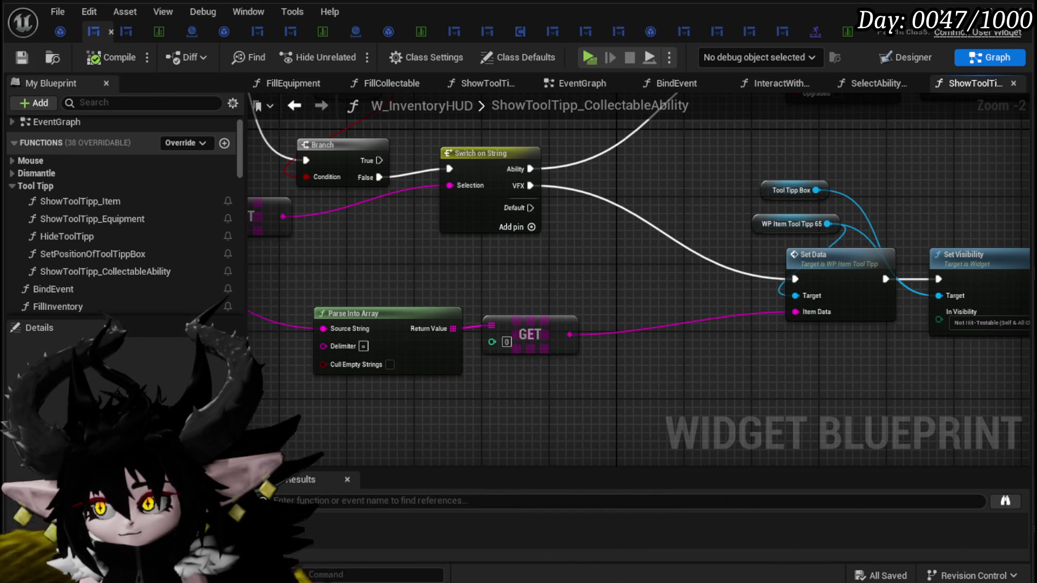
mouse_move(925, 165)
left_mouse_down()
mouse_move(586, 183)
mouse_move(467, 215)
mouse_move(508, 199)
mouse_move(567, 205)
left_mouse_up()
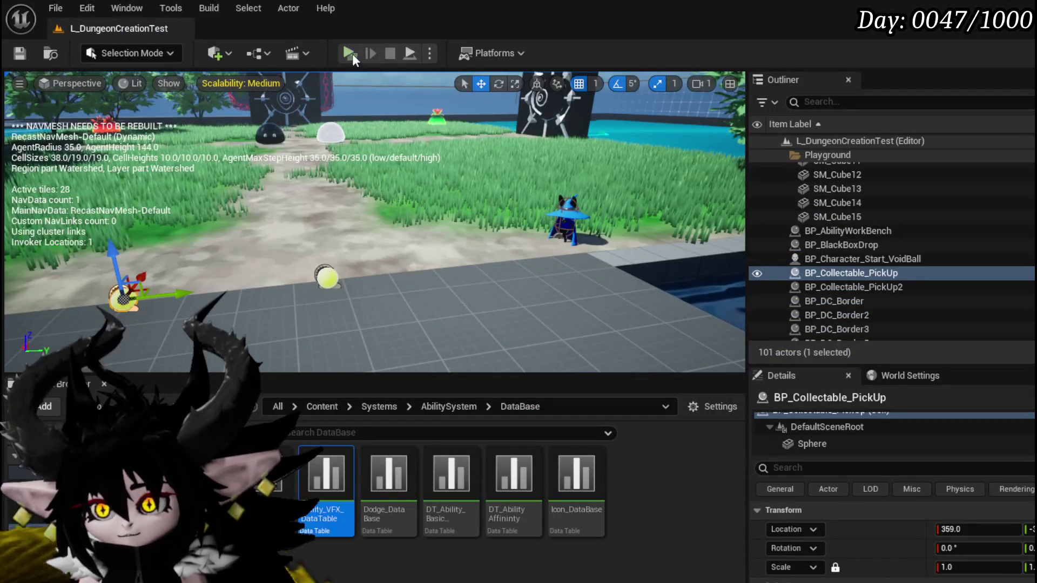
- Start a standalone preview and view the Big Booooom collectable's details card in the inventory
left_click(349, 53)
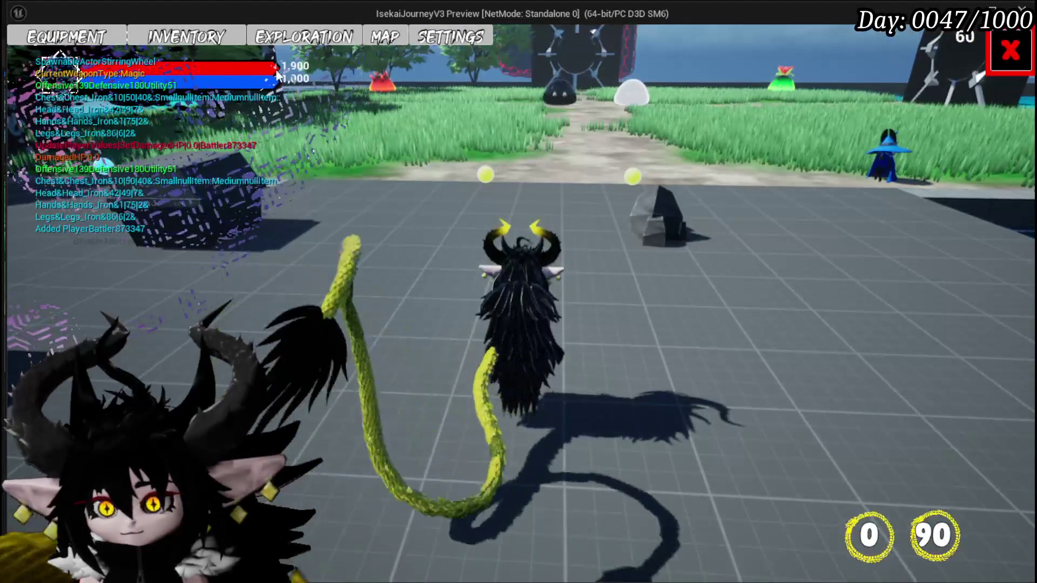
left_click(308, 41)
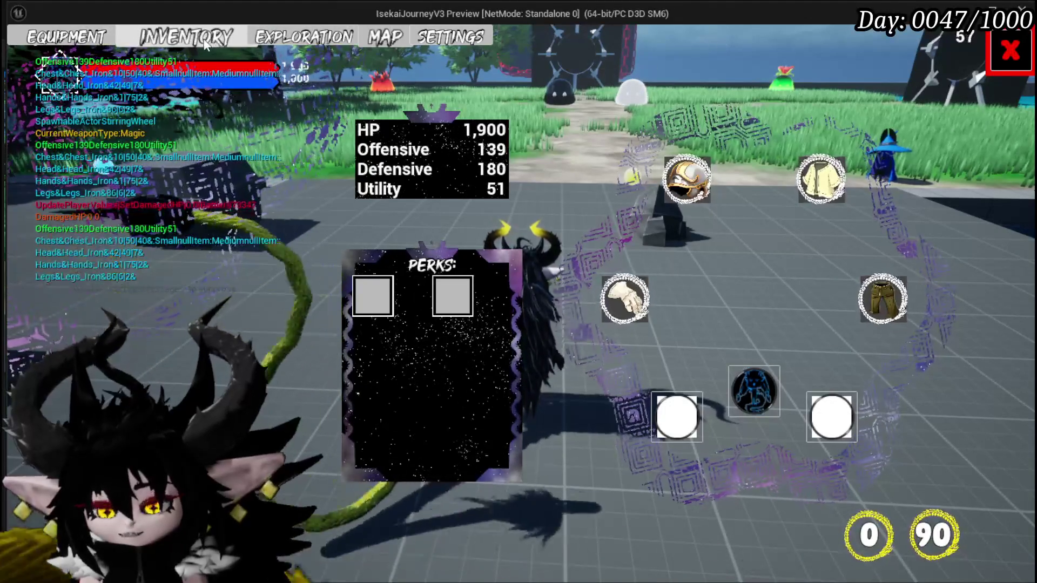
left_click(206, 43)
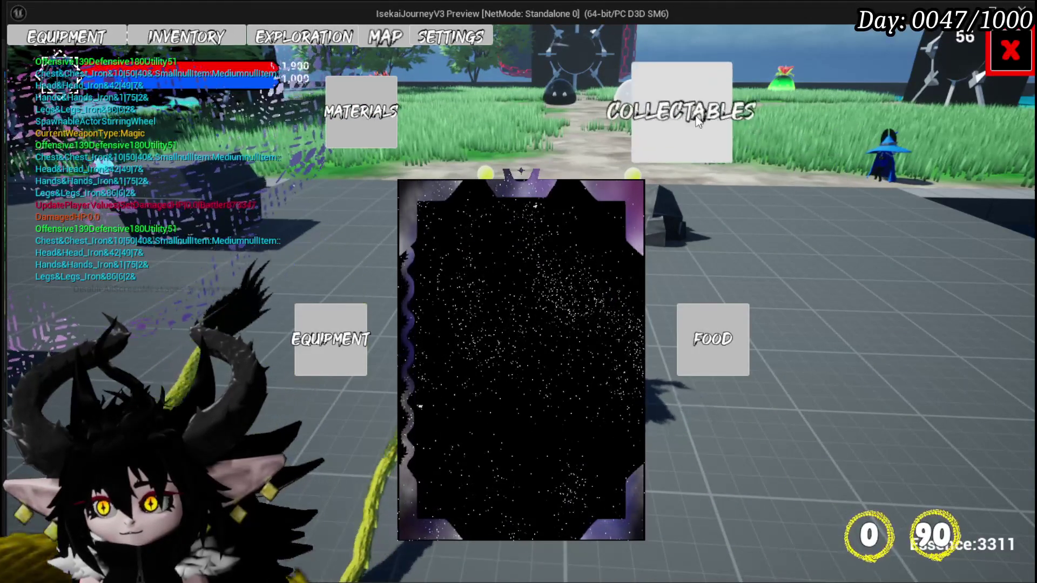
left_click(696, 121)
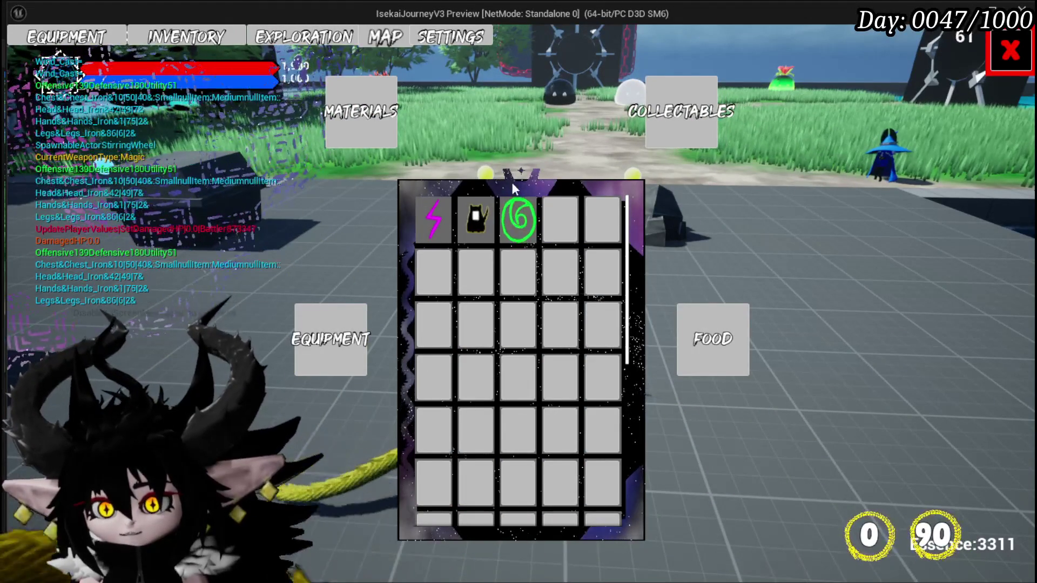
left_click(485, 221)
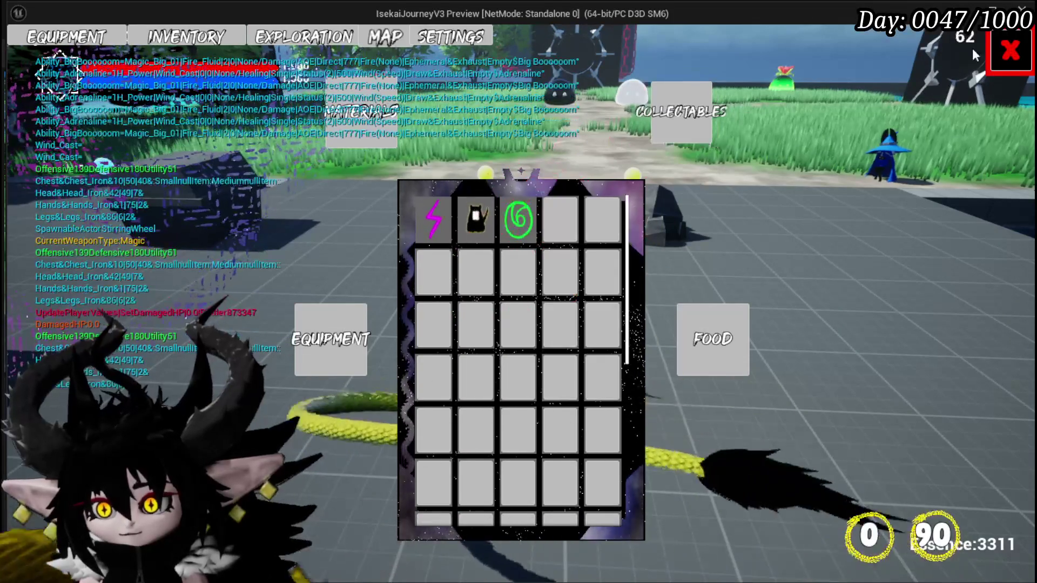
- Close the inventory, walk forward to collect the new item, and reopen the inventory
left_click(1009, 49)
key("w")
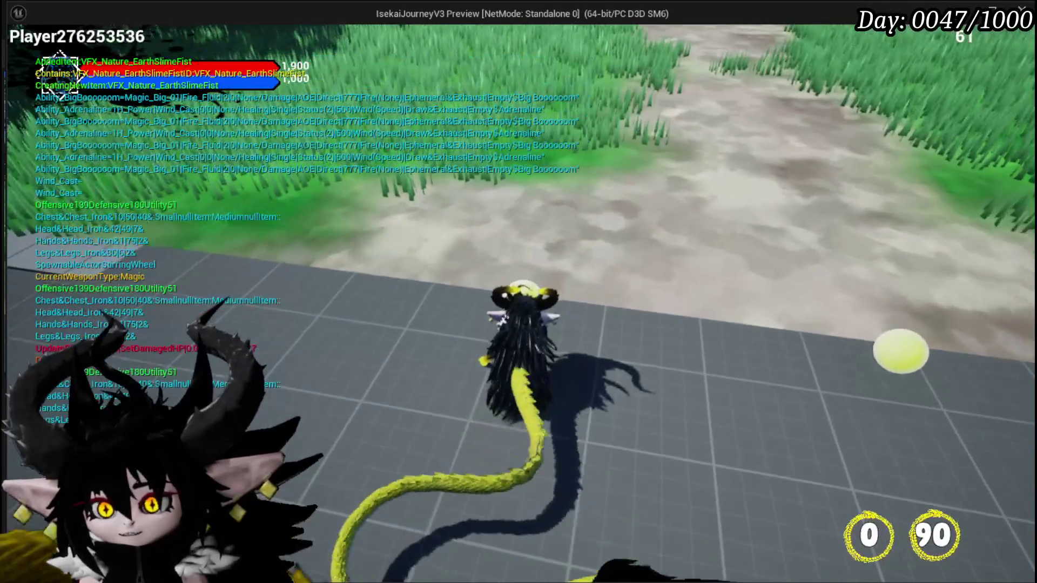
key("Tab")
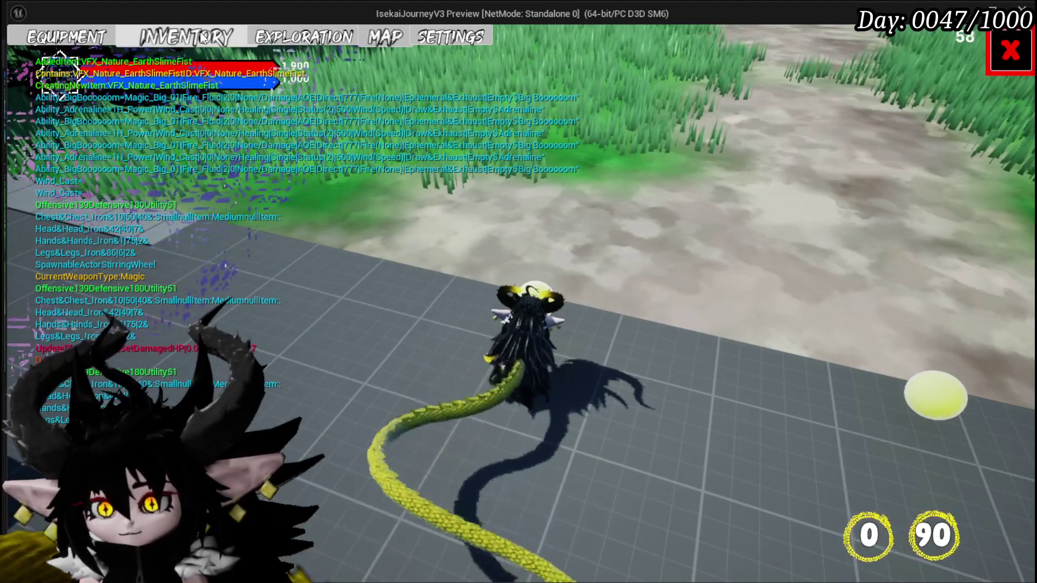
left_click(202, 37)
mouse_move(562, 226)
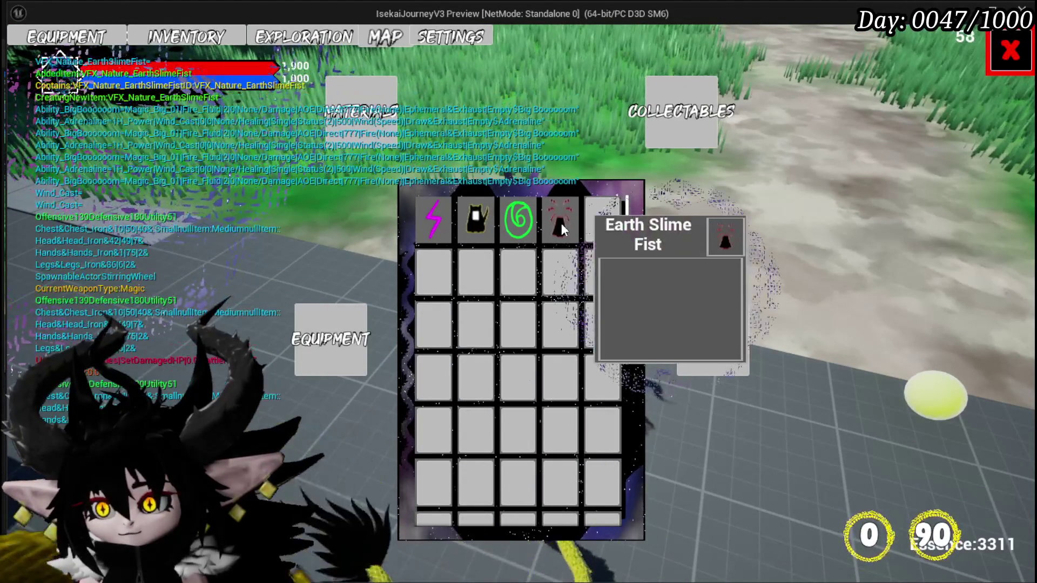
mouse_move(435, 220)
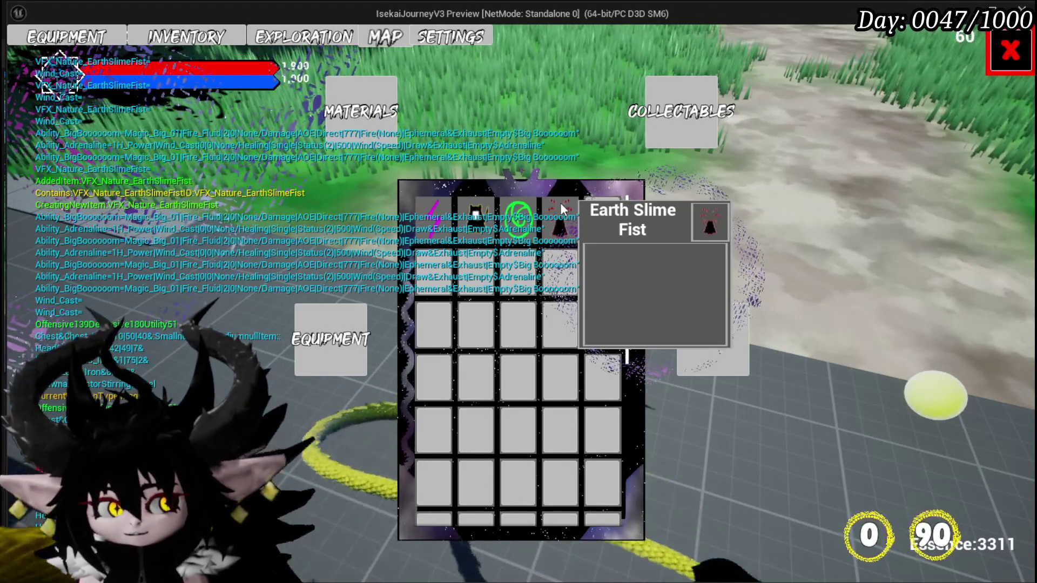
mouse_move(475, 219)
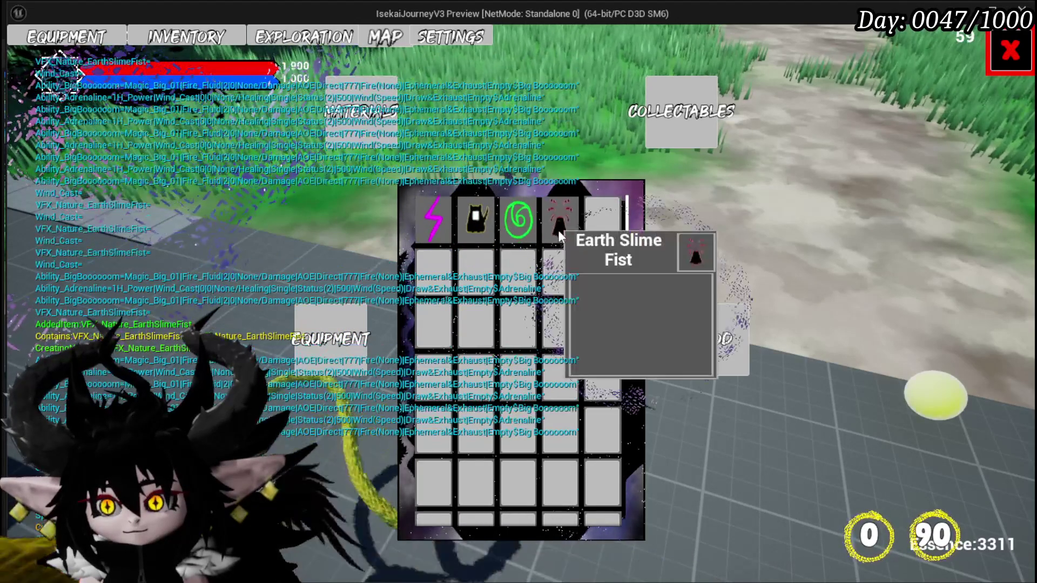
- Close the inventory, walk the character to the ability workbench and open it
left_click(1011, 50)
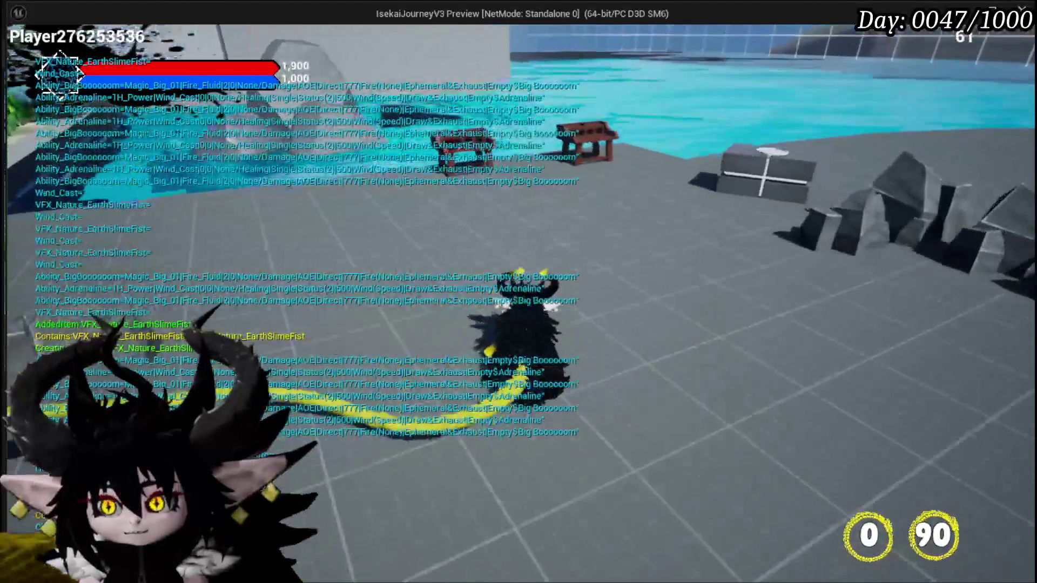
key("w")
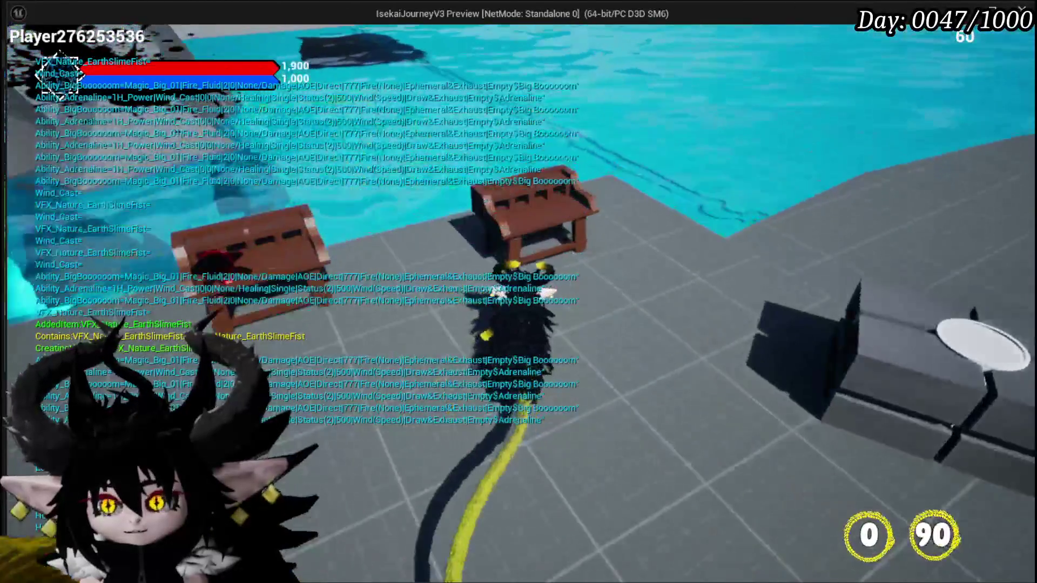
key("w")
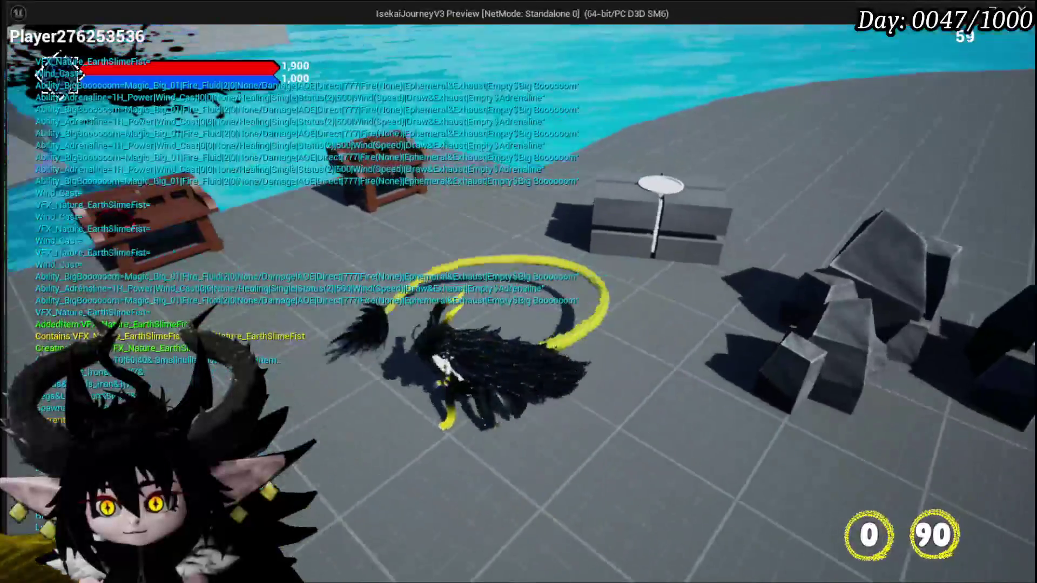
key("i")
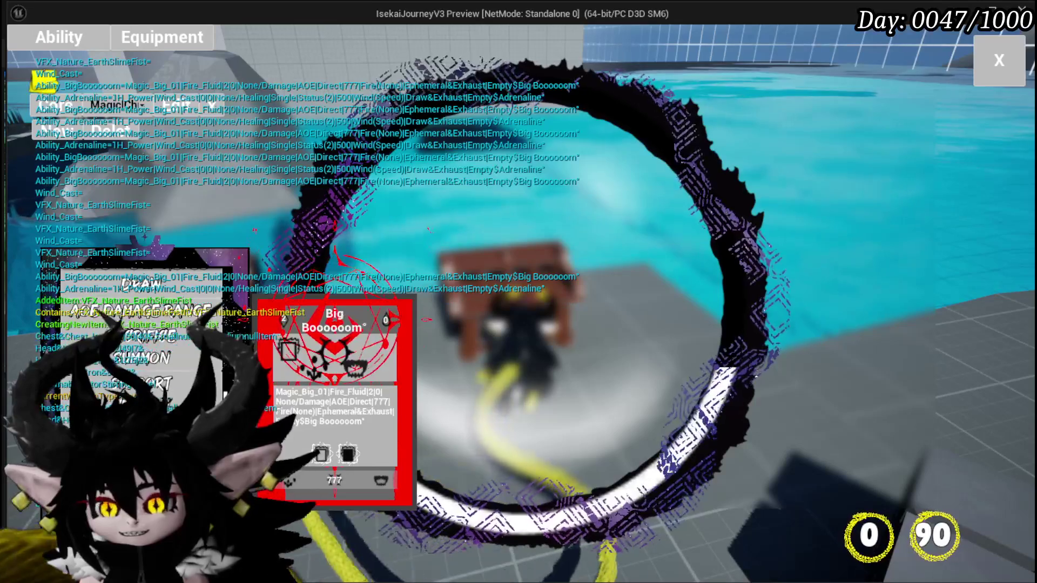
- Browse the Big Booooom, Support Summon, Tank Summon and Secrifice Summon cards, then stop play
left_click(334, 378)
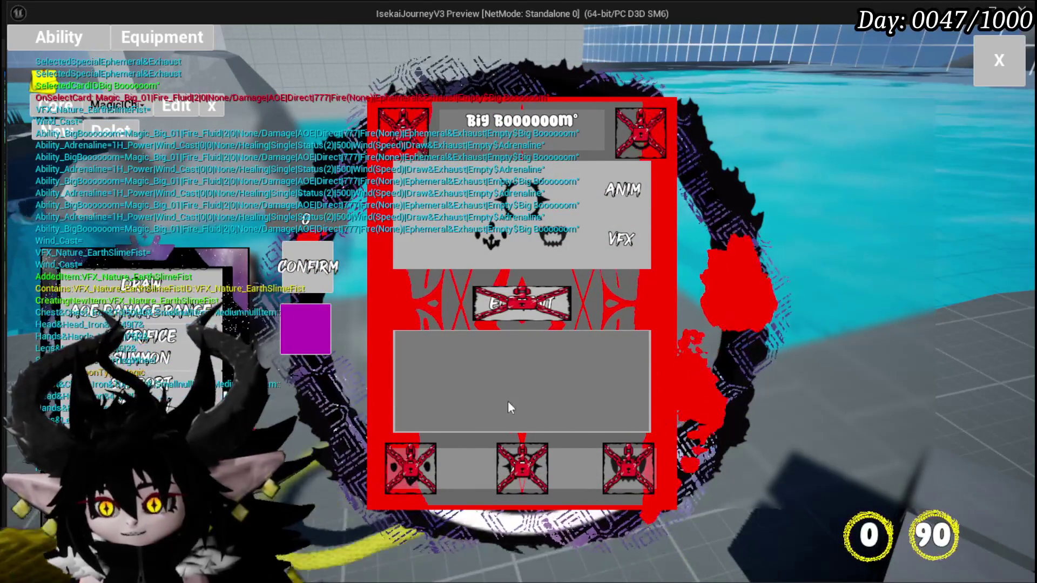
left_click(349, 390)
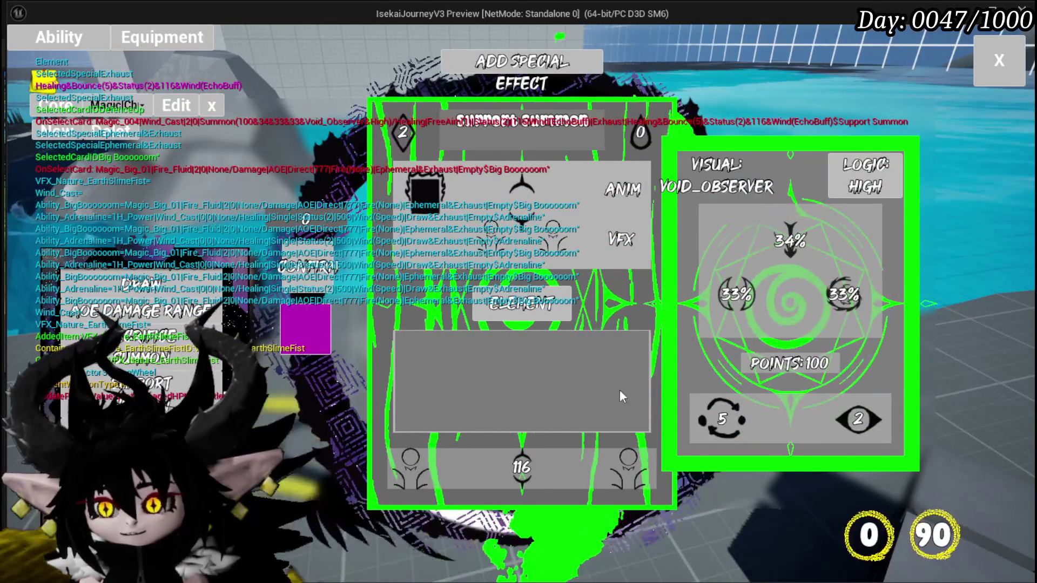
left_click(335, 389)
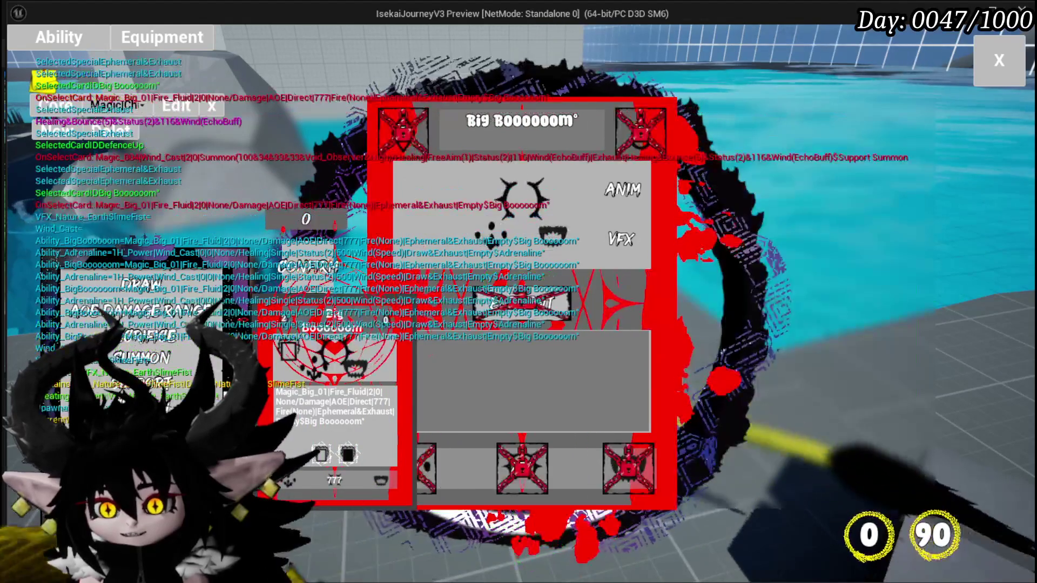
left_click(335, 406)
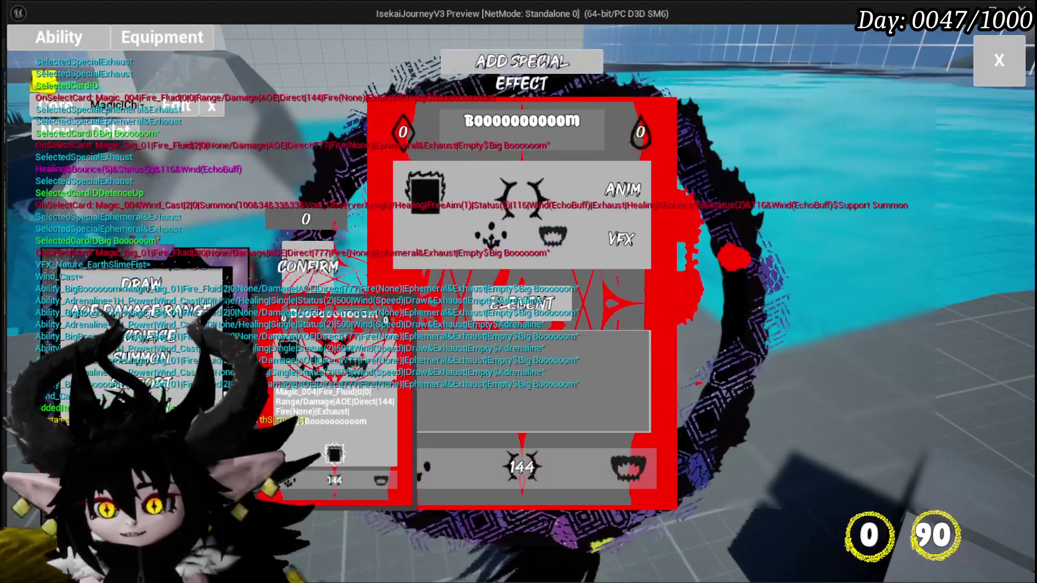
left_click(335, 400)
left_click(334, 389)
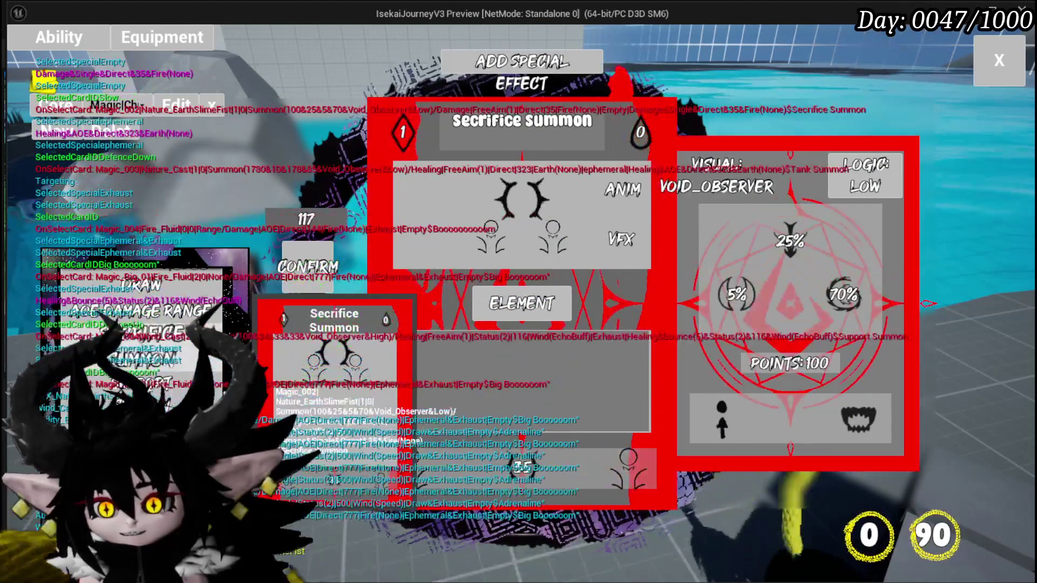
left_click(335, 388)
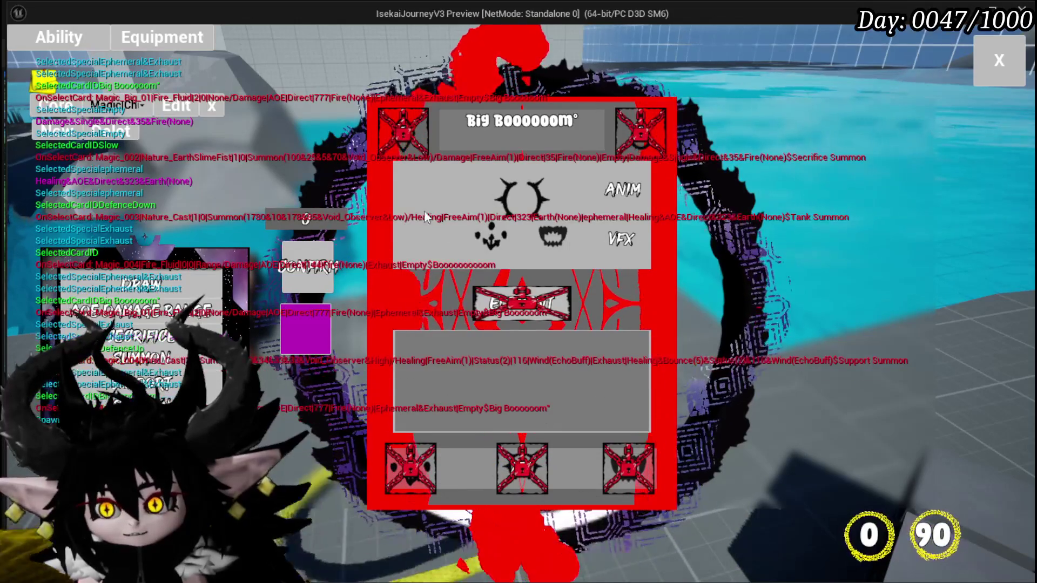
key("Escape")
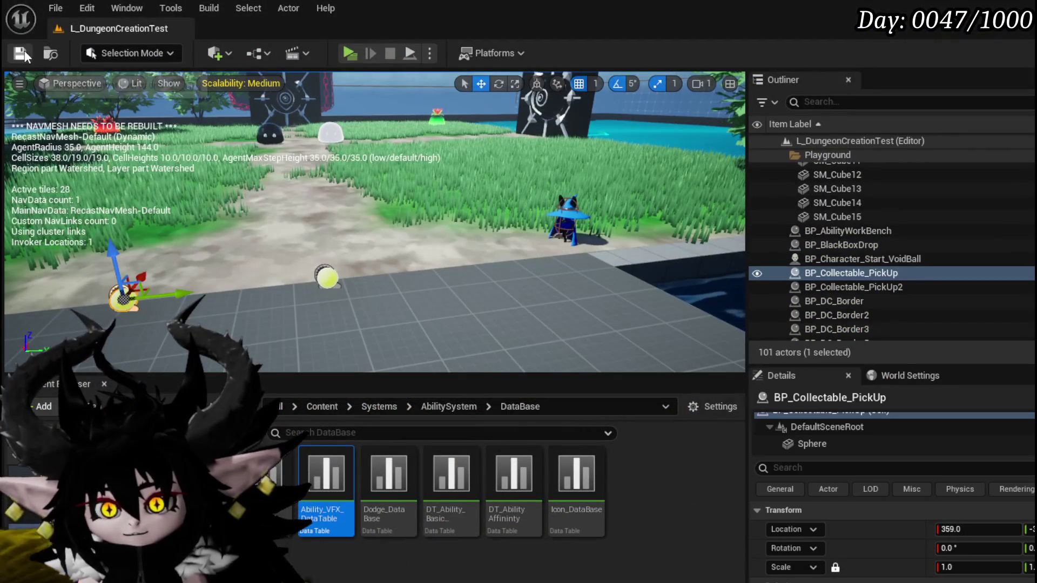
- Save the level, move the Parse Into Array and GET nodes down and right, and save the tooltip blueprint
left_click(24, 54)
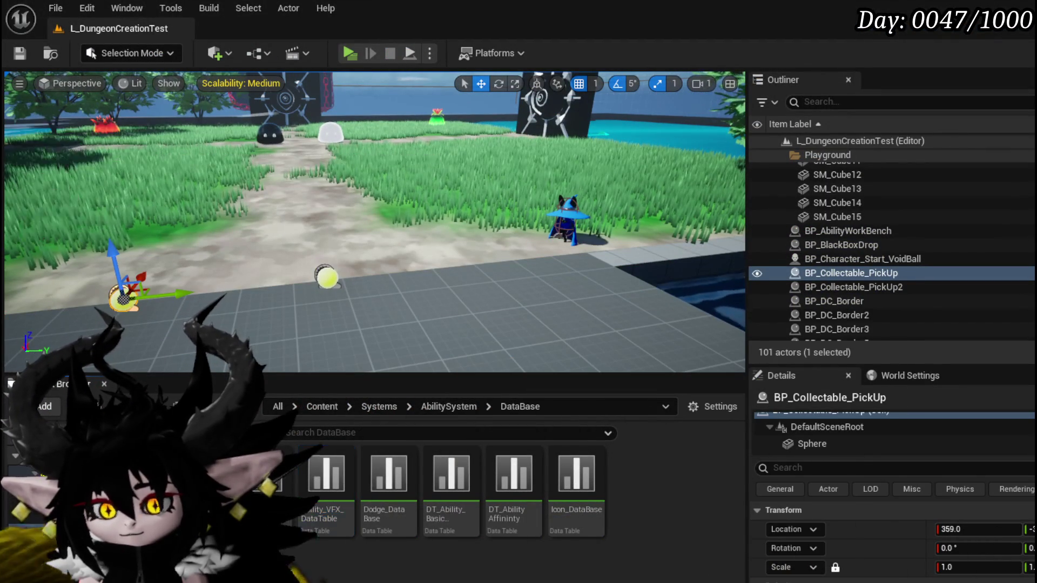
left_click(24, 53)
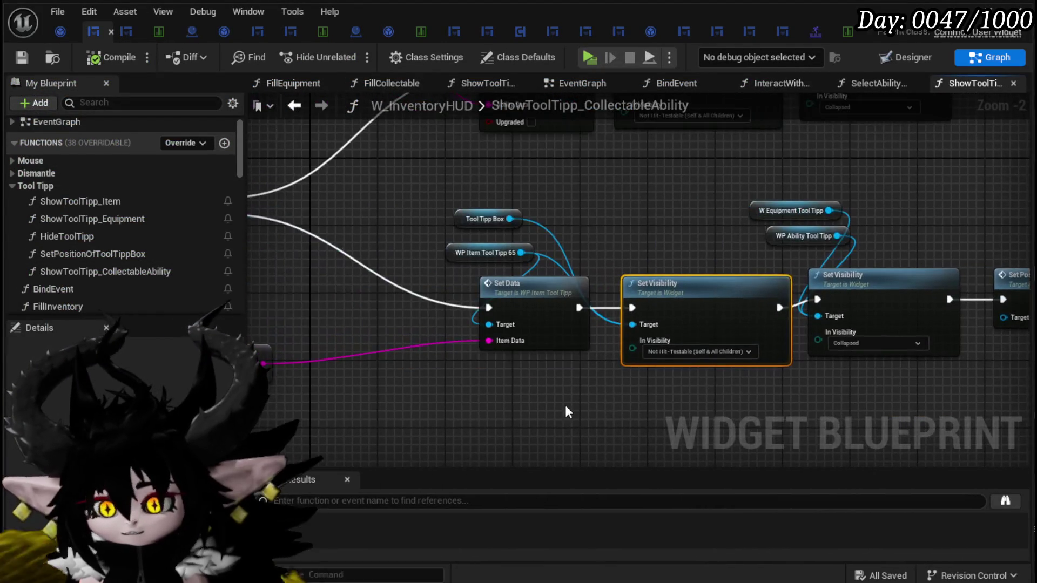
left_click_drag(513, 400, 563, 359)
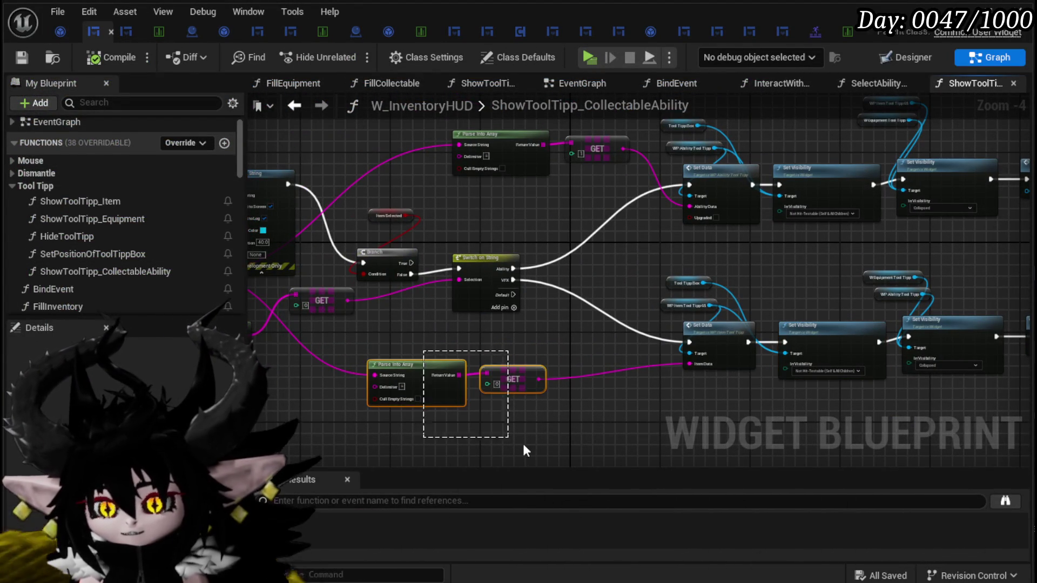
left_click_drag(515, 392, 561, 425)
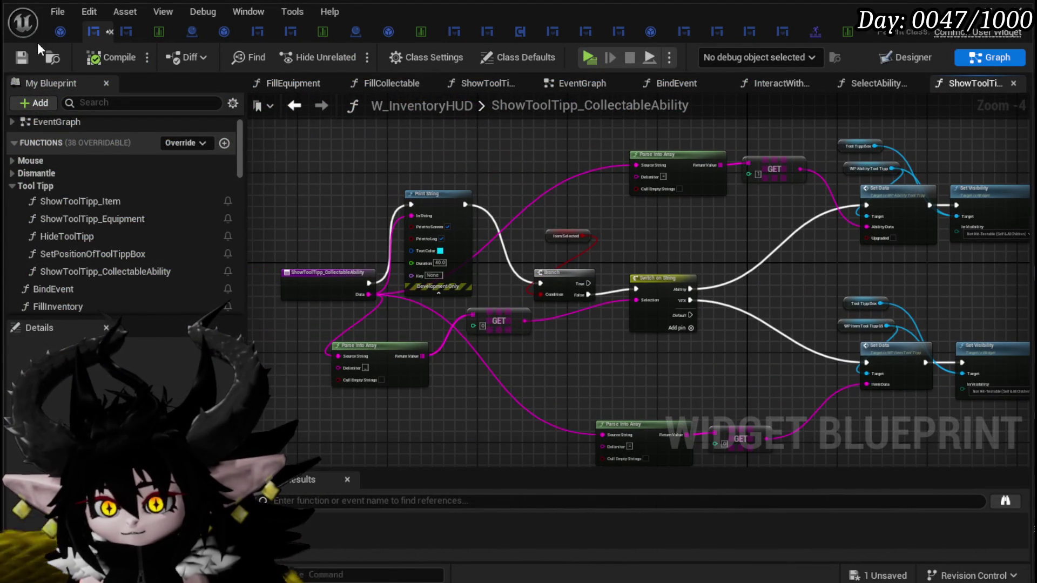
left_click(23, 56)
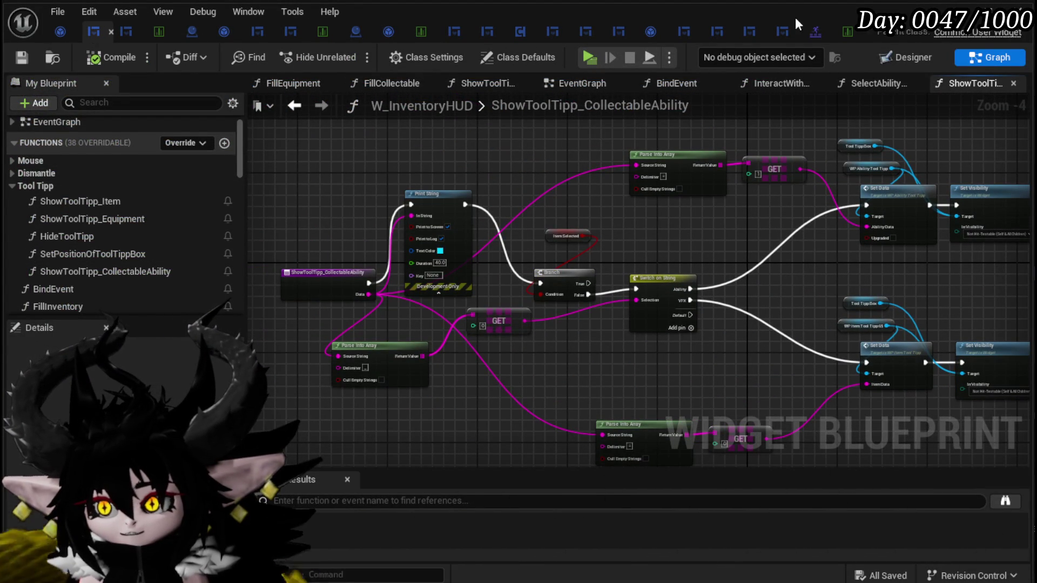
- Close the tabs right of Object_Item_Collectable_Child, then close the blueprint editor, saving pending packages
left_click(57, 32)
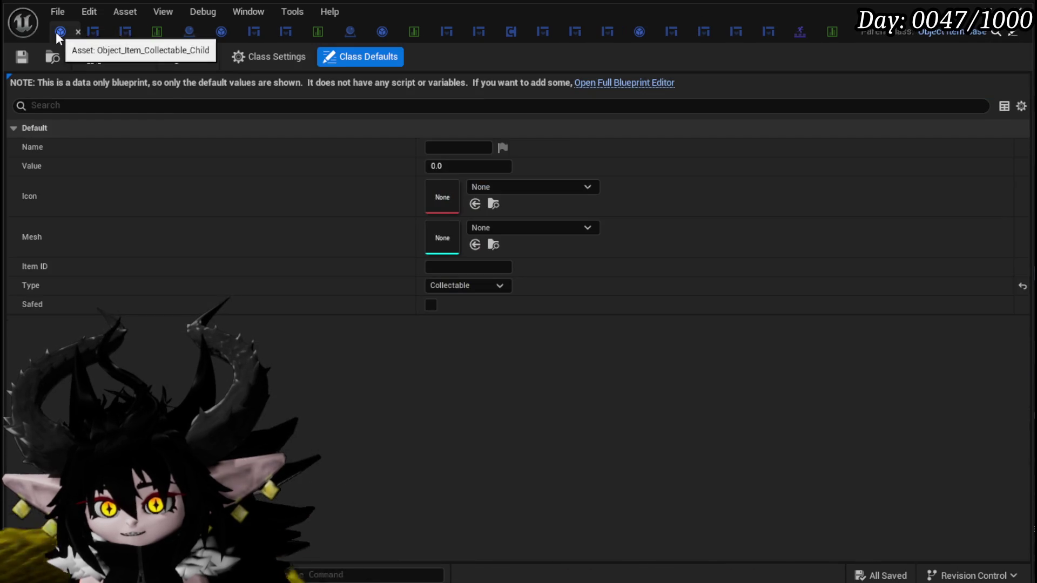
right_click(58, 32)
left_click(107, 98)
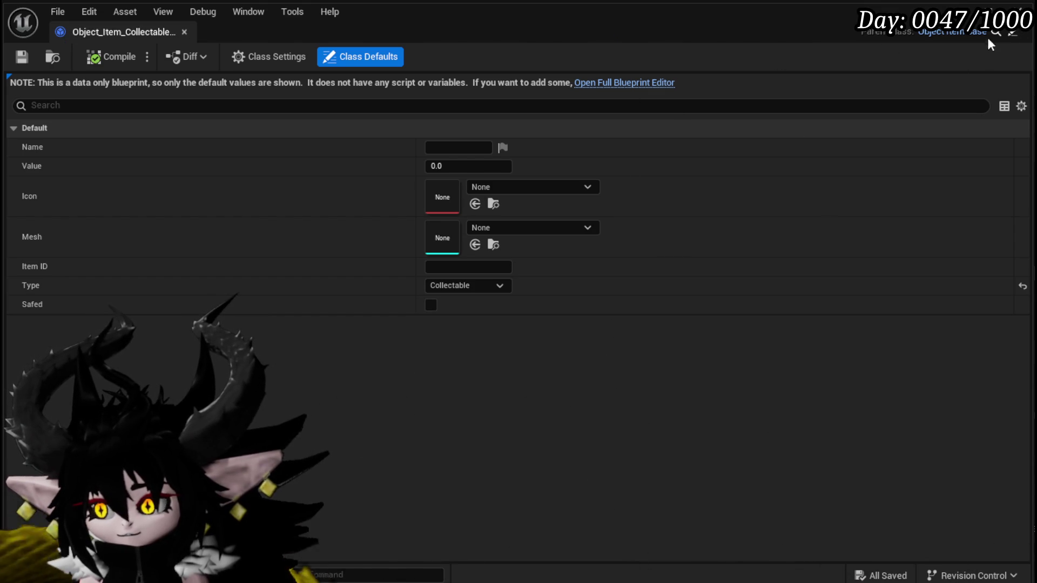
left_click(1018, 8)
key("ctrl+s")
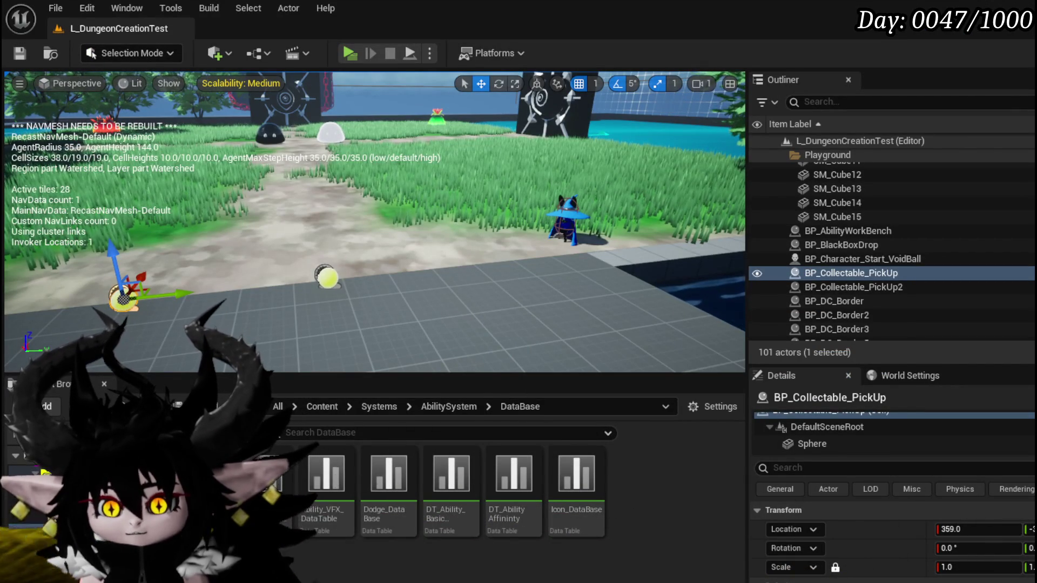
left_click(33, 475)
double_click(259, 475)
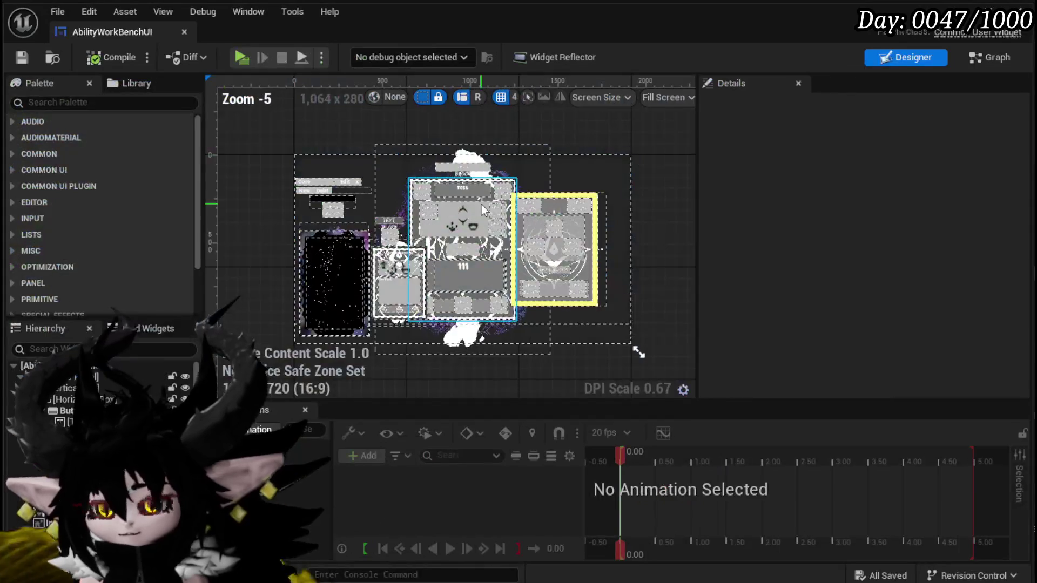
left_click(464, 288)
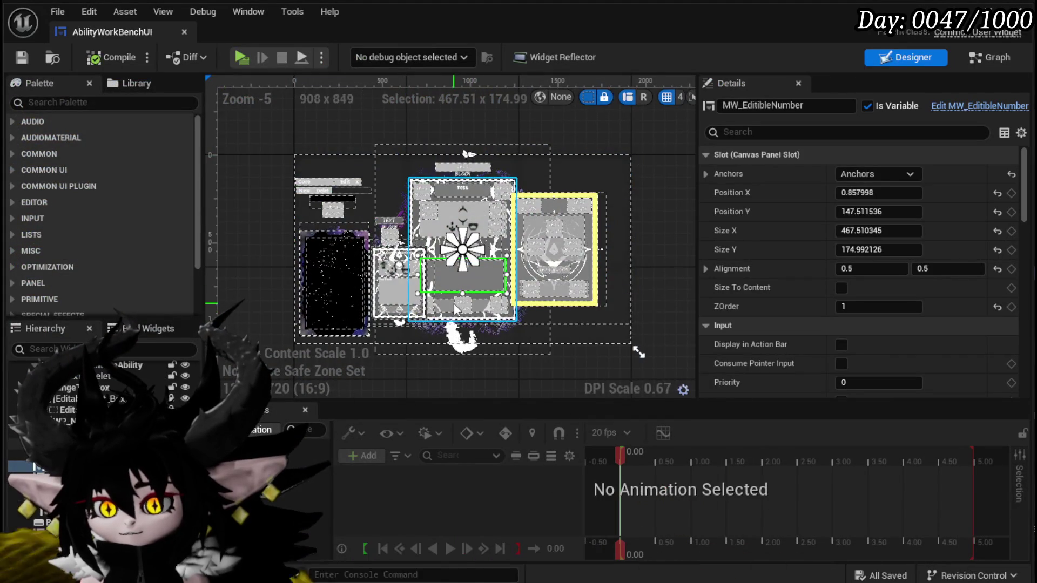
scroll(454, 303, "up", 3)
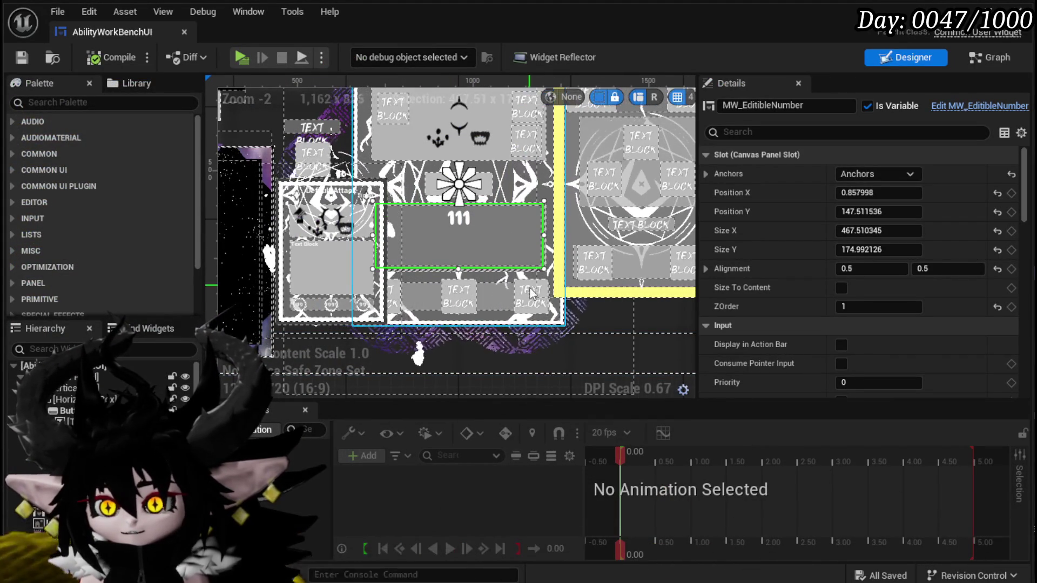
left_click(504, 303)
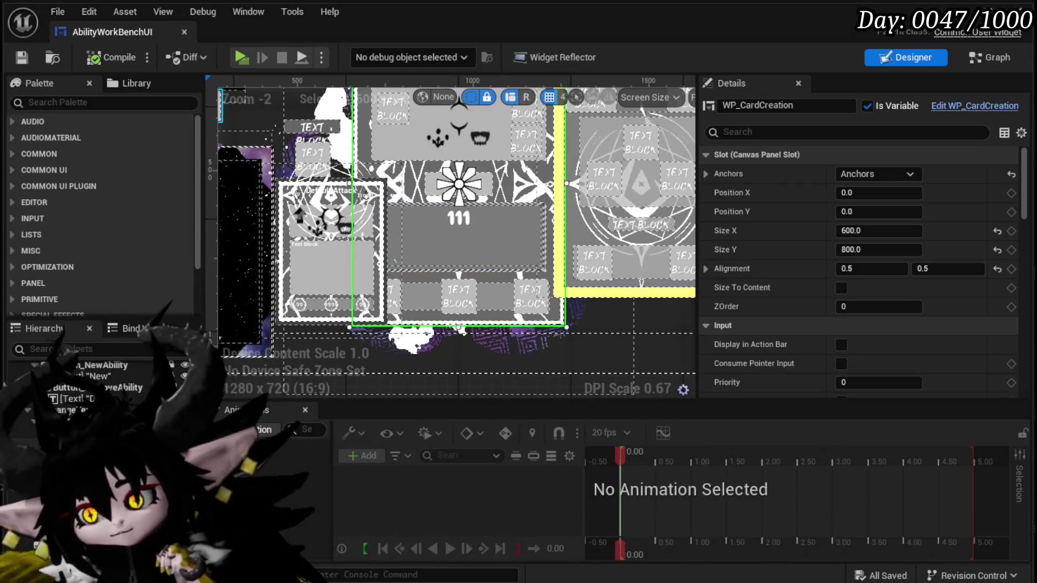
scroll(97, 378, "down", 3)
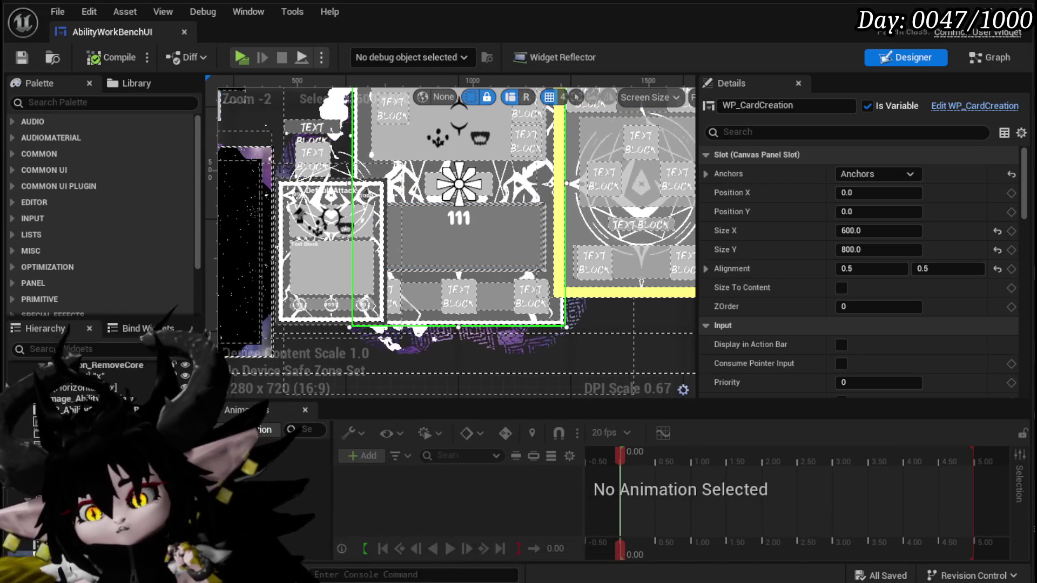
scroll(97, 378, "up", 3)
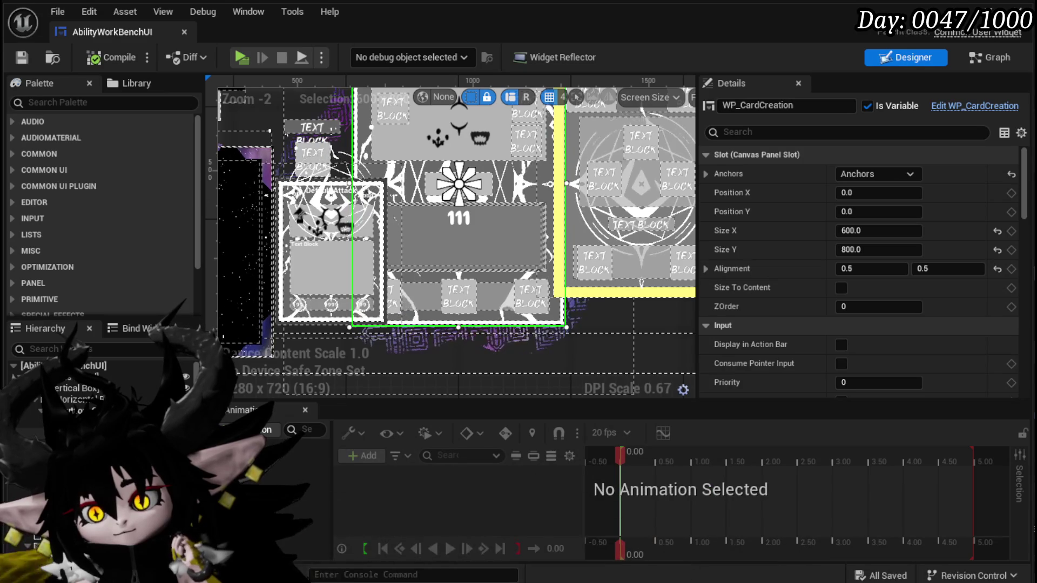
left_click(98, 377)
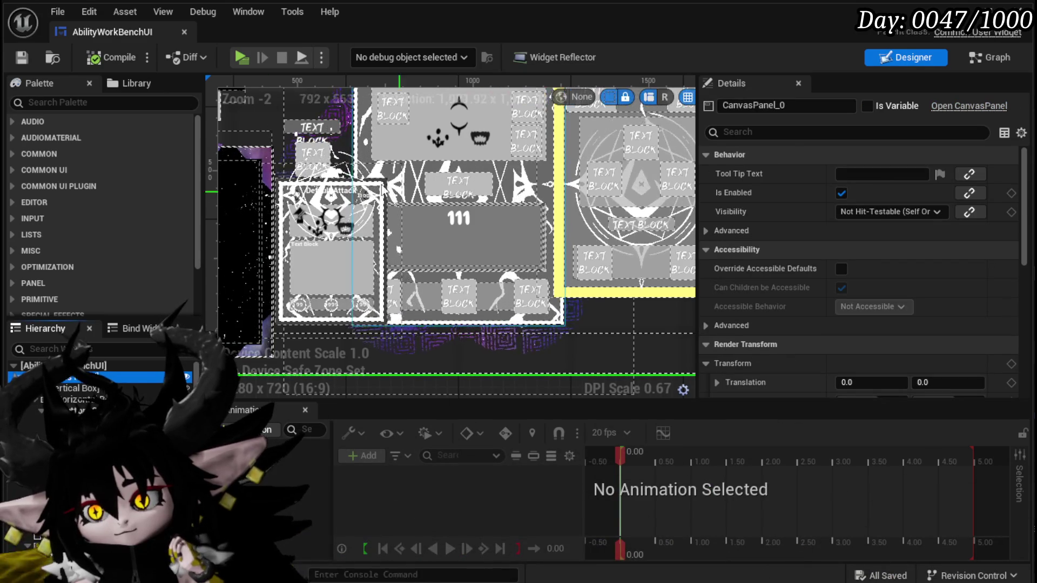
scroll(294, 233, "down", 3)
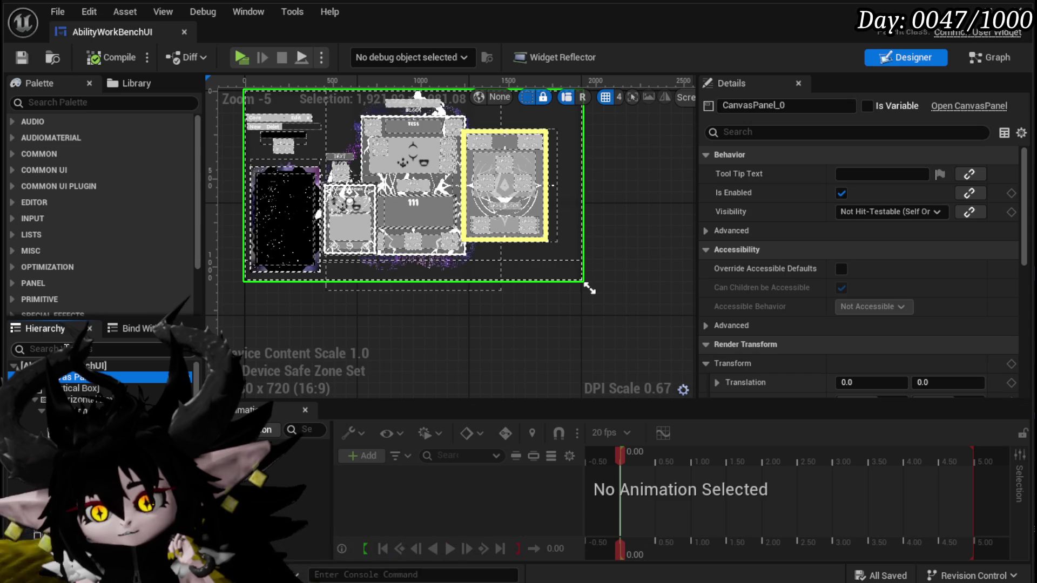
- Add a Horizontal Box named HorizontalBox_Specials, mark it Is Variable, then compile and save
left_click(62, 101)
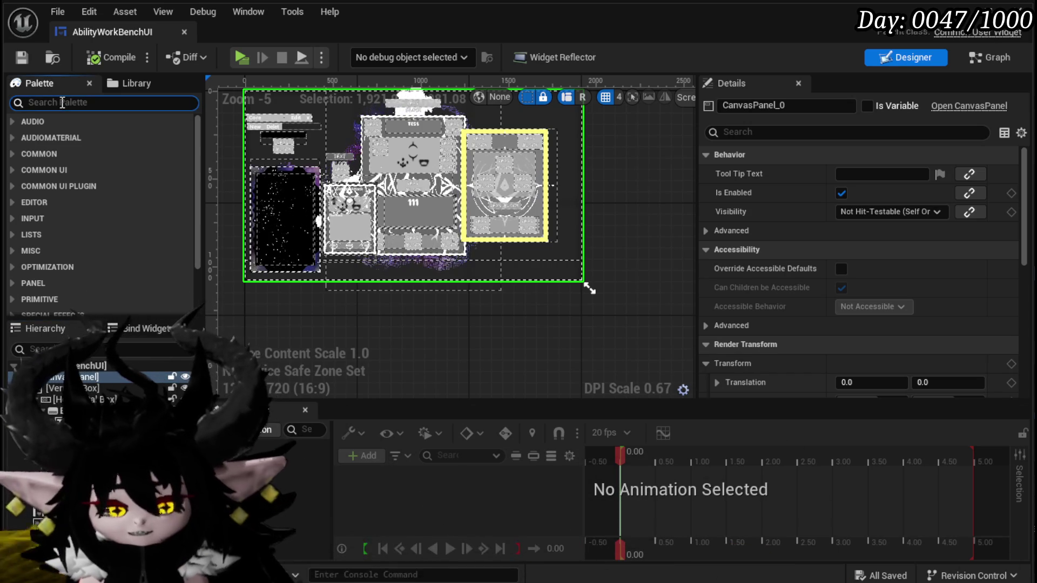
type("Hori")
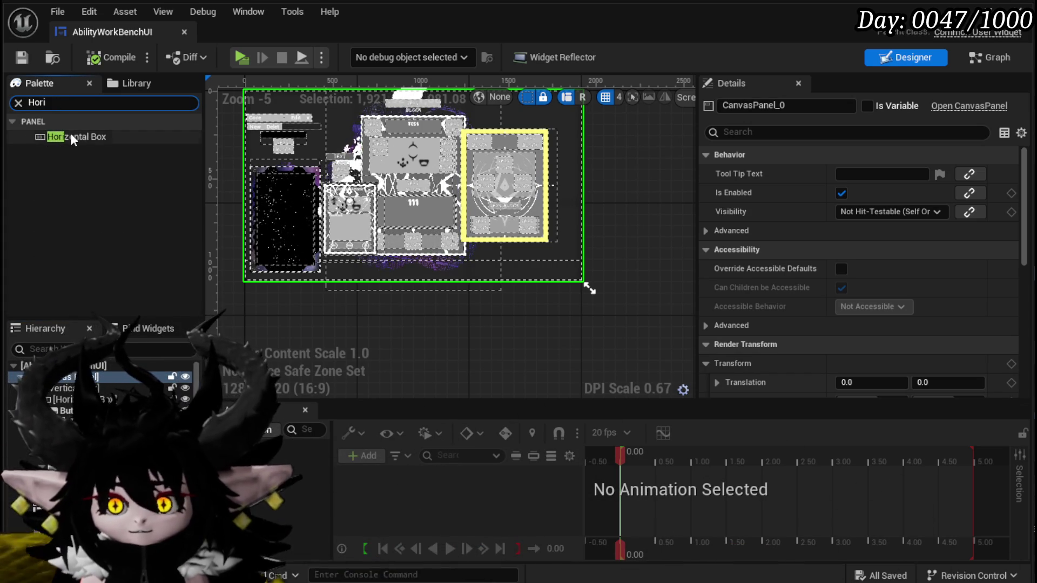
left_click_drag(72, 137, 60, 406)
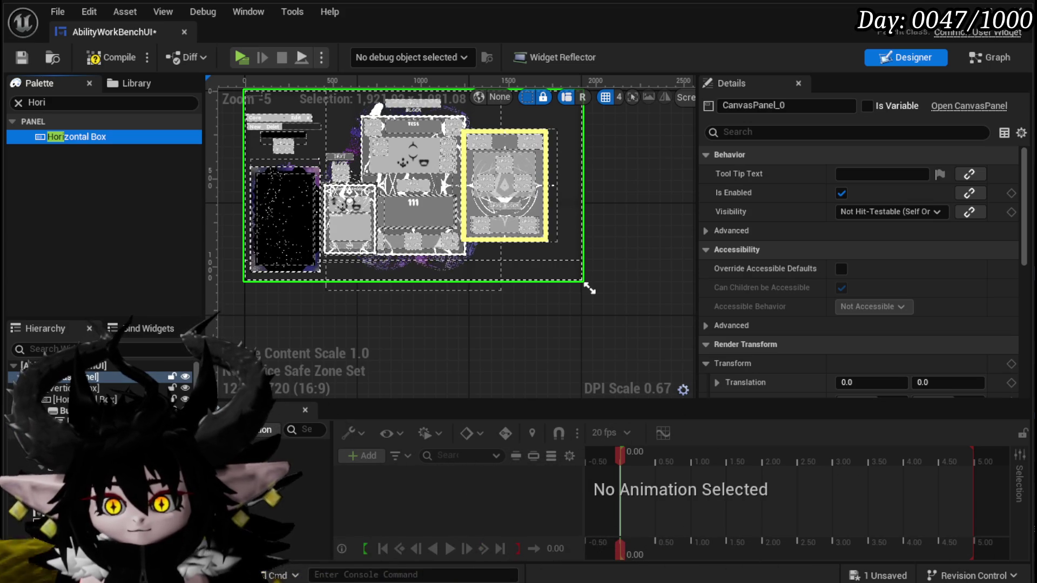
scroll(103, 388, "down", 3)
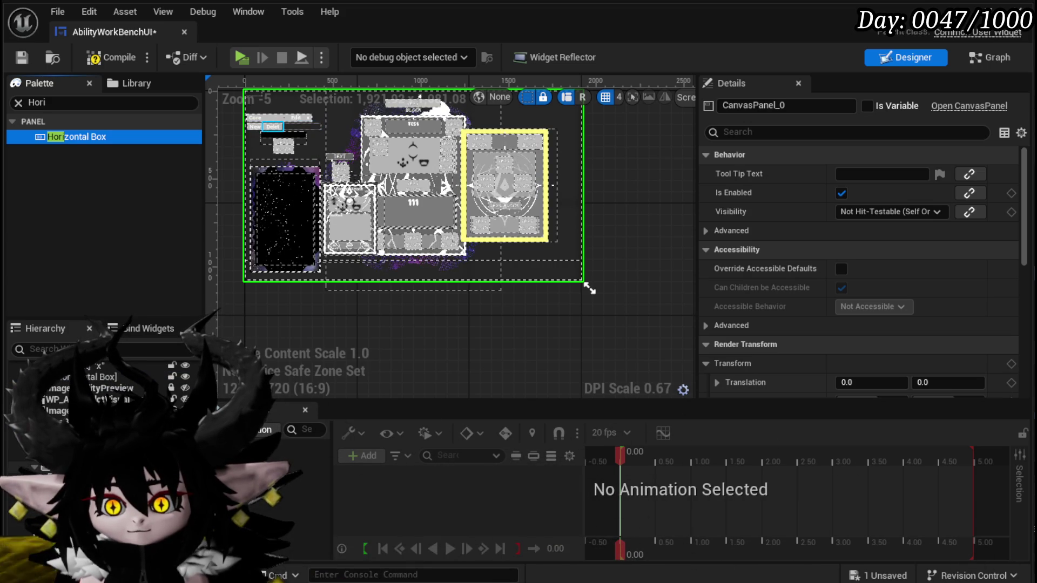
left_click_drag(76, 137, 65, 367)
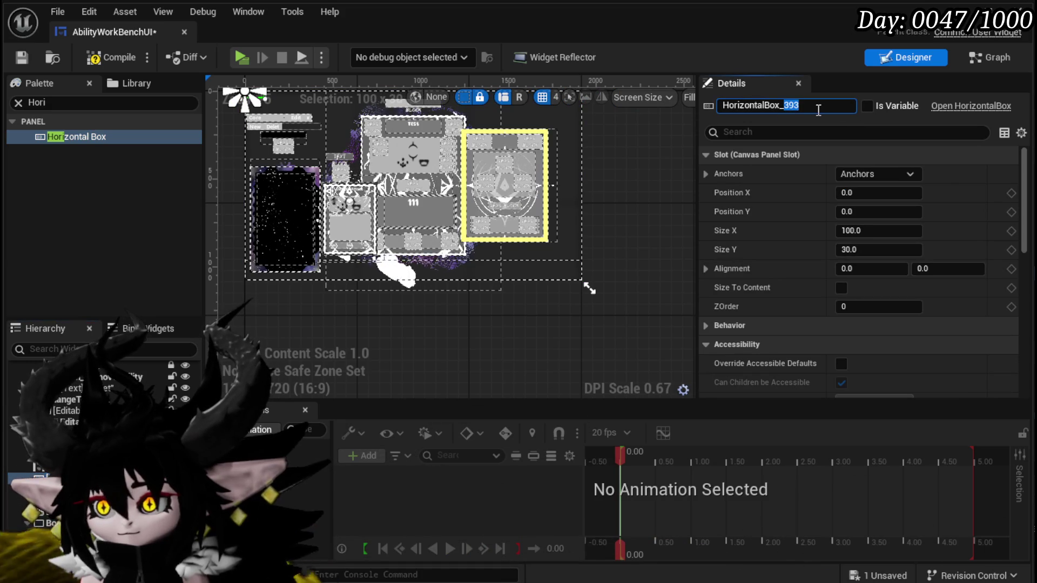
type("Special")
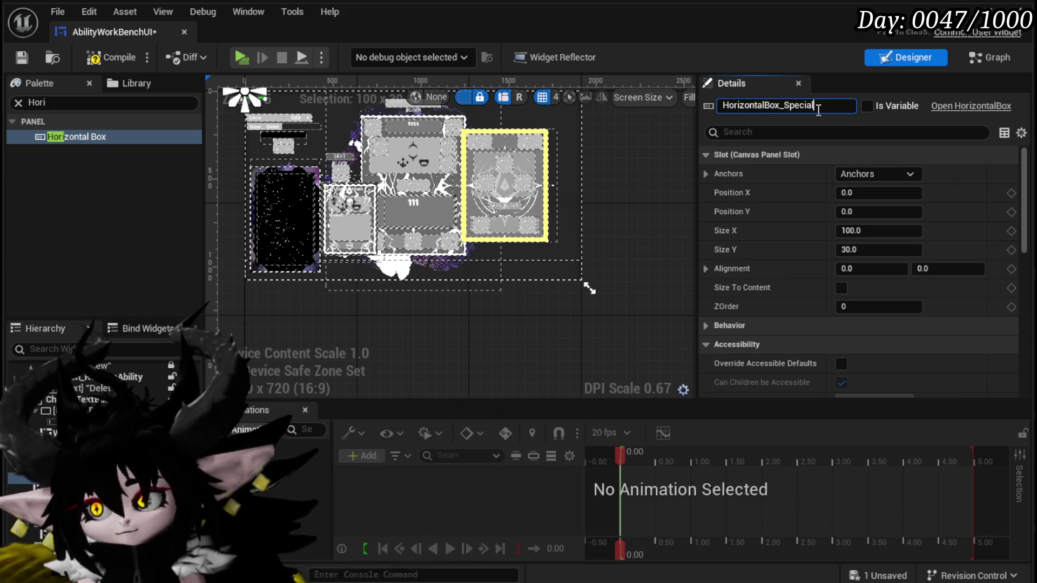
type("s")
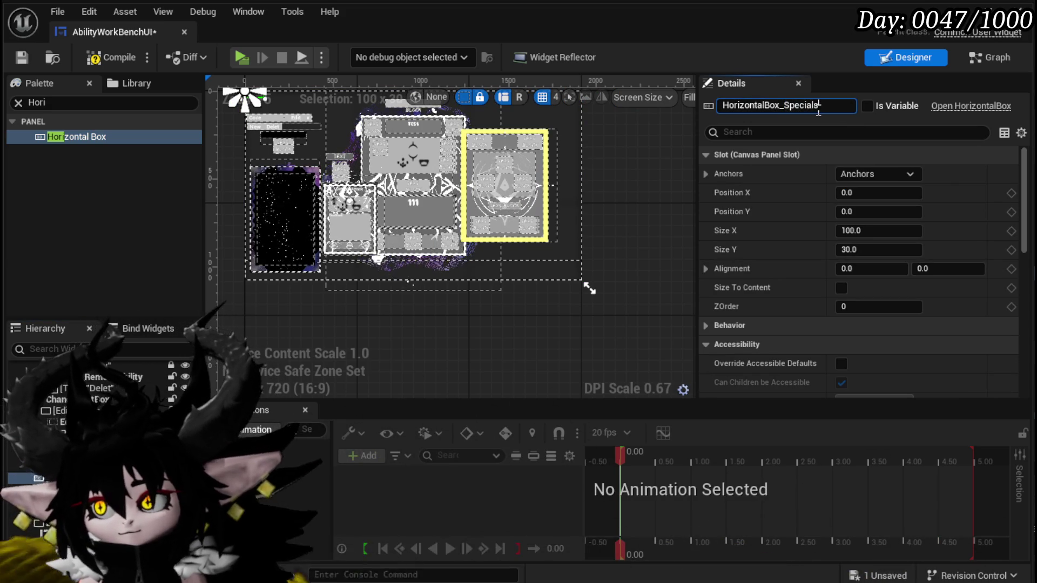
left_click(870, 107)
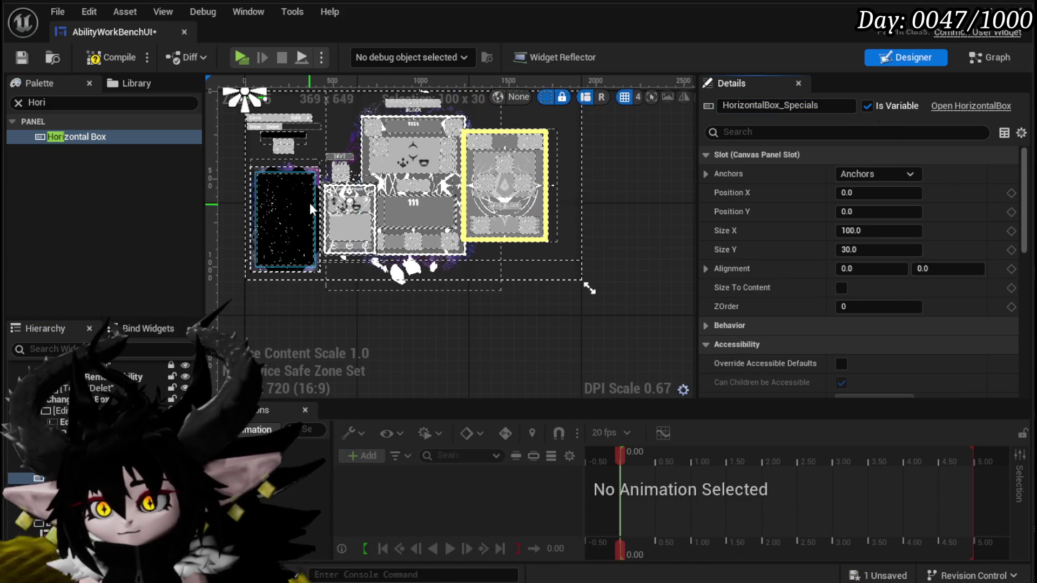
left_click(91, 60)
left_click(24, 59)
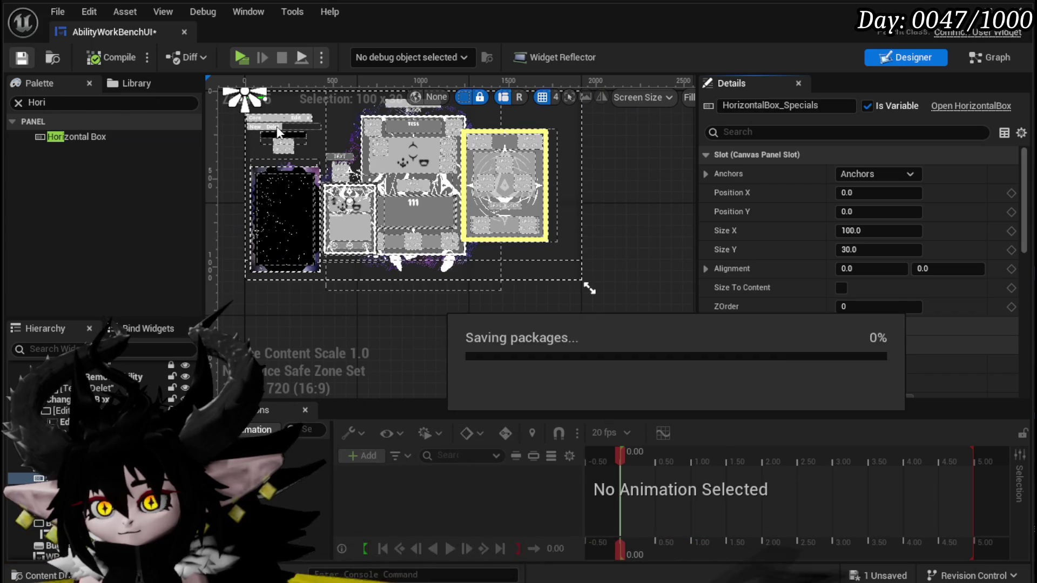
- Anchor HorizontalBox_Specials to the centre, set X -173.117813 and Y -54.281391-3.89906, and drag it onto the number panel
left_click(850, 173)
left_click(912, 259, "ctrl")
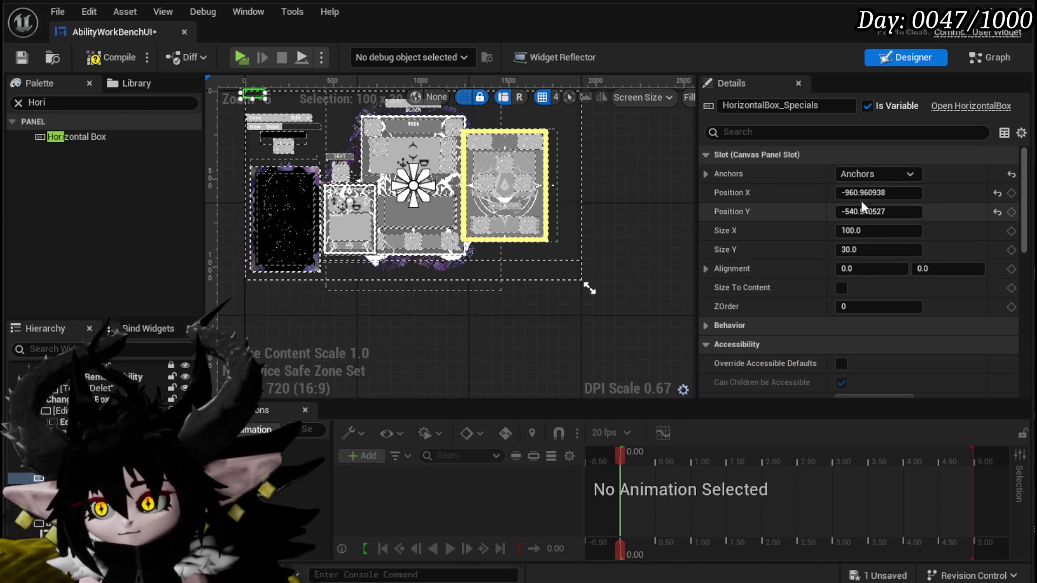
type("-173.117813")
key("Tab")
type("-54.281391")
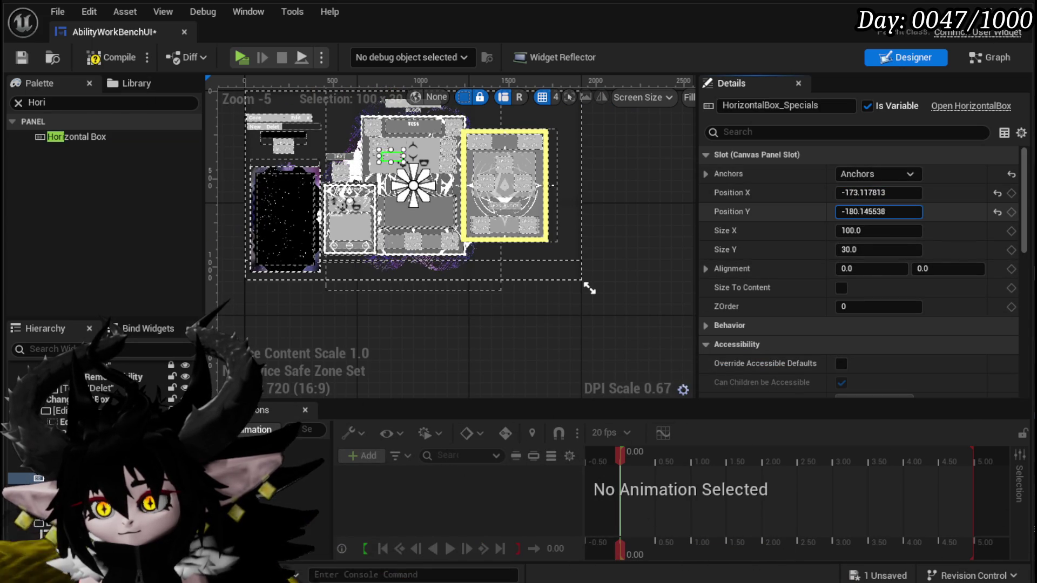
type("-3.89906")
key("Return")
scroll(500, 184, "up", 4)
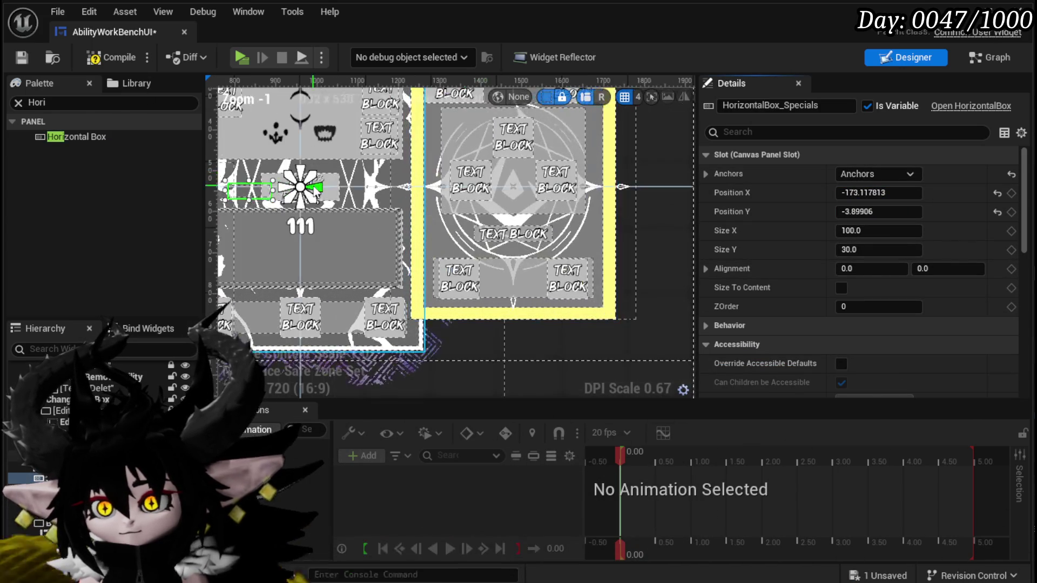
scroll(349, 204, "up", 2)
mouse_move(397, 178)
left_mouse_down()
mouse_move(396, 268)
mouse_move(368, 303)
mouse_move(379, 290)
left_mouse_up()
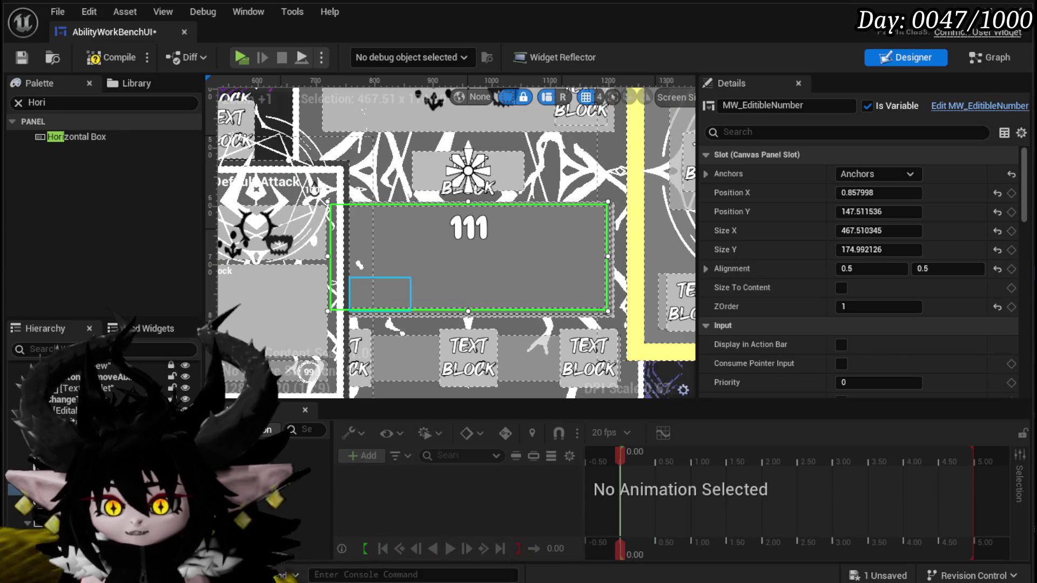
left_click(379, 293)
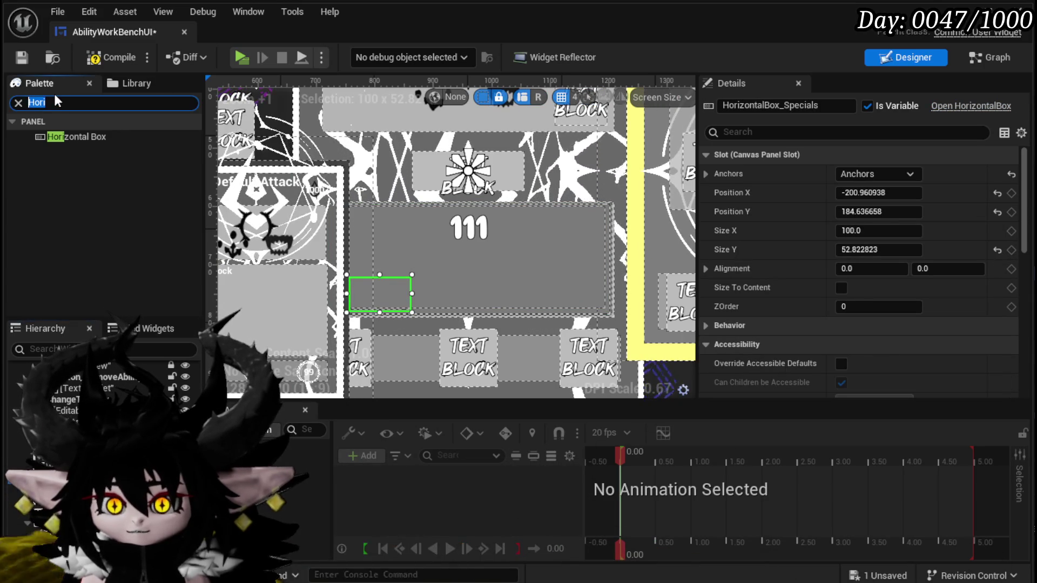
- Add two MW Icon widgets to HorizontalBox_Specials and resize the box to about 102.4 by 54
type("Icon")
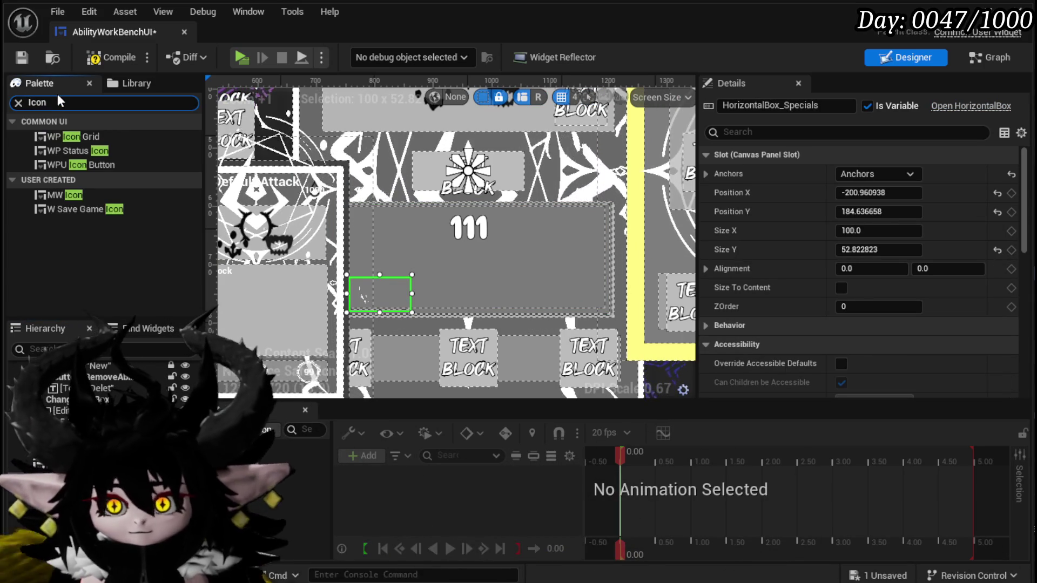
left_click(59, 193)
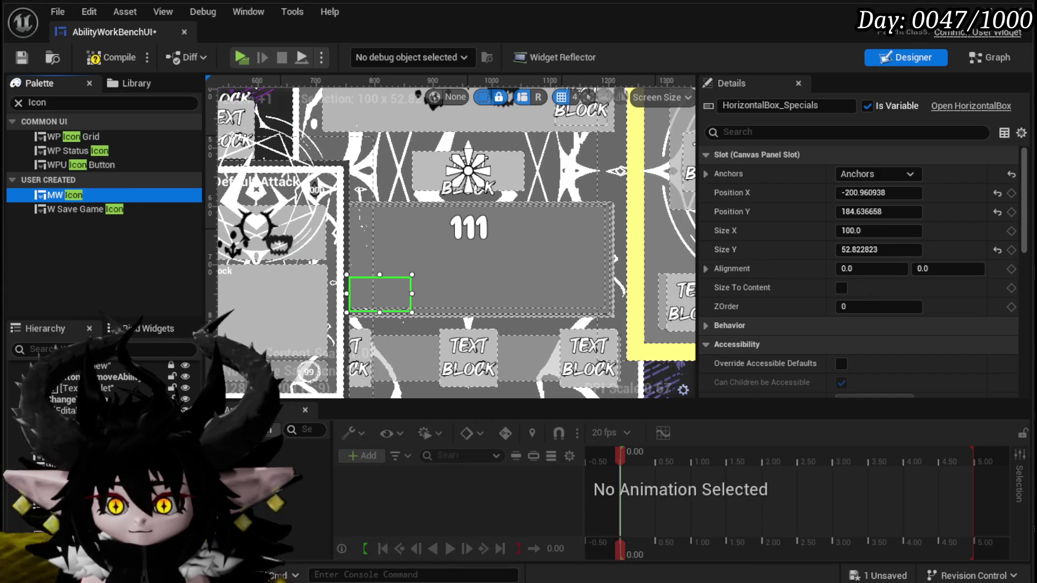
left_click(367, 213)
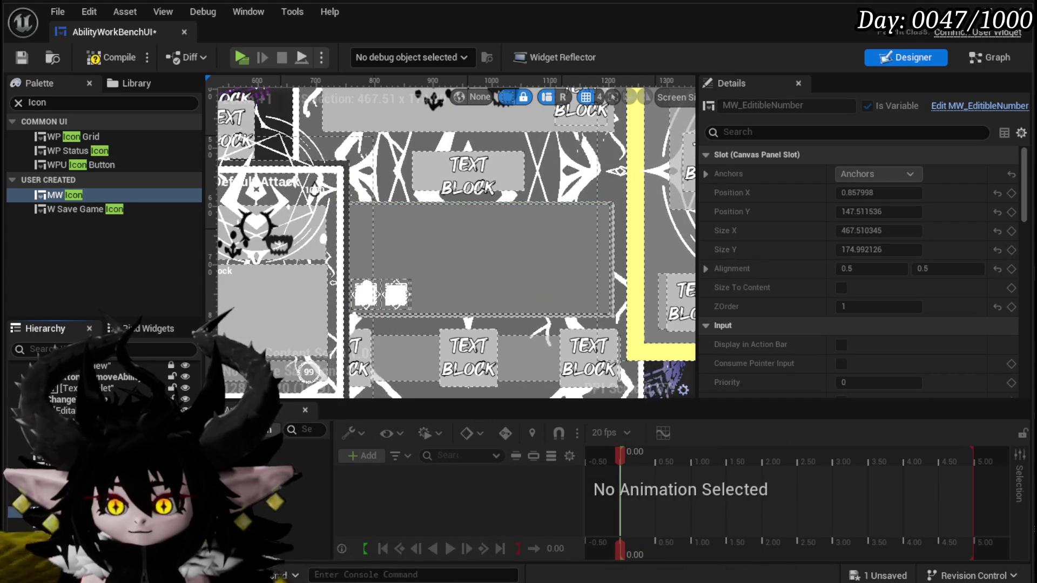
left_click(396, 294)
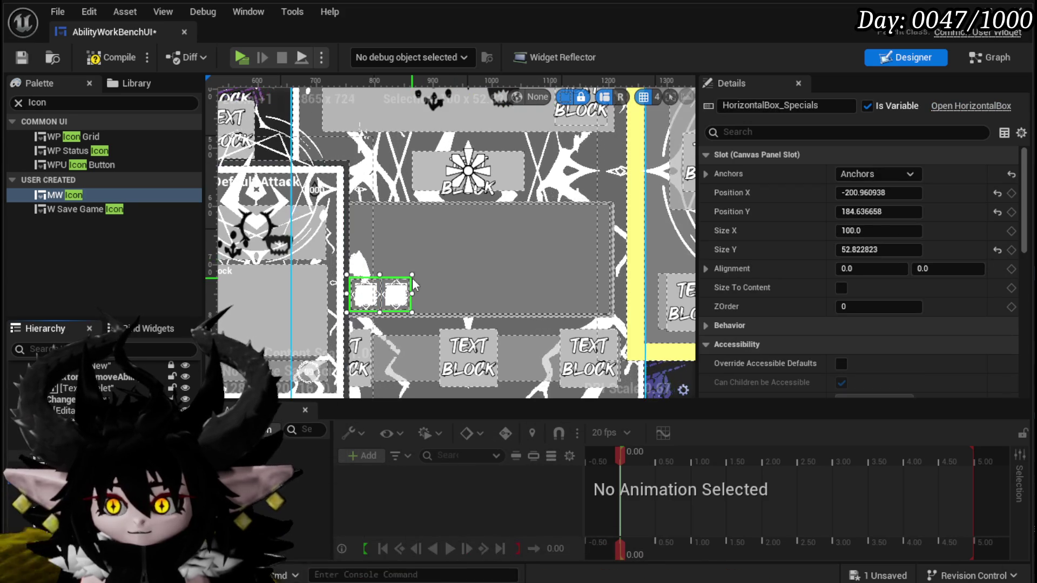
left_click_drag(412, 273, 428, 224)
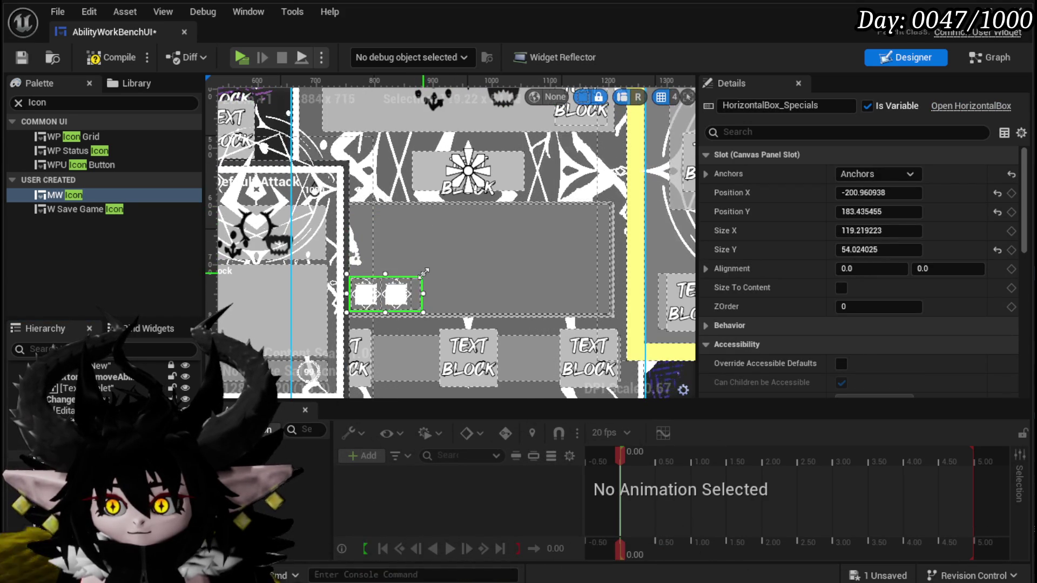
mouse_move(419, 295)
left_mouse_down()
mouse_move(417, 258)
mouse_move(415, 269)
left_mouse_up()
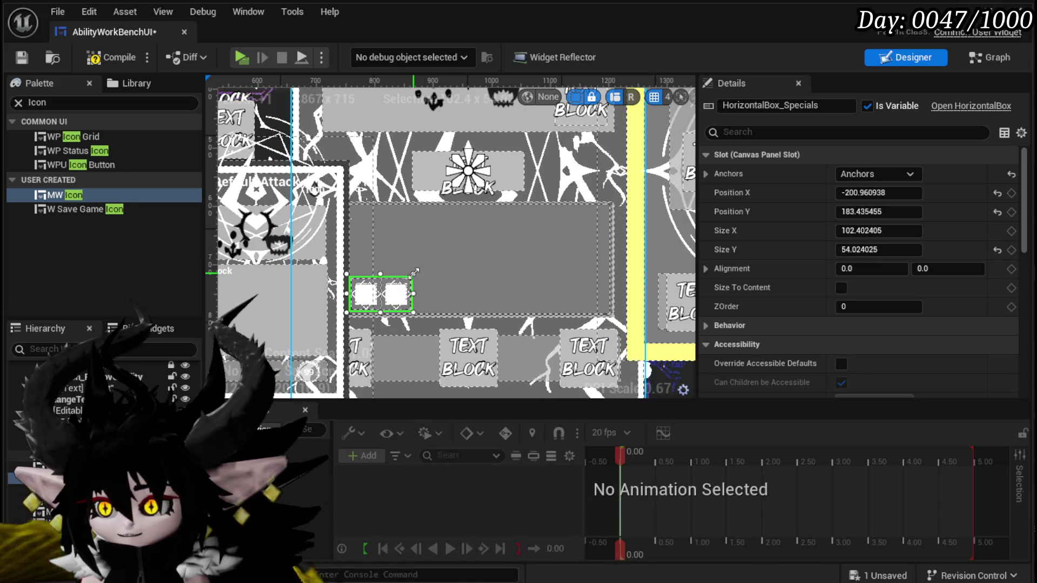
- Set HorizontalBox_Specials height to 50 and stretch it across the number panel
left_click(899, 250)
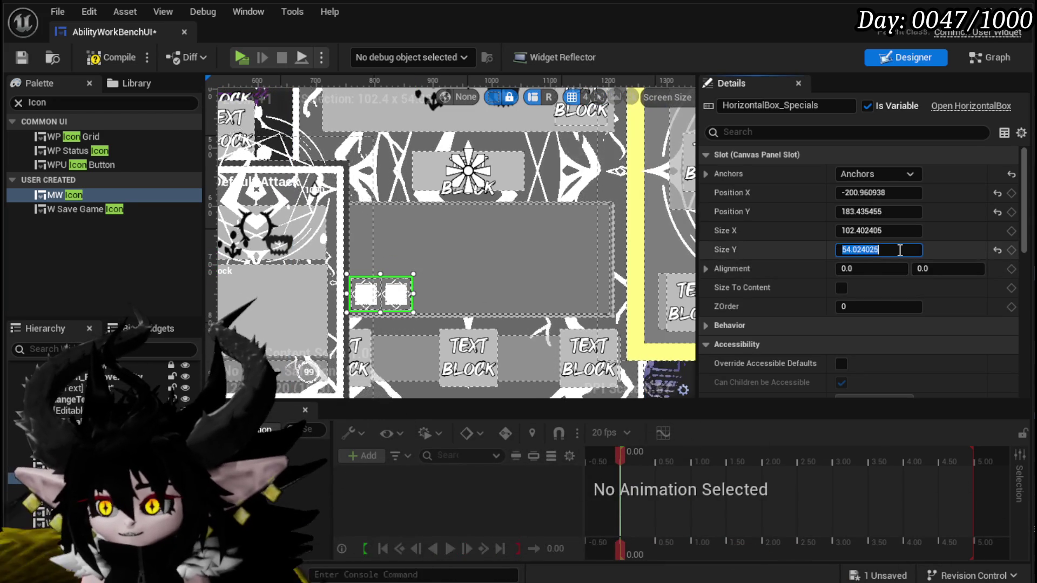
type("50")
key("Return")
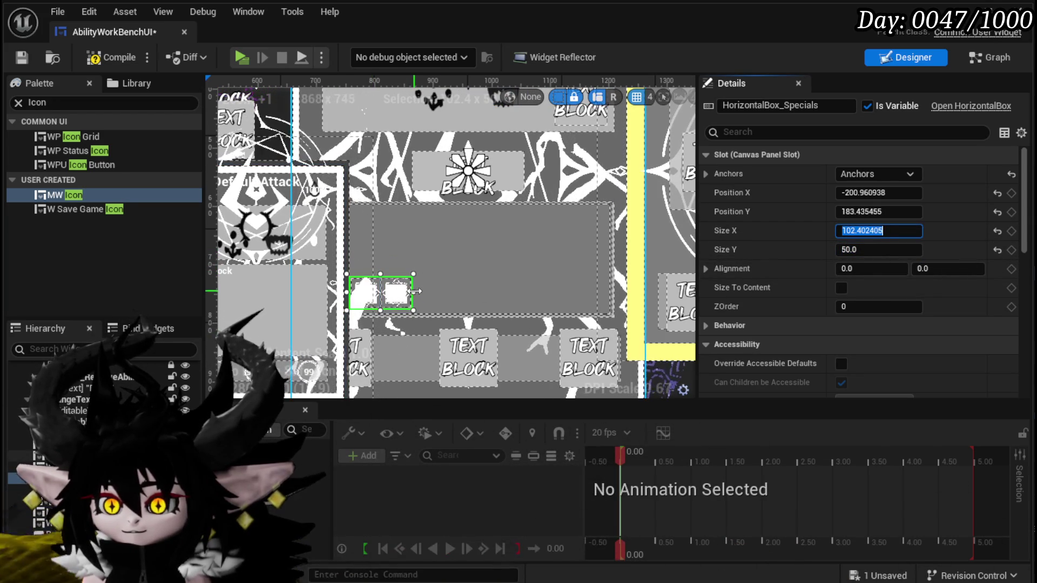
left_click_drag(491, 296, 608, 295)
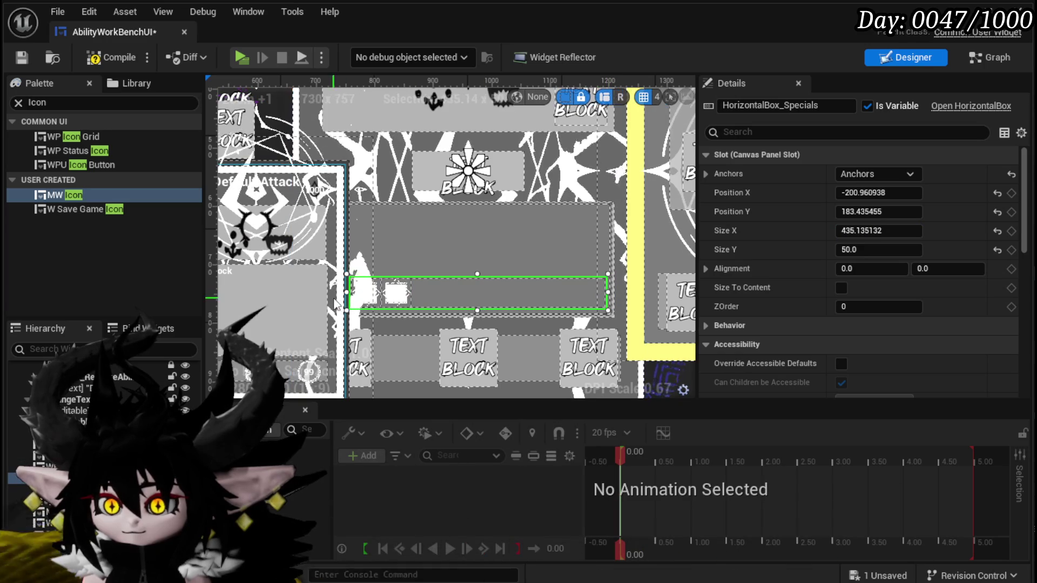
left_click_drag(344, 294, 330, 295)
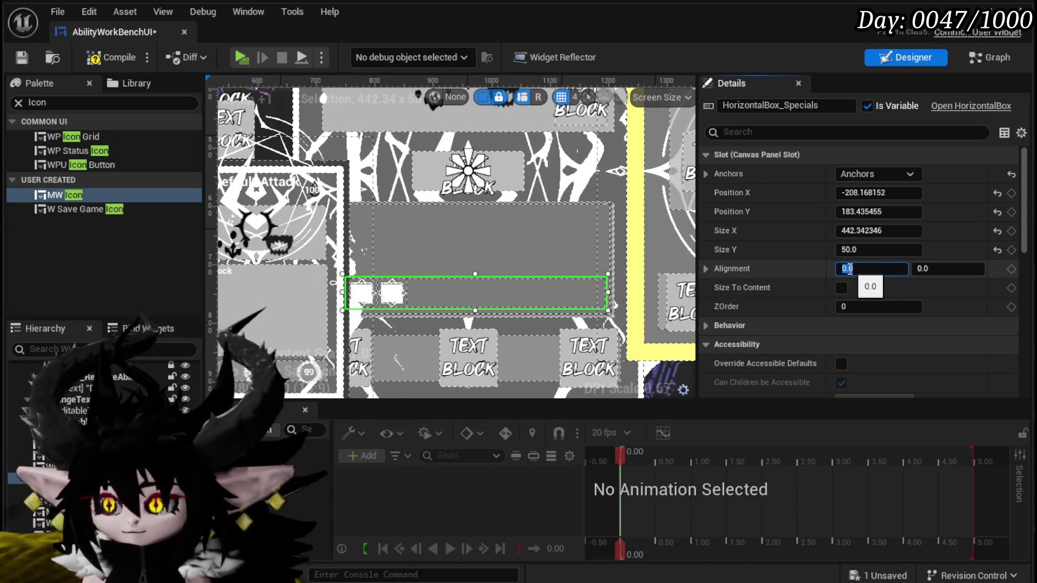
- Set both alignment values to 0.5 and place the box beneath the number box at X 12.21, Y 212.46
type("0.5")
key("Return")
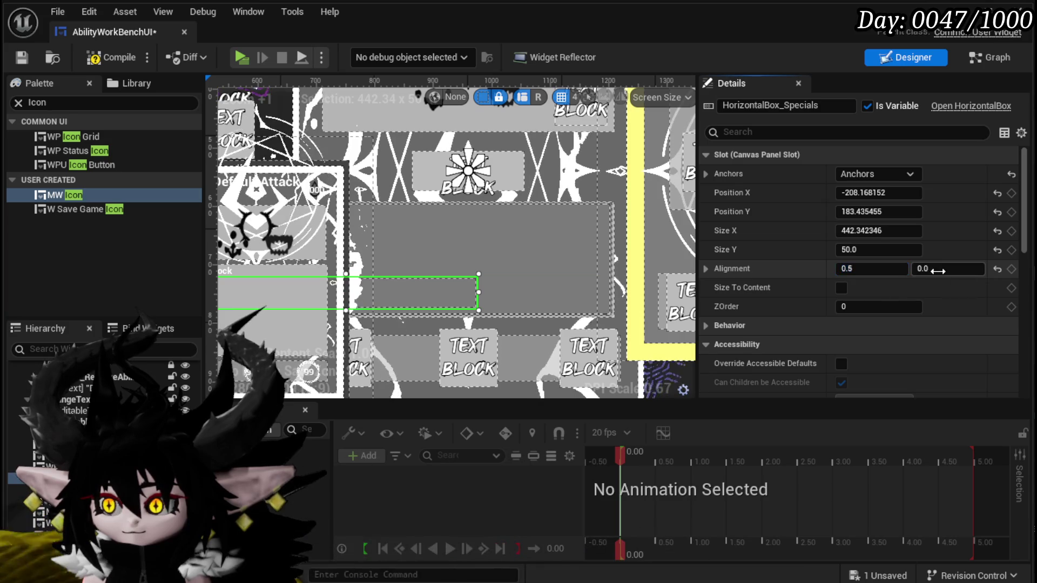
type("0.5")
key("Return")
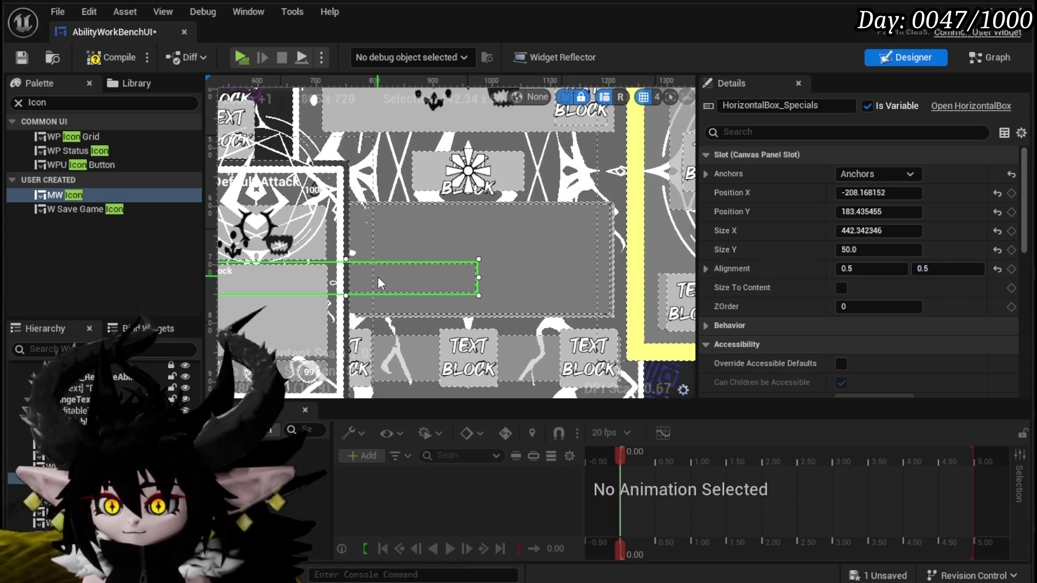
left_click_drag(378, 277, 506, 293)
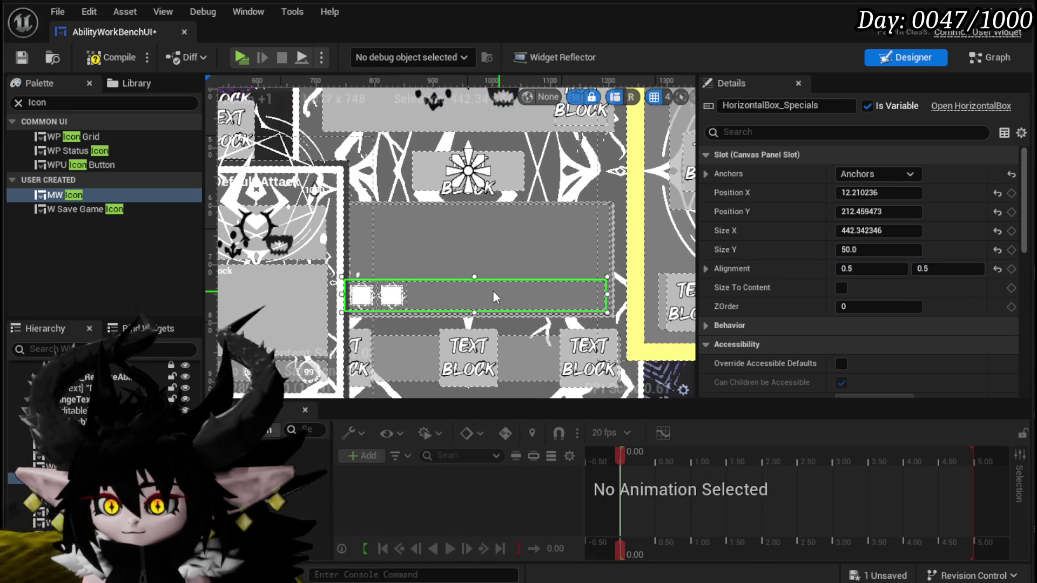
scroll(852, 279, "down", 8)
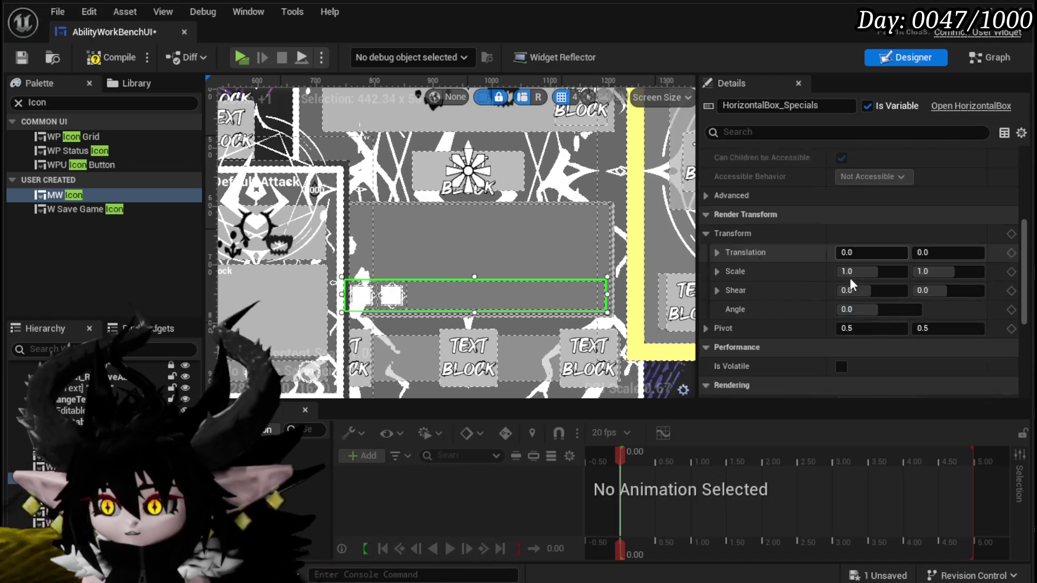
scroll(849, 278, "down", 8)
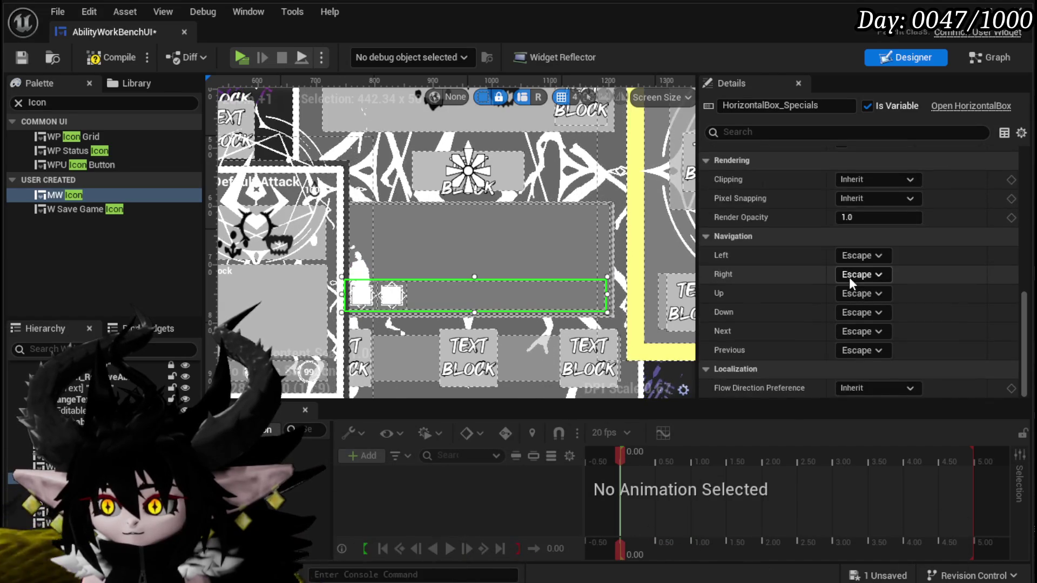
scroll(849, 277, "up", 7)
scroll(849, 277, "up", 5)
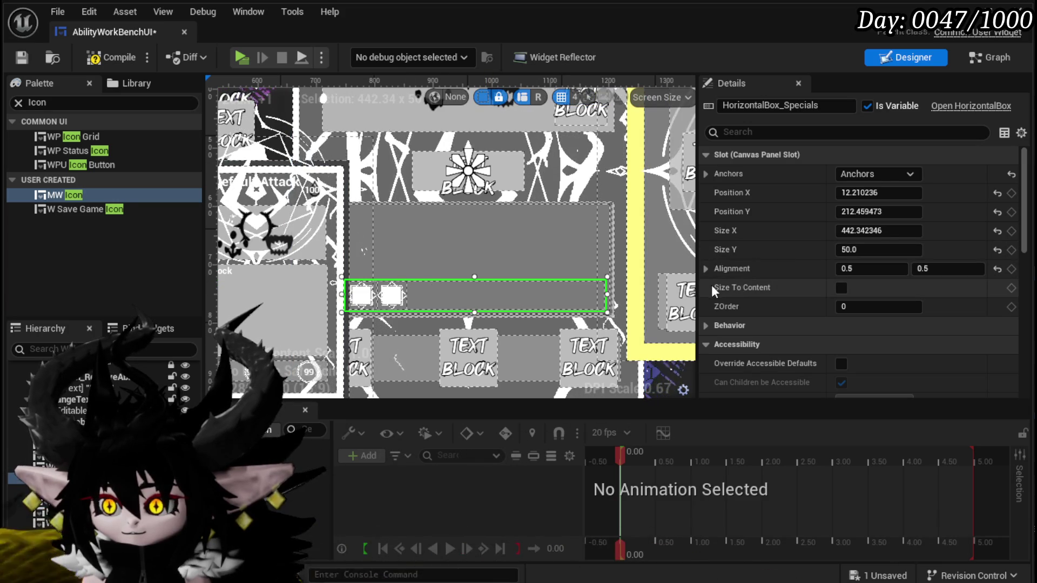
left_click(705, 269)
left_click(705, 270)
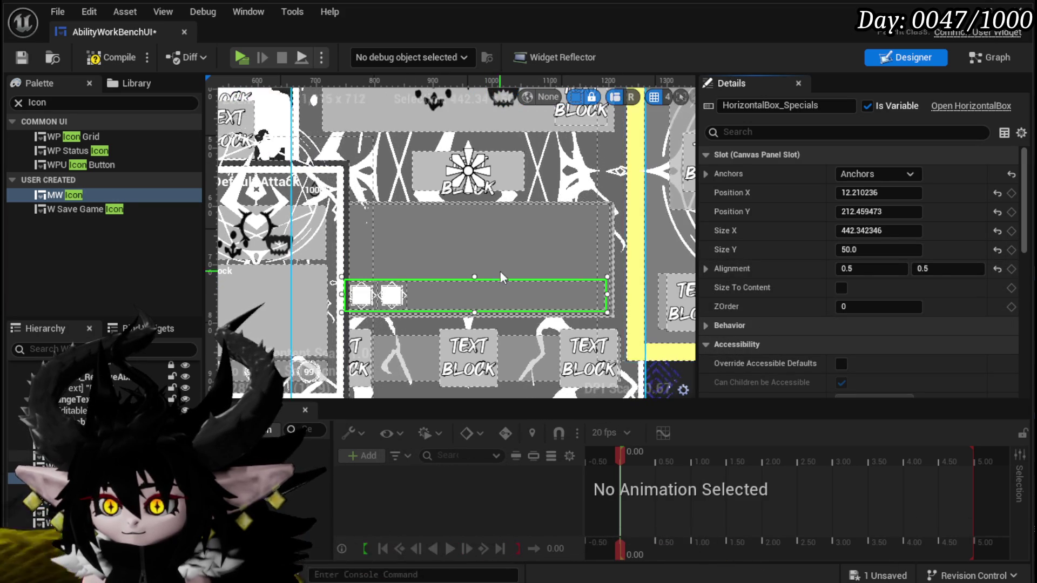
left_click(872, 174)
left_click(873, 177)
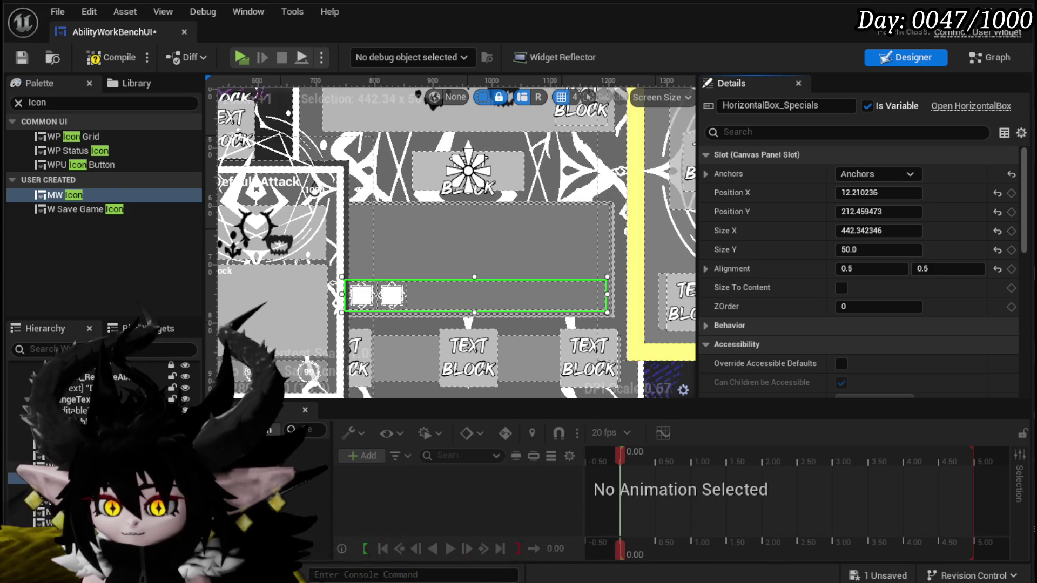
key("ctrl+z")
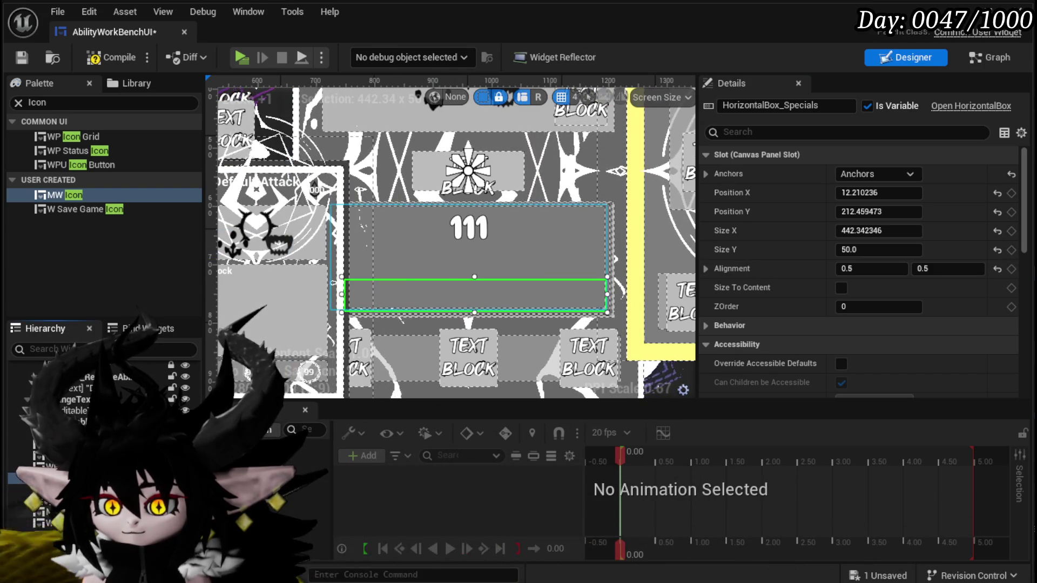
- Shorten MW_EditibleNumber to Size Y 117.33 so the icon row shows, then compile and save AbilityWorkBenchUI
left_click(162, 511)
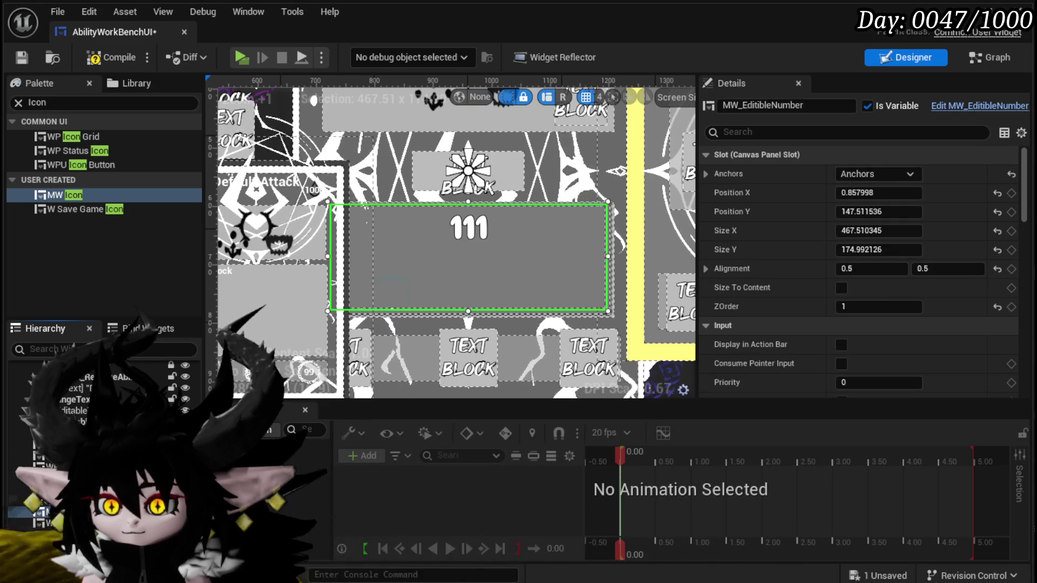
left_click_drag(469, 312, 474, 277)
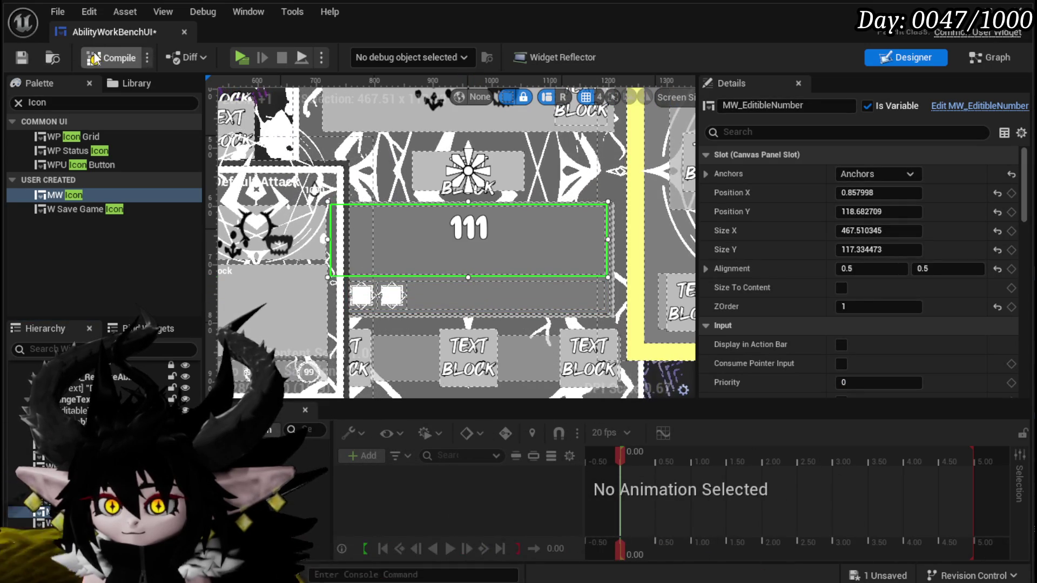
left_click(27, 55)
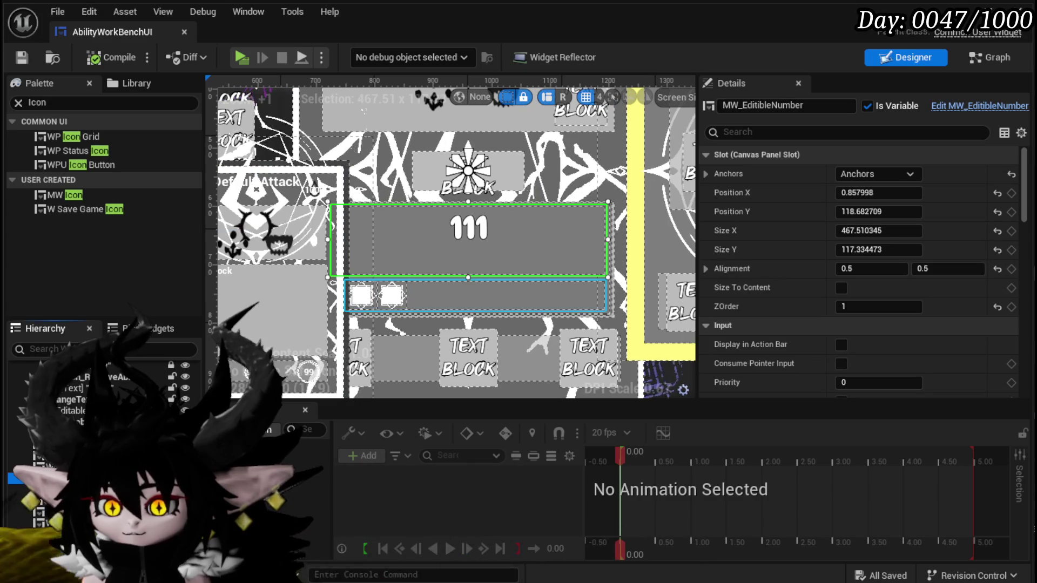
left_click(486, 296)
left_click(392, 295)
left_click(434, 302)
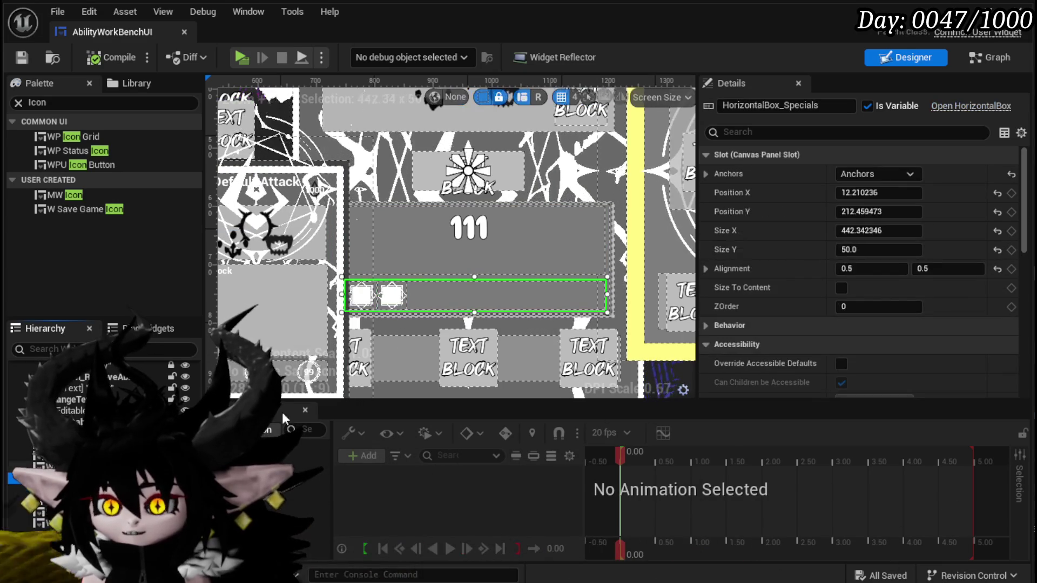
key("ctrl+s")
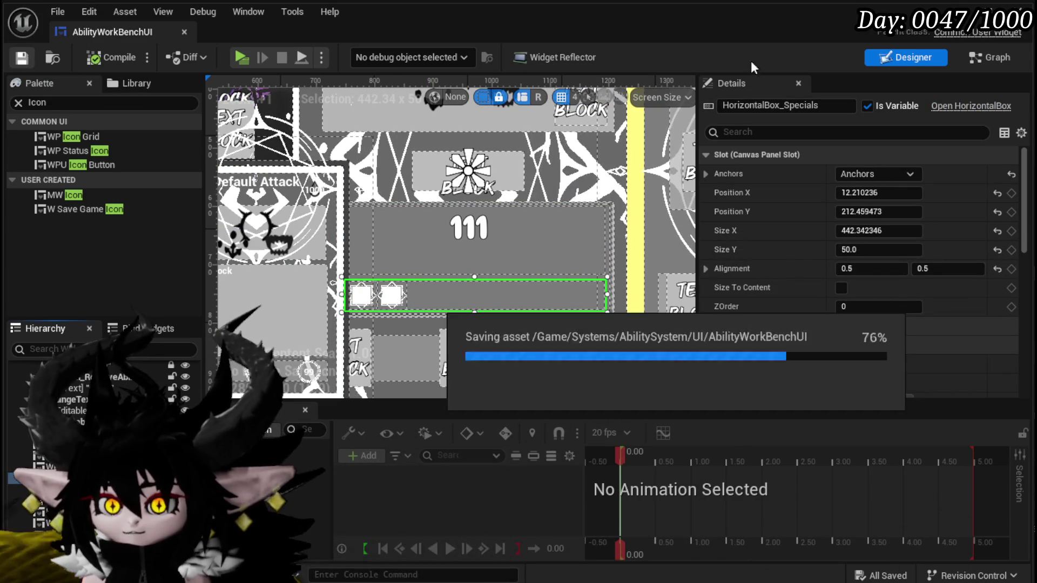
left_click(987, 56)
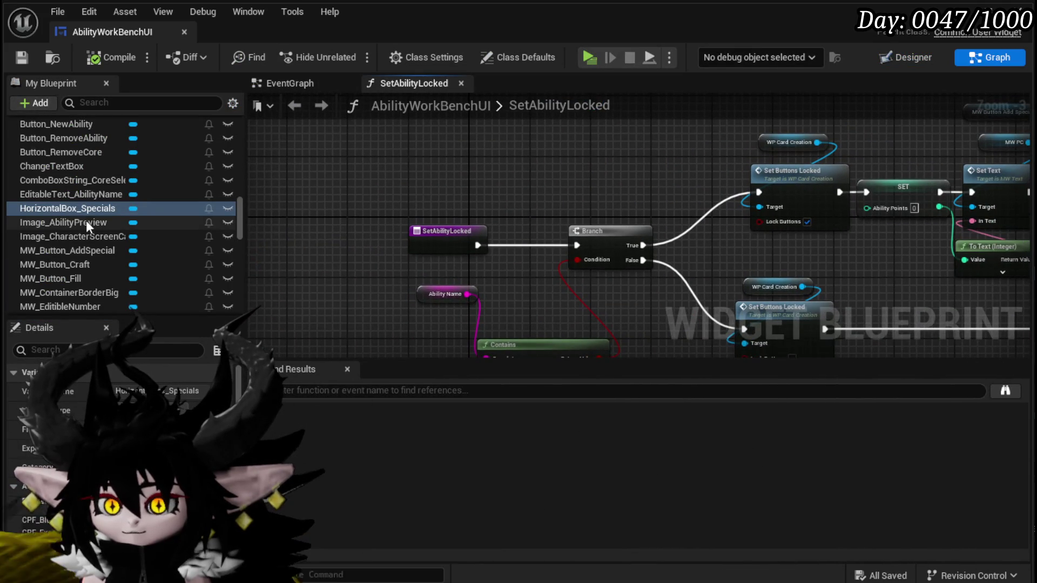
- Add a HorizontalBox_Specials getter to the SetAbilityLocked graph and save
left_click_drag(280, 141, 284, 152)
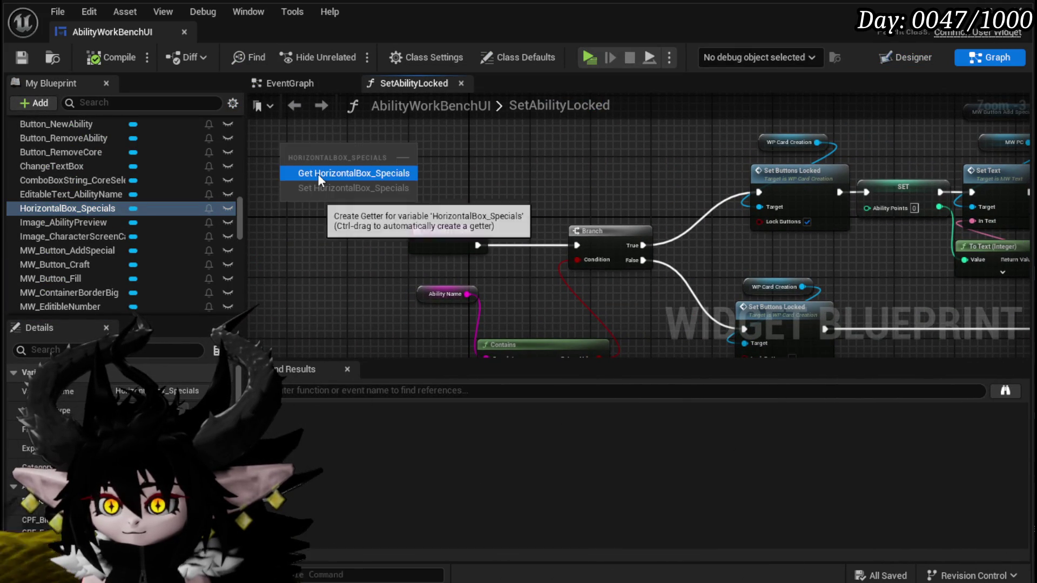
left_click(318, 172)
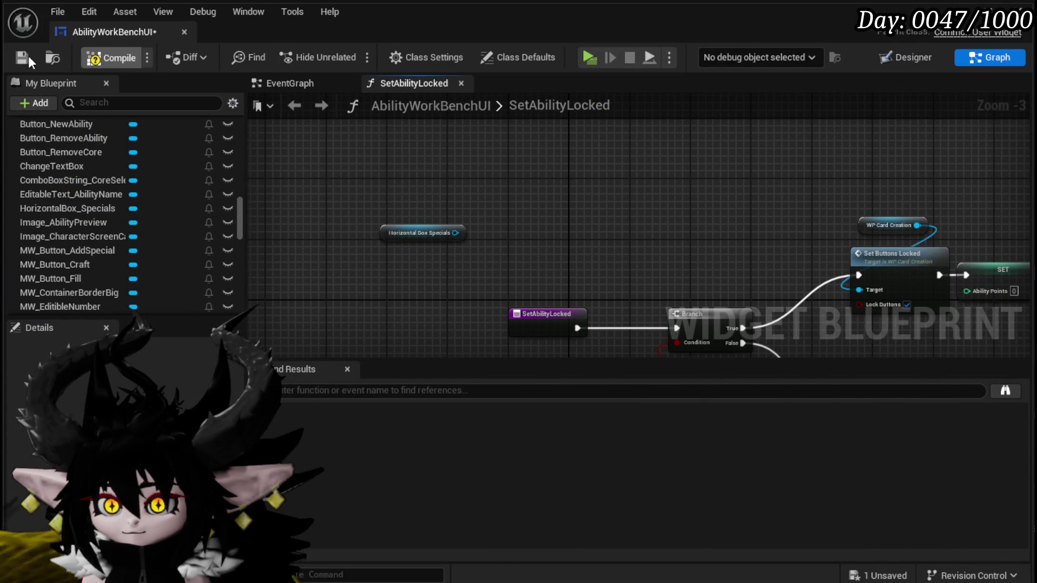
left_click(28, 56)
left_click_drag(388, 232, 393, 217)
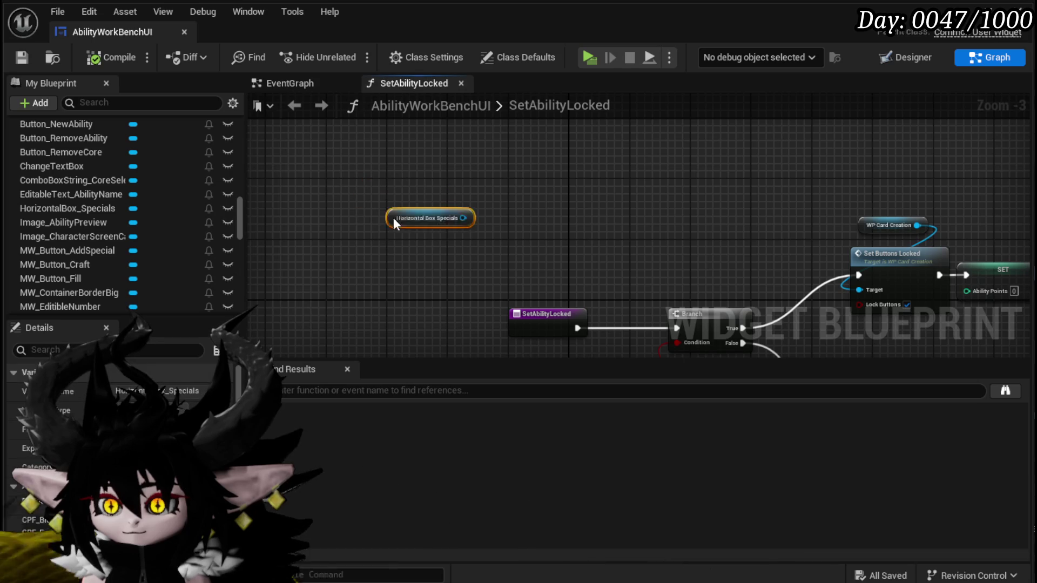
- Add a SpecialString getter, save, and search the blueprint for 'Special'
scroll(123, 231, "down", 3)
scroll(126, 226, "down", 1)
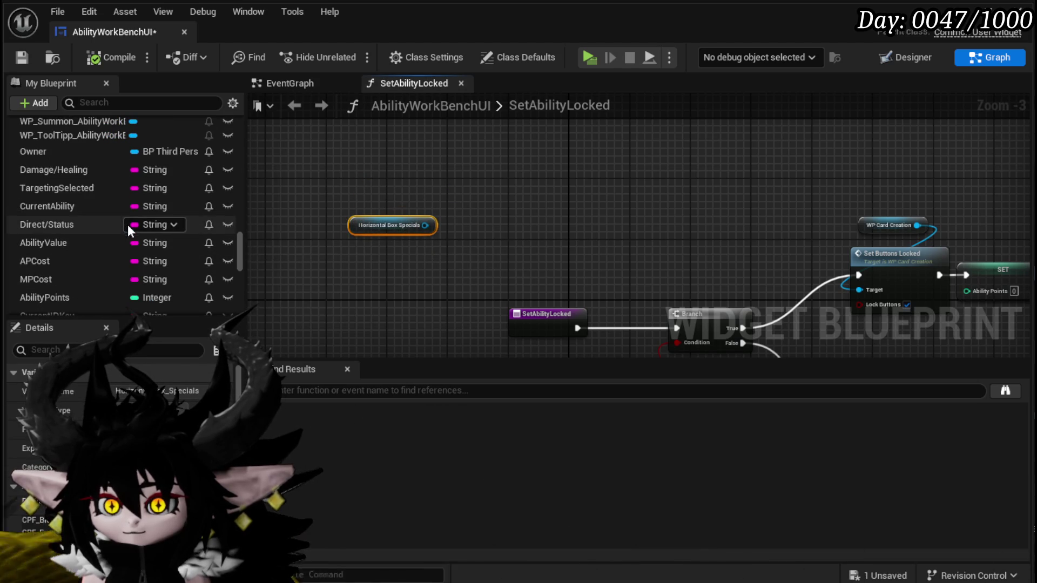
scroll(69, 259, "down", 3)
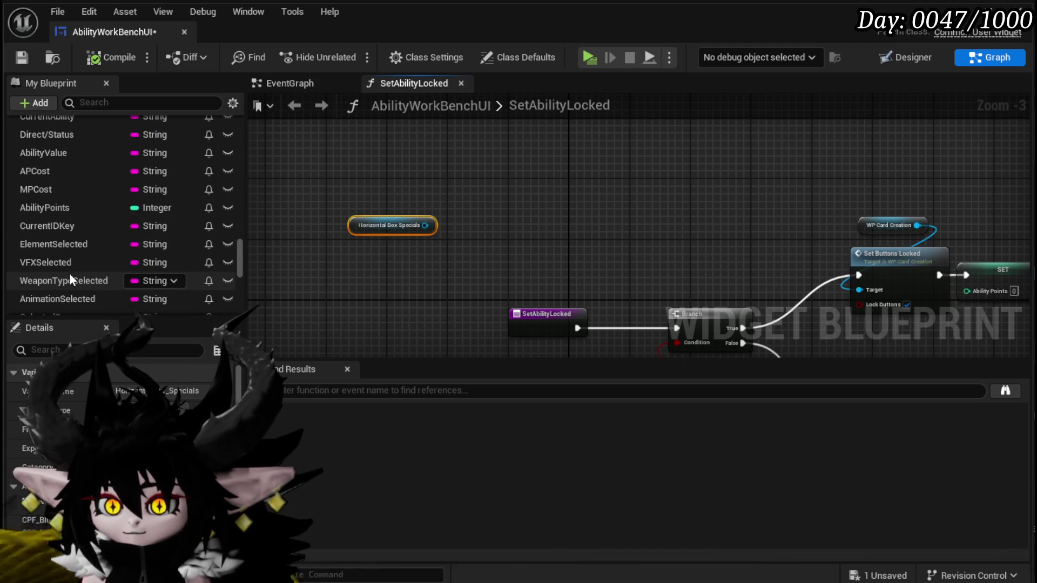
scroll(70, 273, "down", 2)
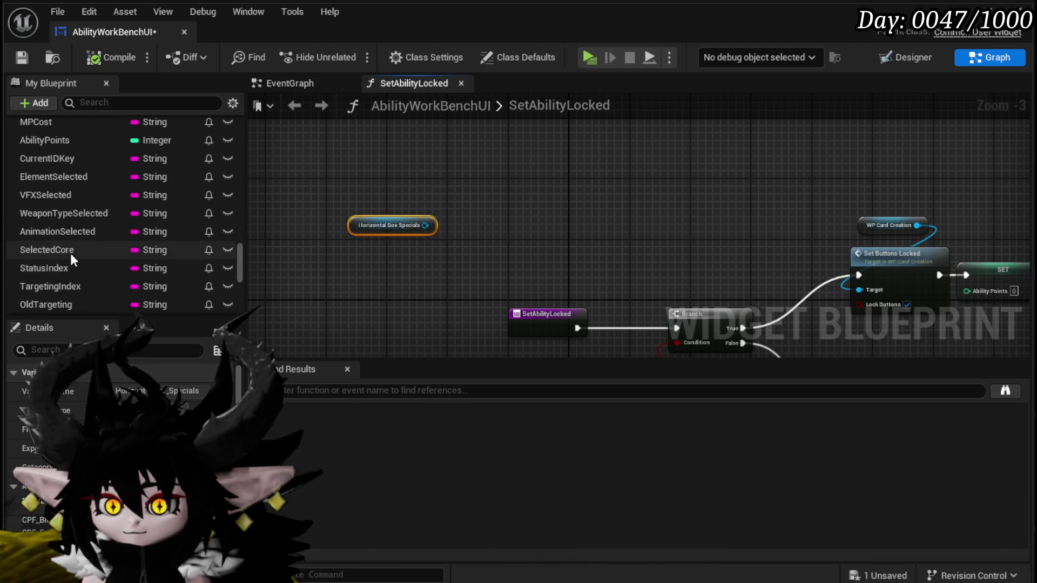
scroll(71, 253, "down", 2)
scroll(70, 259, "down", 3)
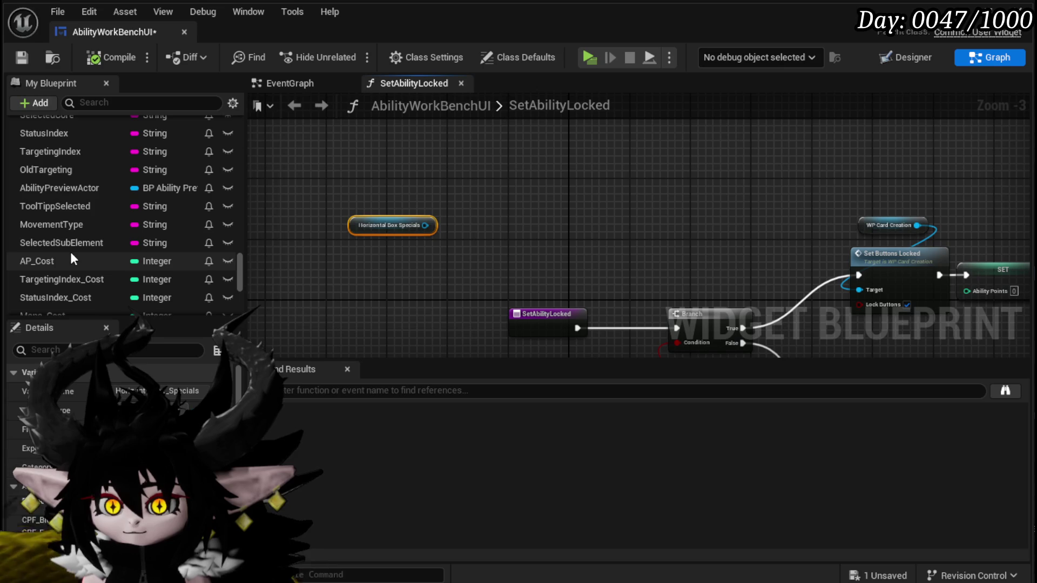
scroll(70, 252, "down", 6)
scroll(70, 252, "up", 2)
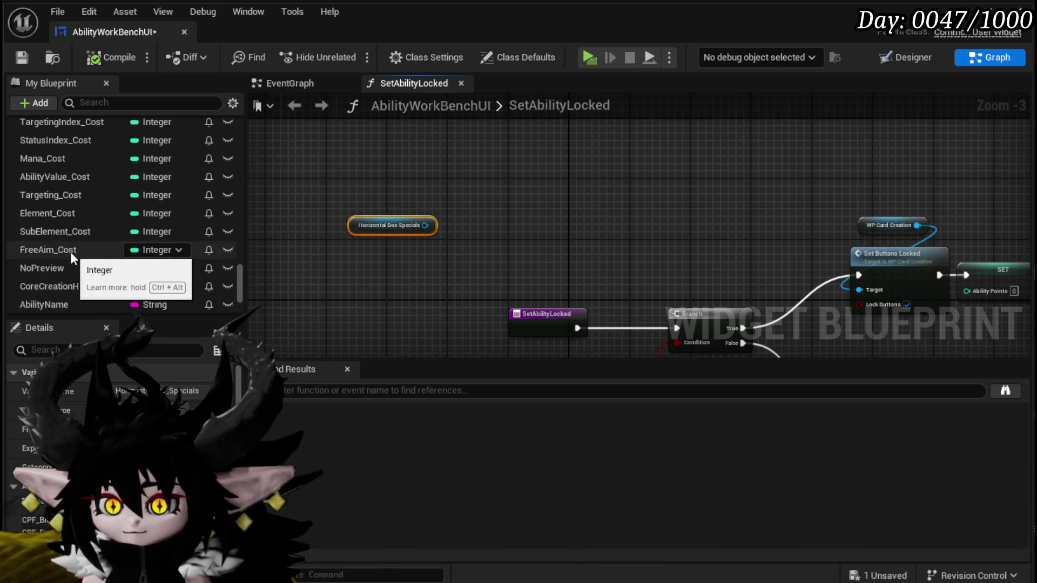
scroll(70, 252, "down", 4)
mouse_move(57, 243)
left_mouse_down()
mouse_move(326, 278)
mouse_move(514, 167)
left_mouse_up()
left_click(352, 286)
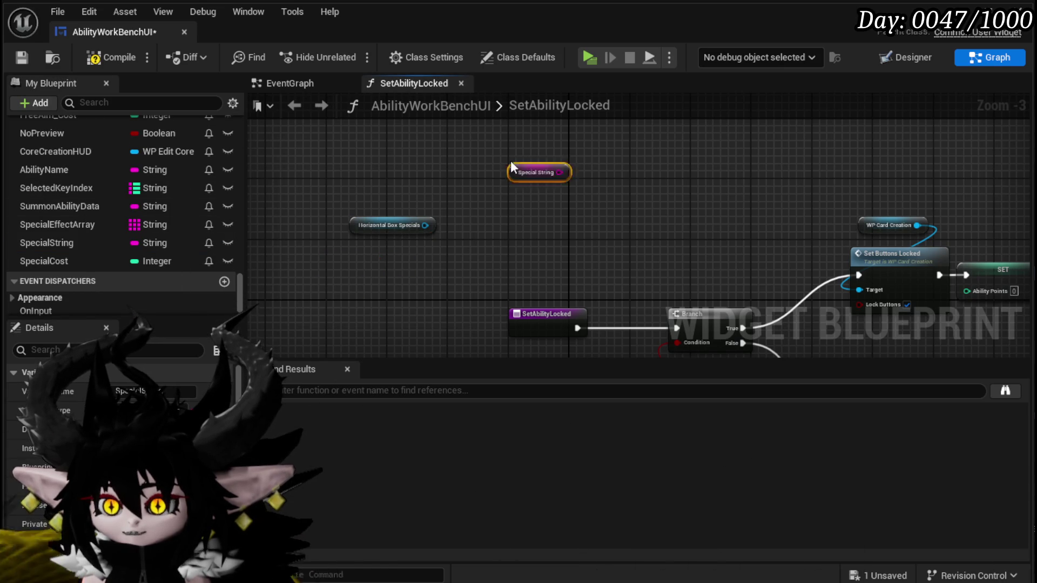
left_click(496, 273)
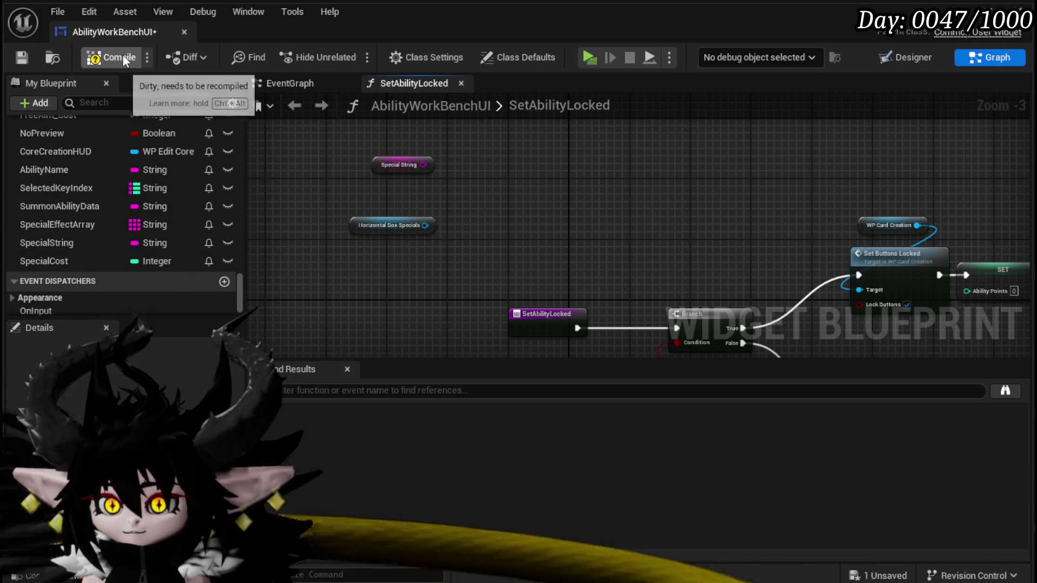
left_click(21, 57)
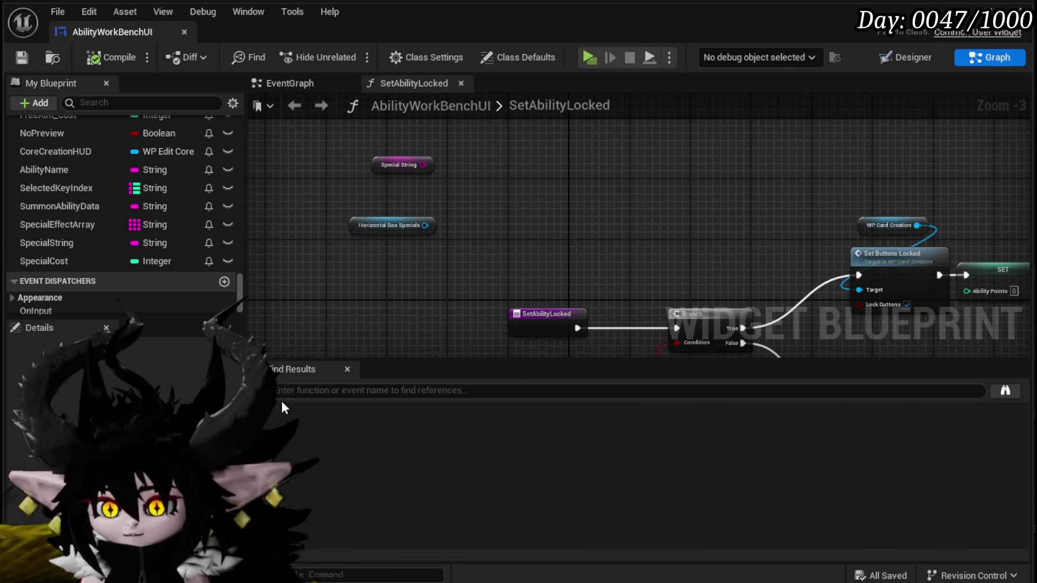
type("Spec")
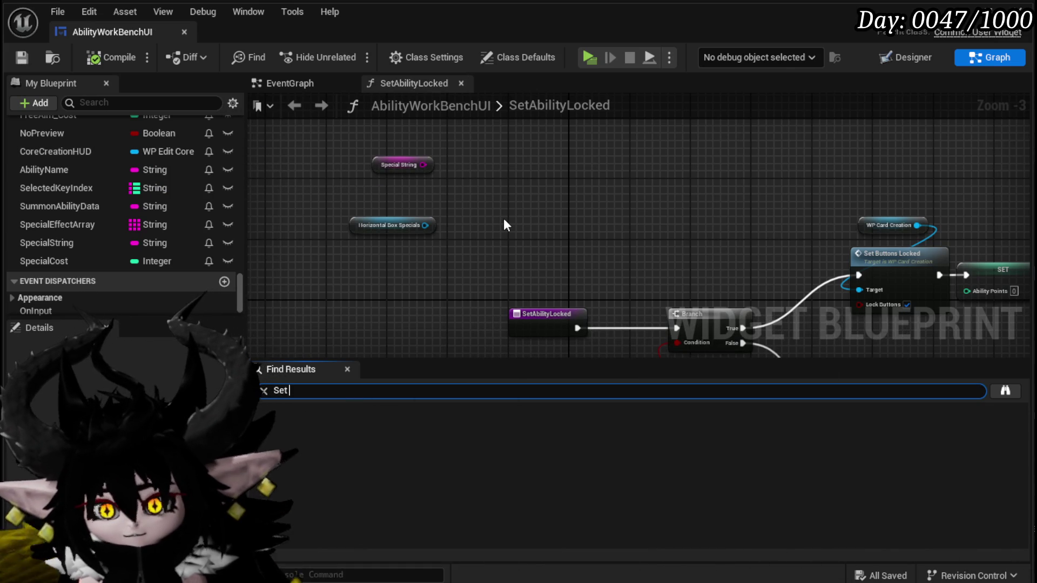
type("ial")
key("Return")
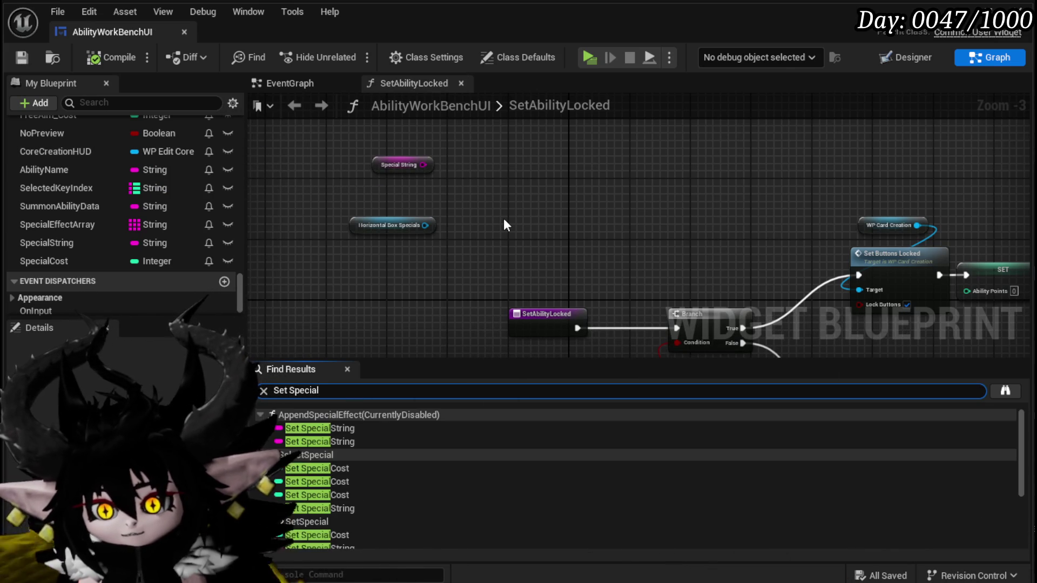
- Open SelectSpecial at its Set Special node, confirm the '&' Parse Into Array delimiter, and save
double_click(324, 521)
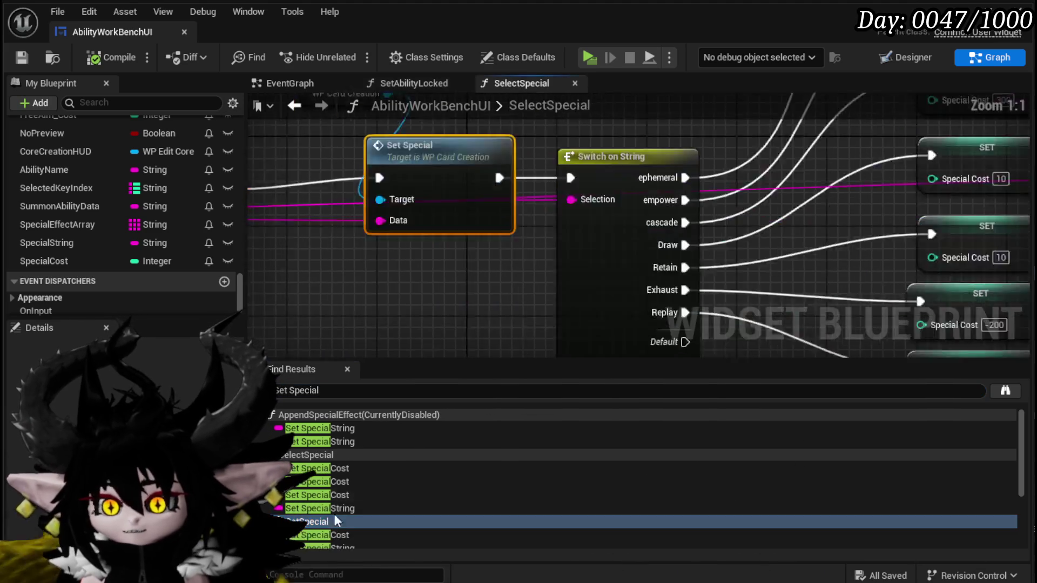
scroll(596, 312, "down", 2)
mouse_move(597, 313)
left_mouse_down()
mouse_move(392, 261)
mouse_move(527, 248)
mouse_move(692, 272)
mouse_move(745, 193)
mouse_move(854, 225)
left_mouse_up()
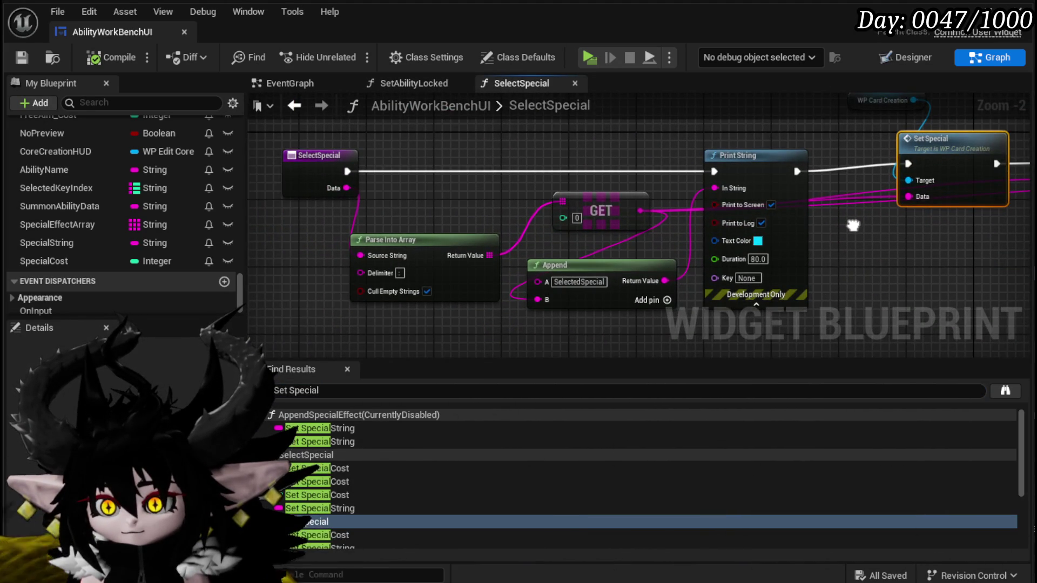
scroll(414, 262, "up", 2)
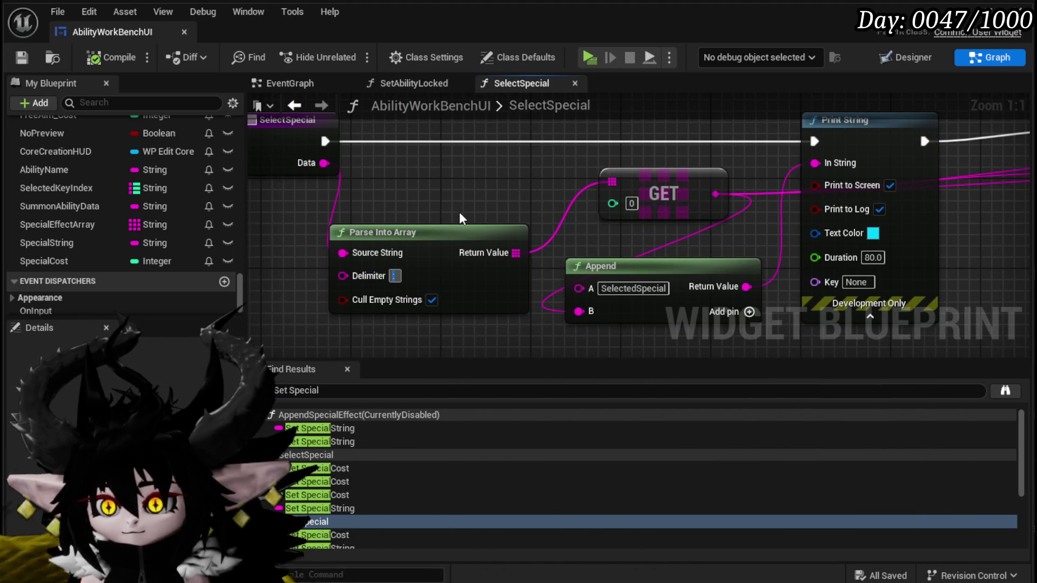
type("&")
key("Return")
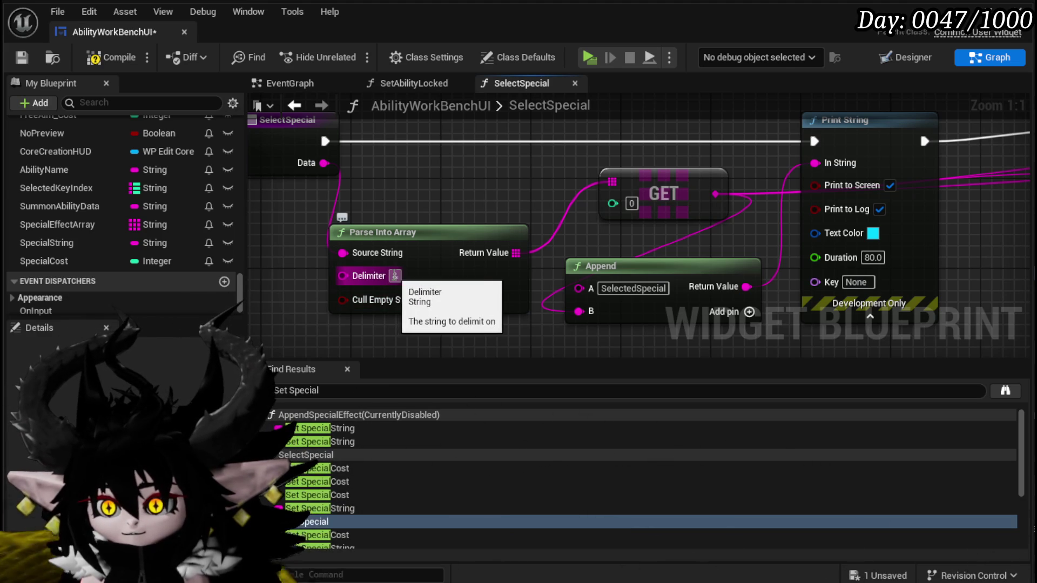
scroll(504, 205, "down", 2)
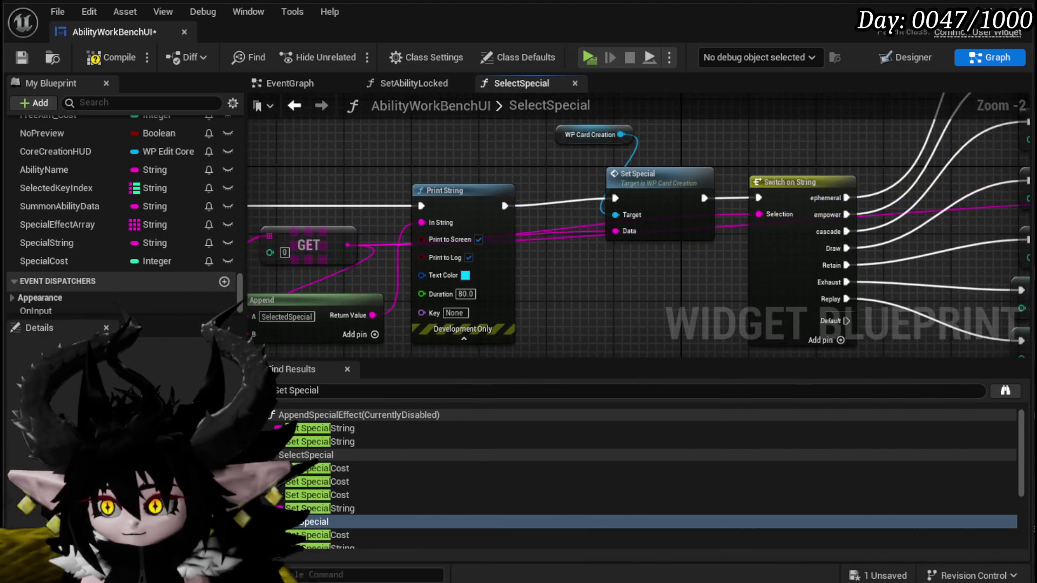
left_click_drag(394, 251, 583, 250)
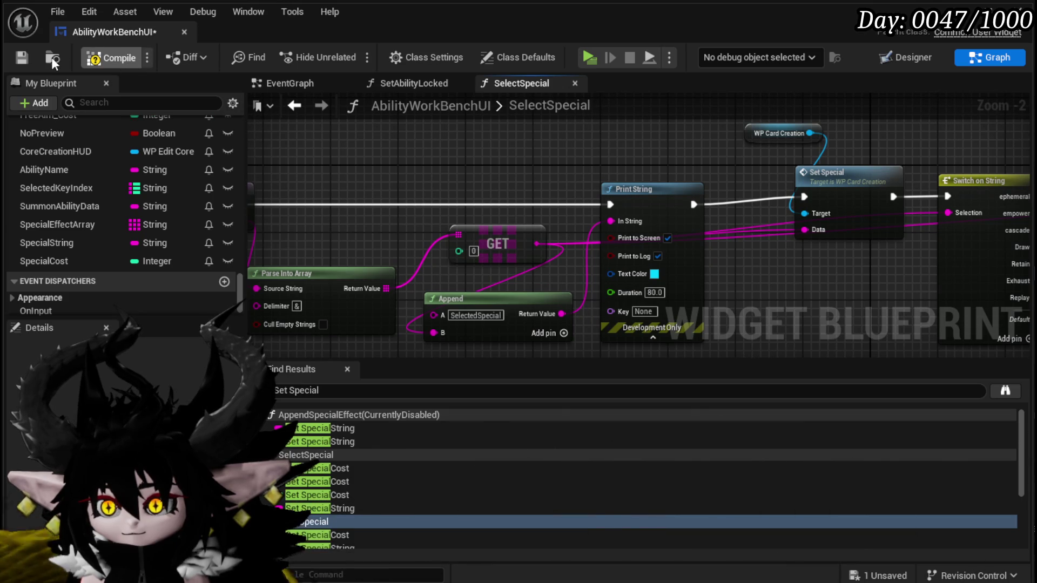
left_click(21, 59)
- Review the Switch on String and cost SET nodes, select the Parse Into Array node, and save again
left_click_drag(383, 216, 470, 225)
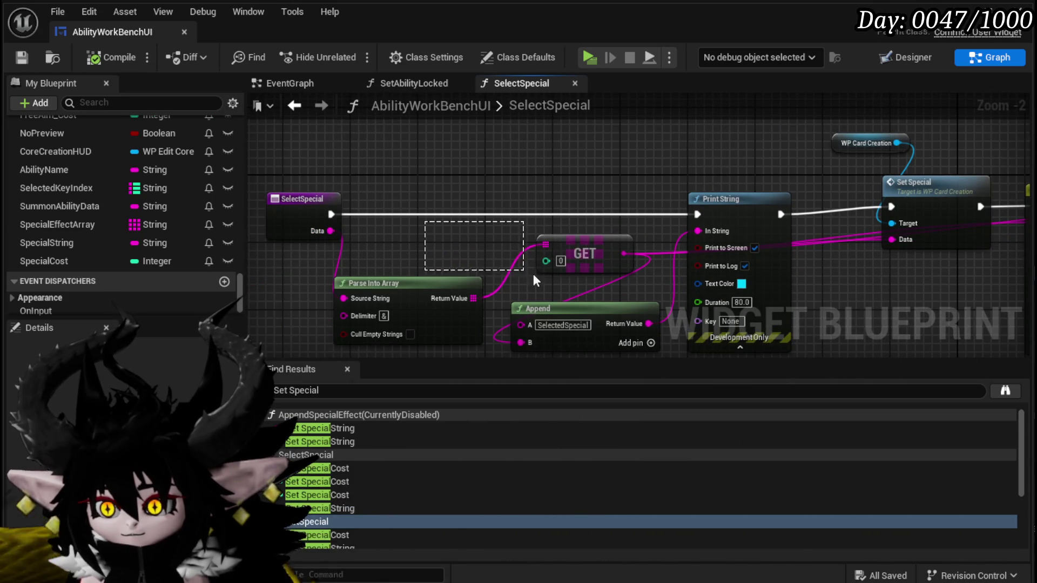
scroll(438, 331, "down", 1)
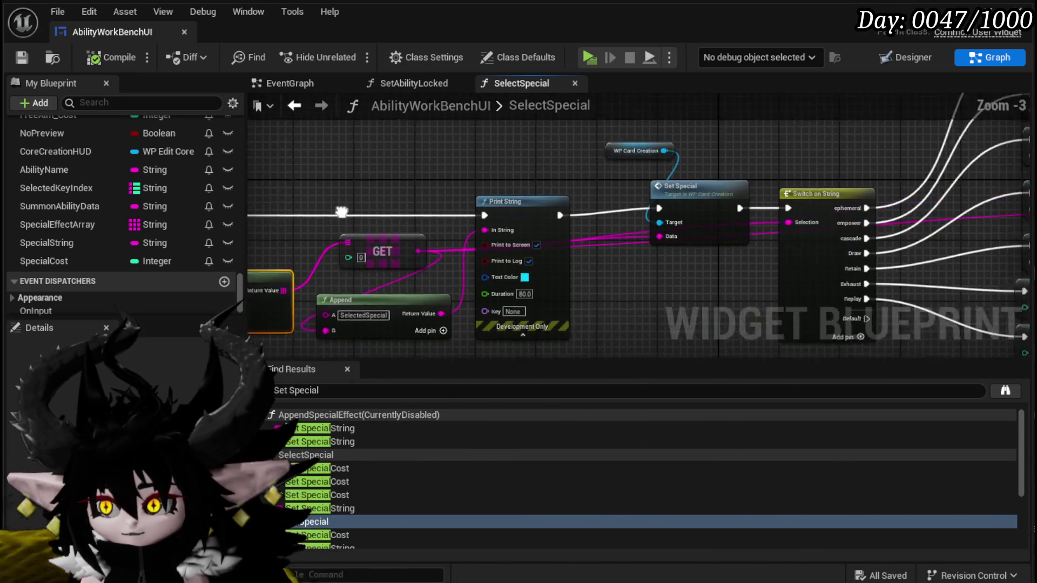
mouse_move(639, 270)
left_mouse_down()
mouse_move(249, 264)
mouse_move(283, 286)
mouse_move(189, 258)
left_mouse_up()
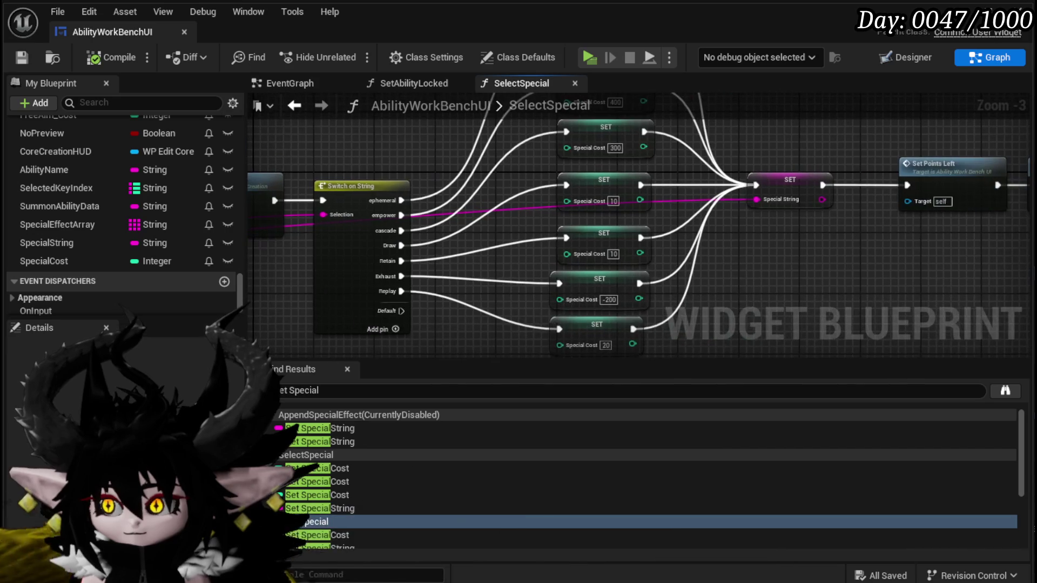
left_click_drag(965, 199, 1004, 206)
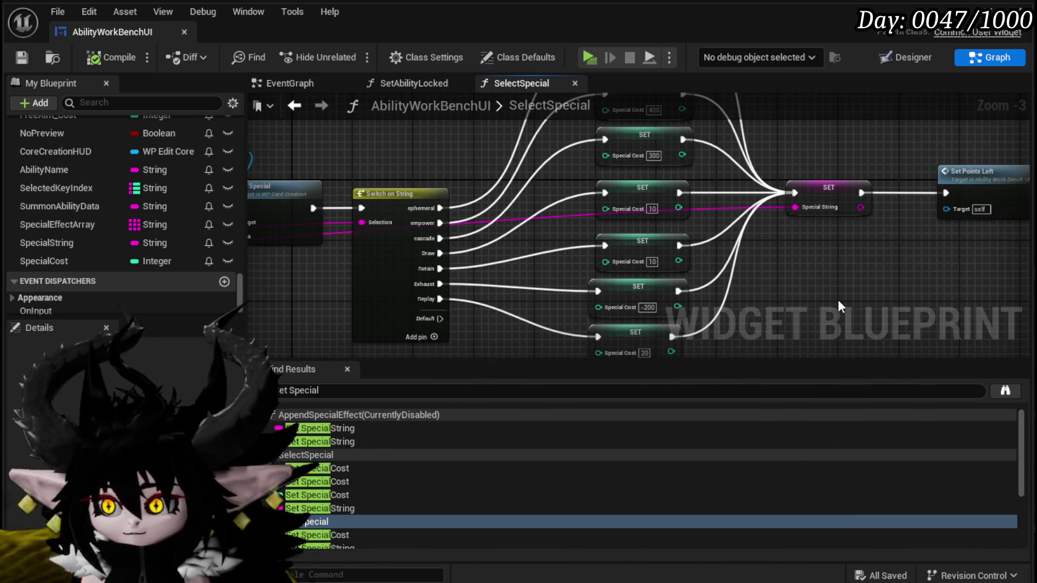
mouse_move(838, 305)
left_mouse_down()
mouse_move(844, 229)
mouse_move(826, 353)
mouse_move(757, 352)
left_mouse_up()
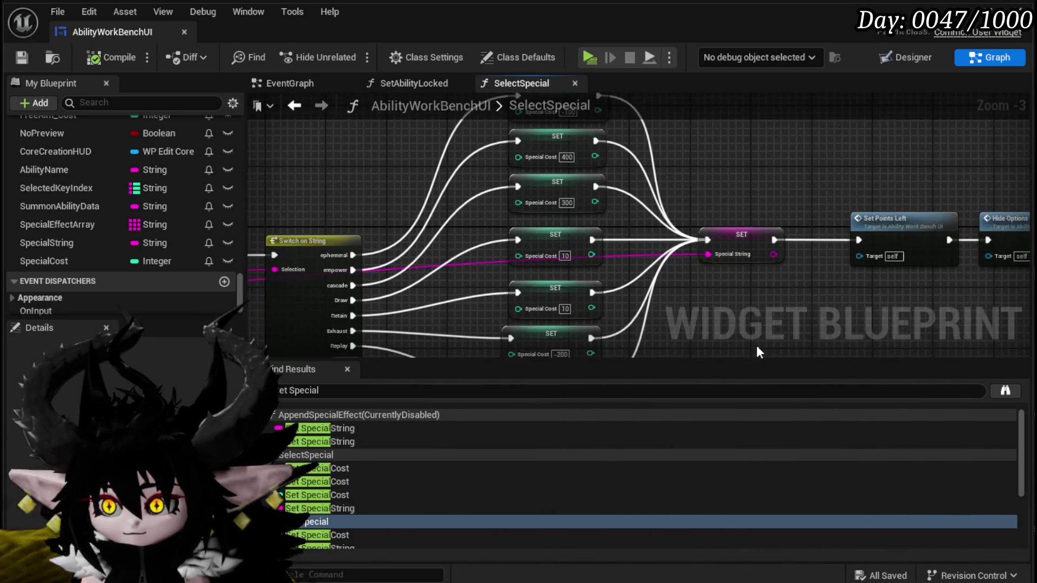
mouse_move(766, 162)
left_mouse_down()
mouse_move(556, 146)
mouse_move(824, 140)
mouse_move(1028, 280)
left_mouse_up()
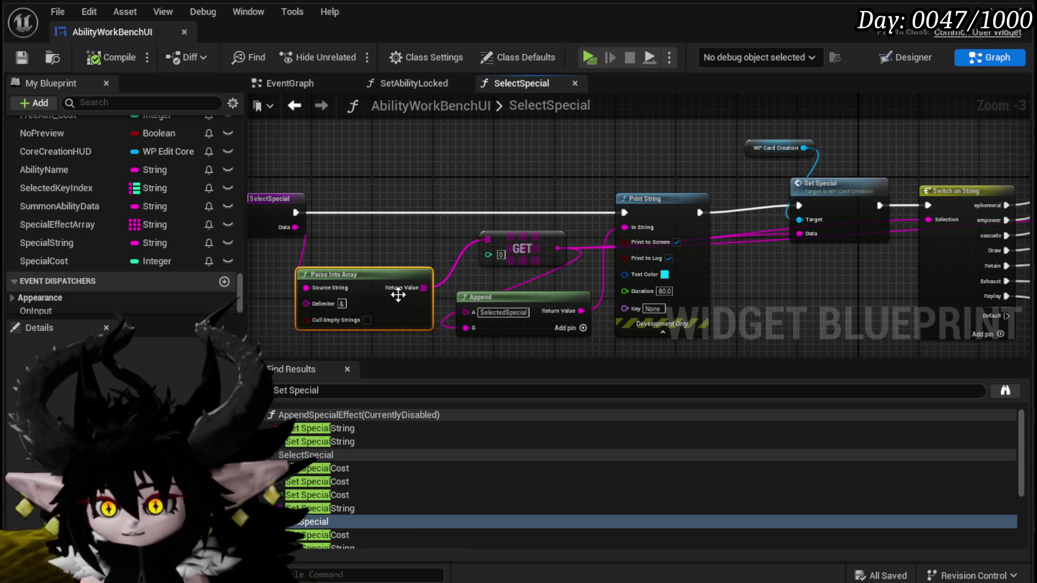
left_click(22, 57)
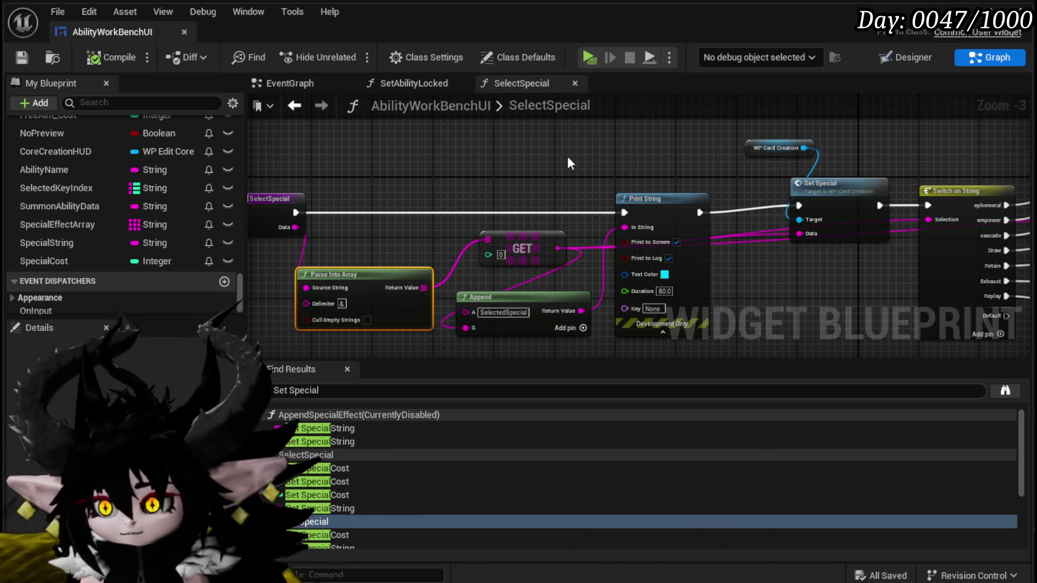
left_click(408, 267)
left_click(22, 57)
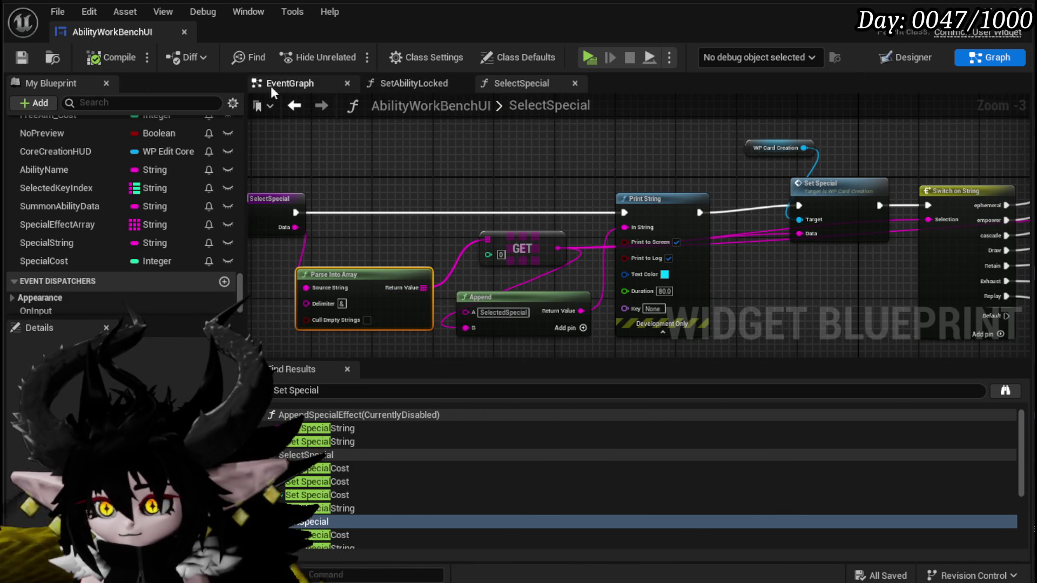
scroll(180, 183, "up", 10)
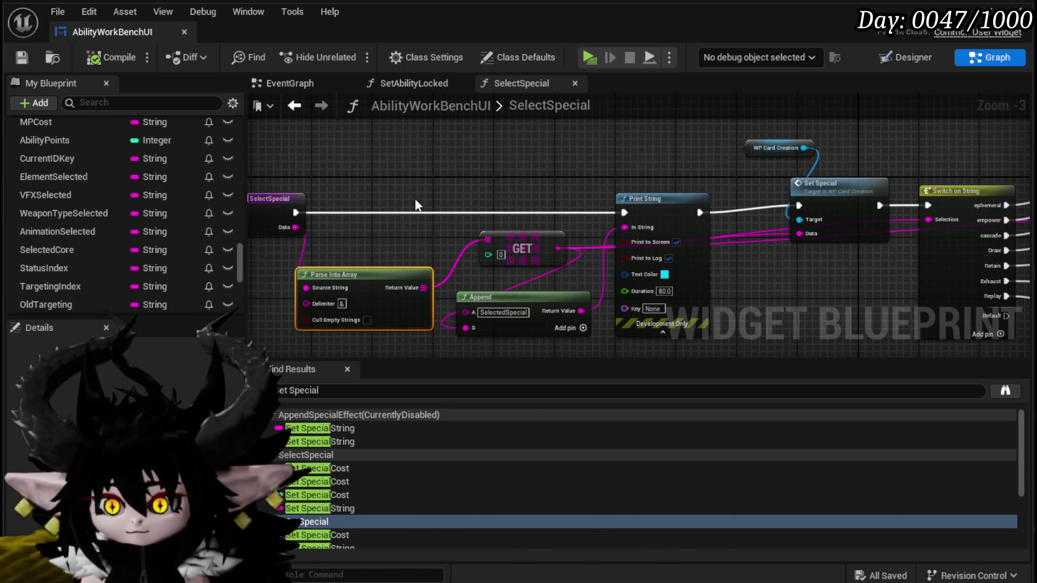
left_click_drag(336, 171, 485, 213)
scroll(183, 151, "up", 5)
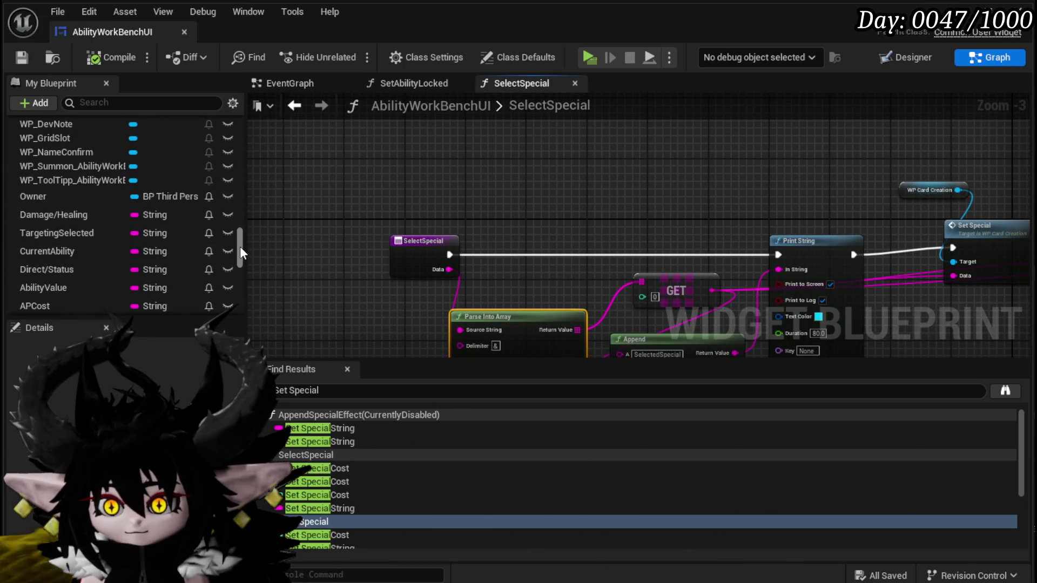
left_click_drag(240, 247, 248, 116)
- Create a SetSpecialArray function and paste the Parse Into Array node below its entry node
left_click(224, 166)
type("SetSpeci")
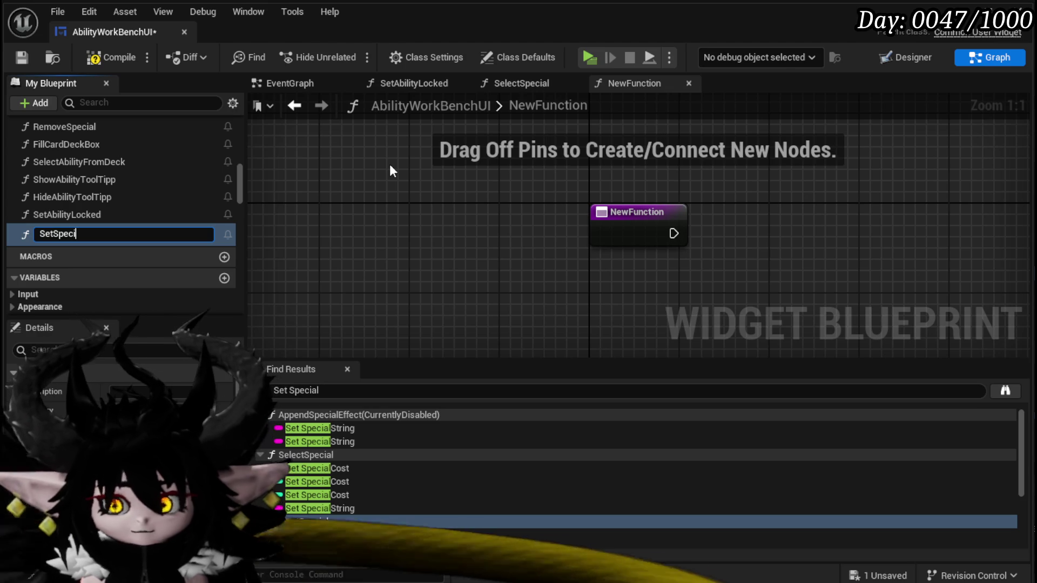
type("alAr")
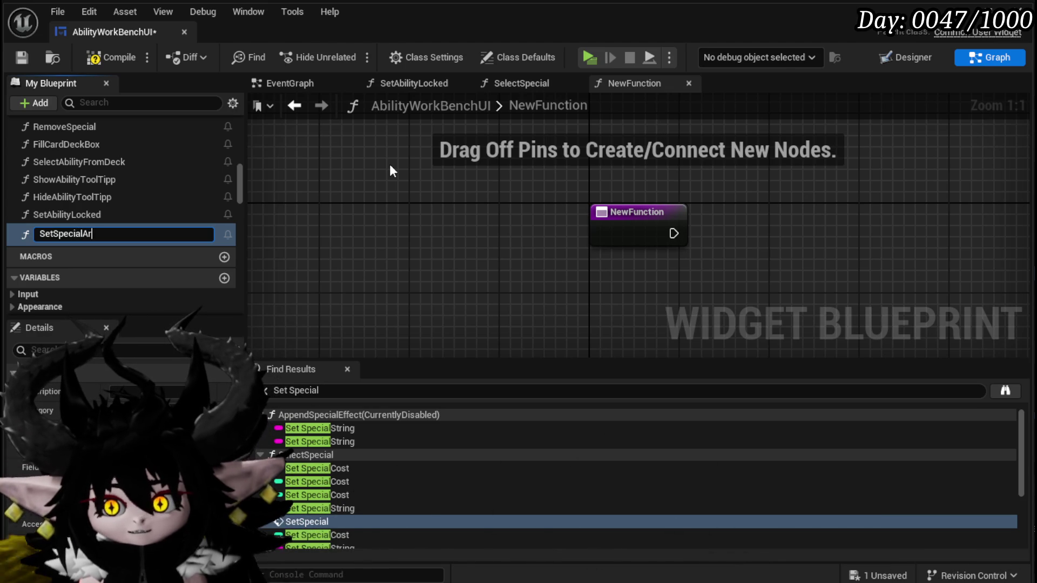
type("ray")
key("Return")
mouse_move(398, 155)
left_mouse_down()
mouse_move(419, 221)
mouse_move(236, 212)
left_mouse_up()
key("ctrl+v")
left_click_drag(551, 274, 541, 326)
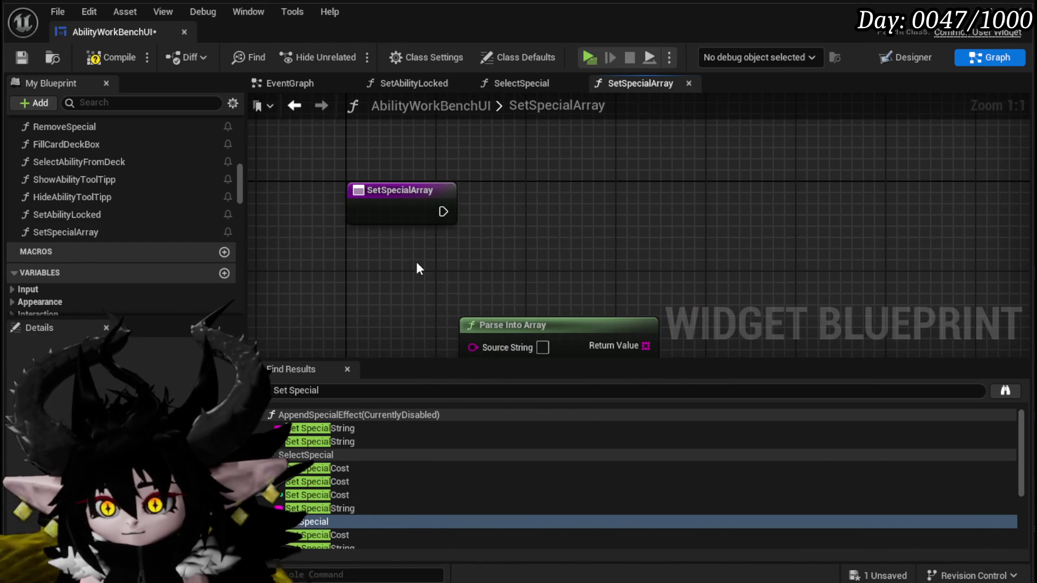
- Add a Special String getter and wire it into Parse Into Array's Source String
right_click(335, 279)
type("get")
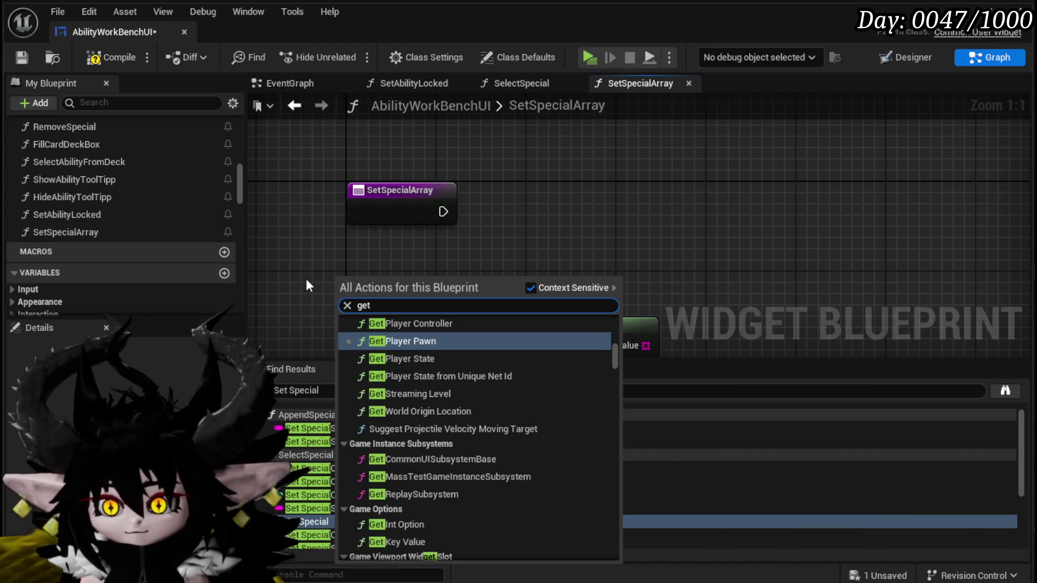
type(" special")
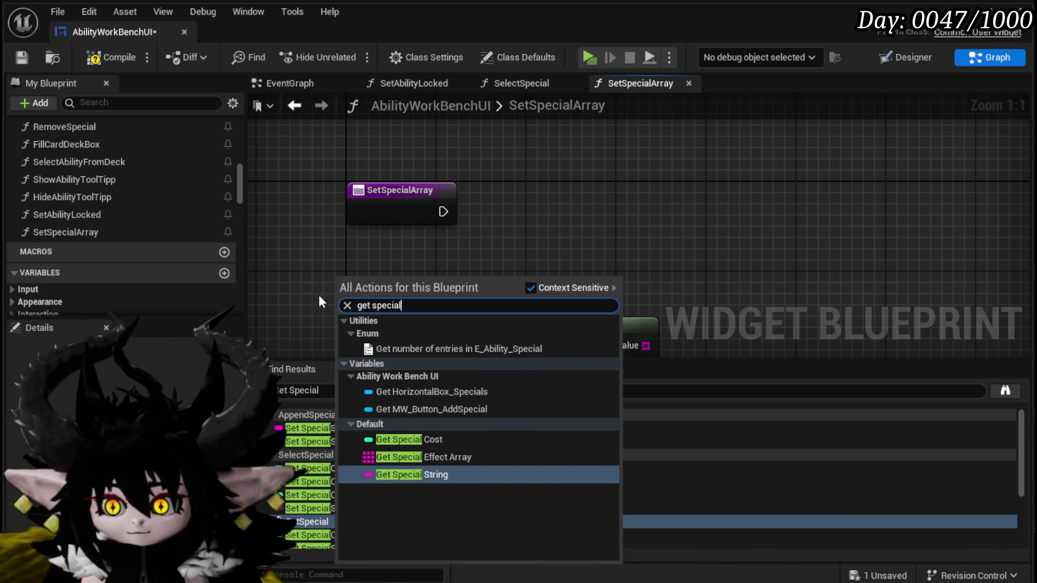
left_click(442, 476)
mouse_move(419, 285)
left_mouse_down()
mouse_move(475, 340)
mouse_move(483, 274)
left_mouse_up()
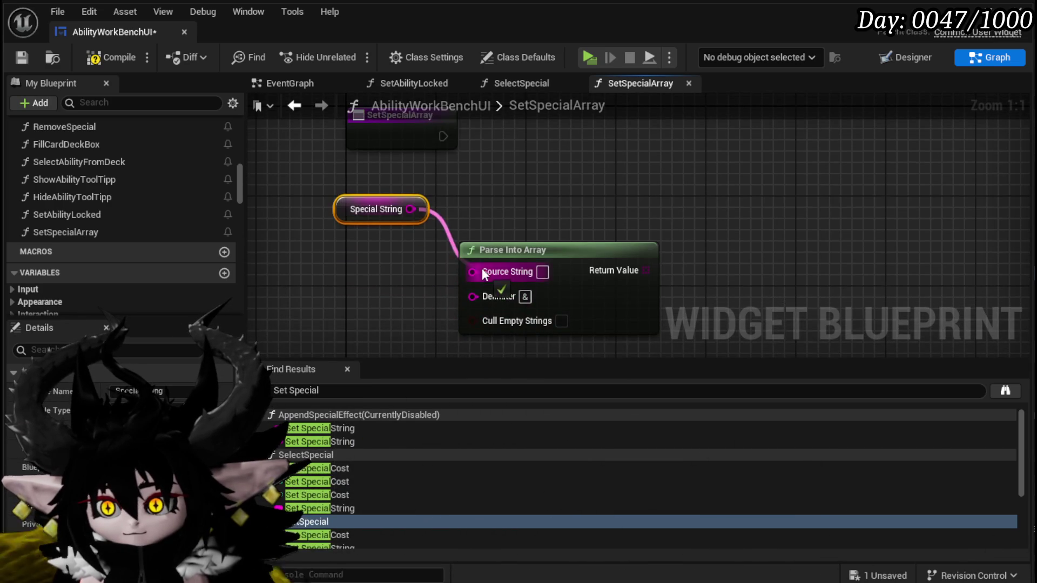
scroll(95, 157, "down", 10)
left_click_drag(538, 224, 450, 267)
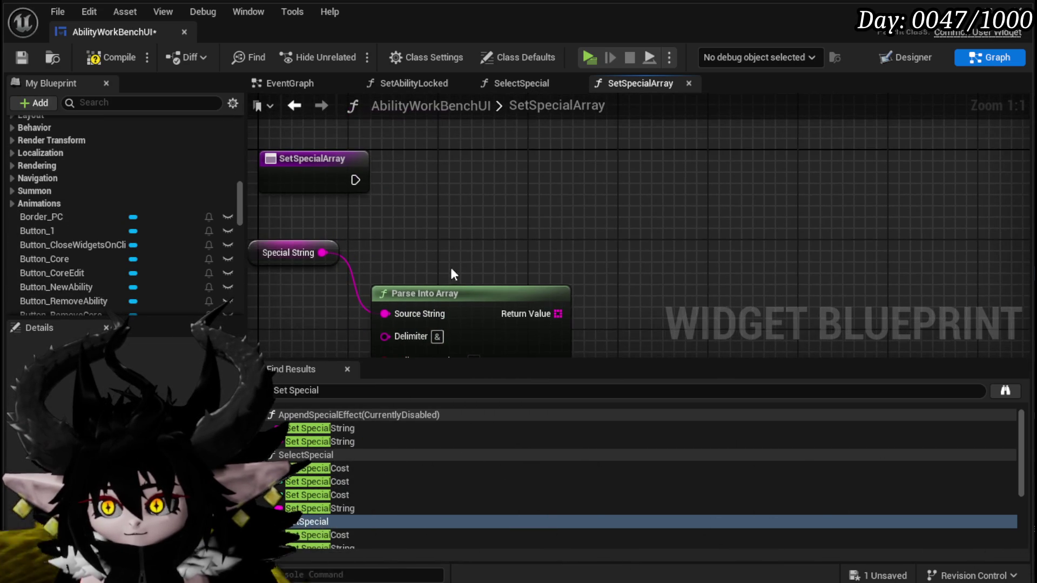
- Add a For Each Loop over the parsed array, run from the function entry
left_click_drag(612, 299, 626, 249)
type("Loop")
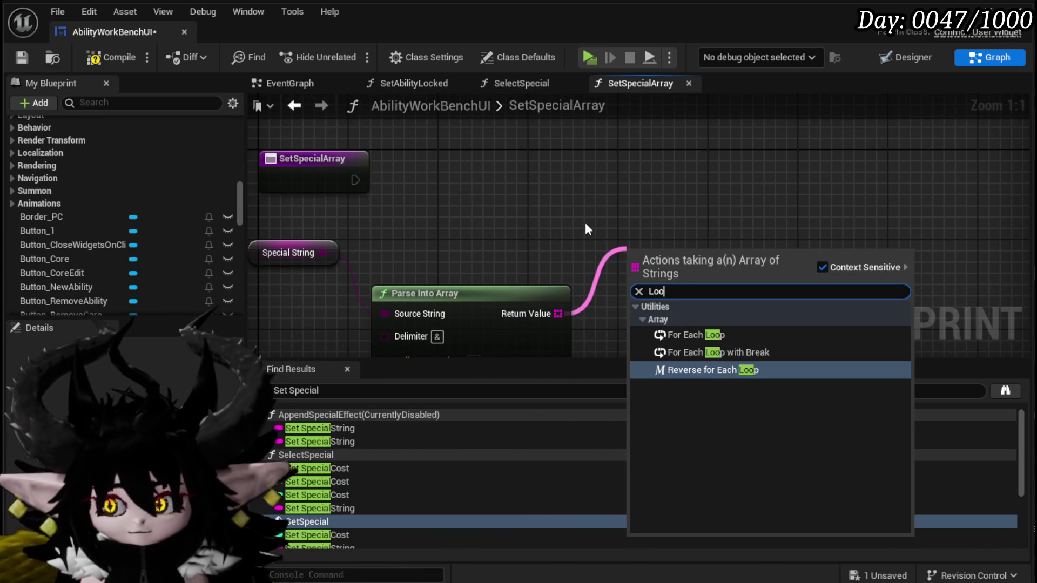
left_click(702, 334)
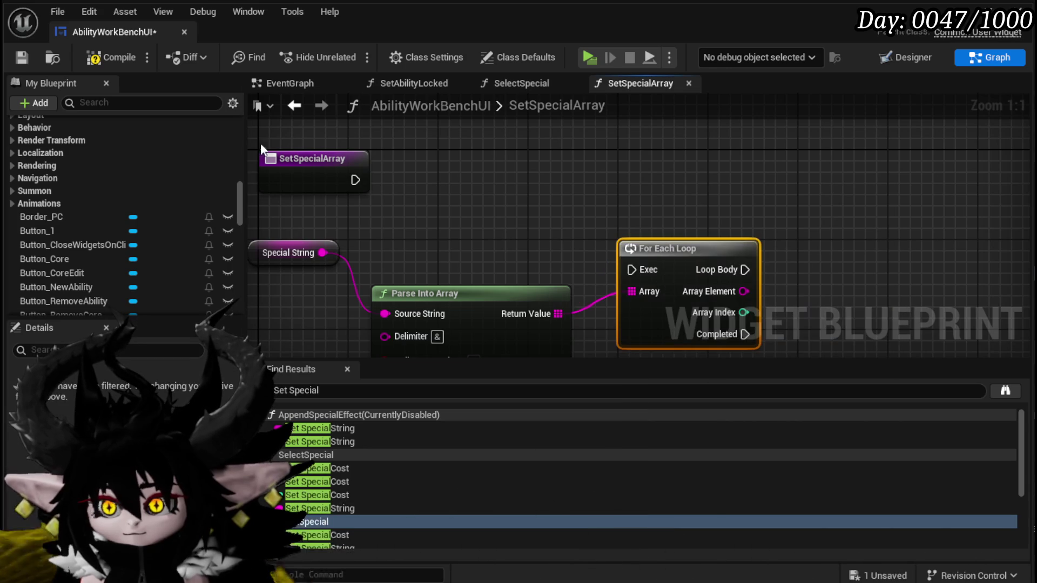
mouse_move(354, 180)
left_mouse_down()
mouse_move(630, 270)
mouse_move(458, 179)
mouse_move(575, 214)
left_mouse_up()
- Add a Create Widget node with its Class set to MW Icon
right_click(577, 216)
type("create Widg")
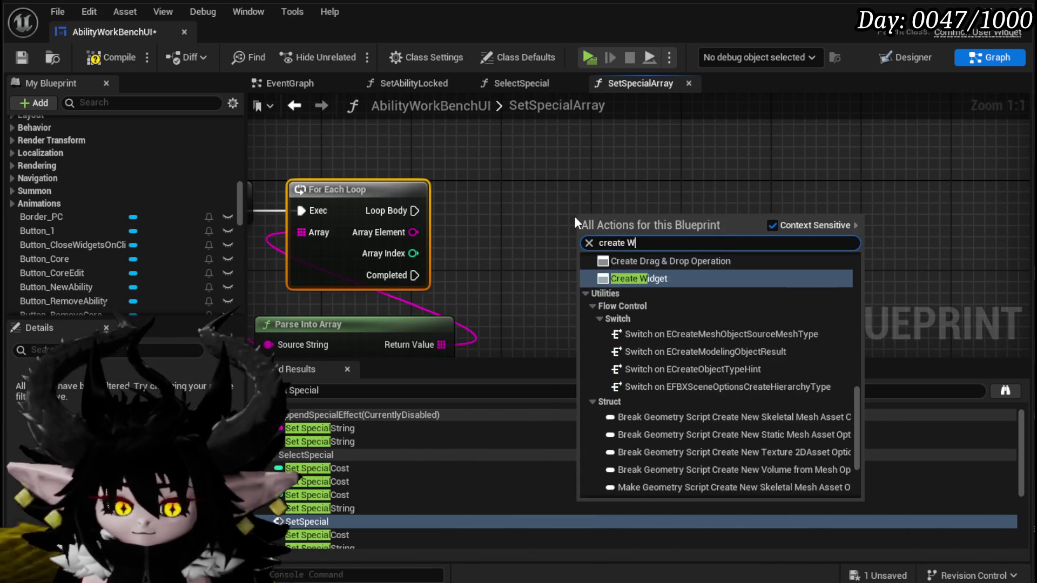
key("Return")
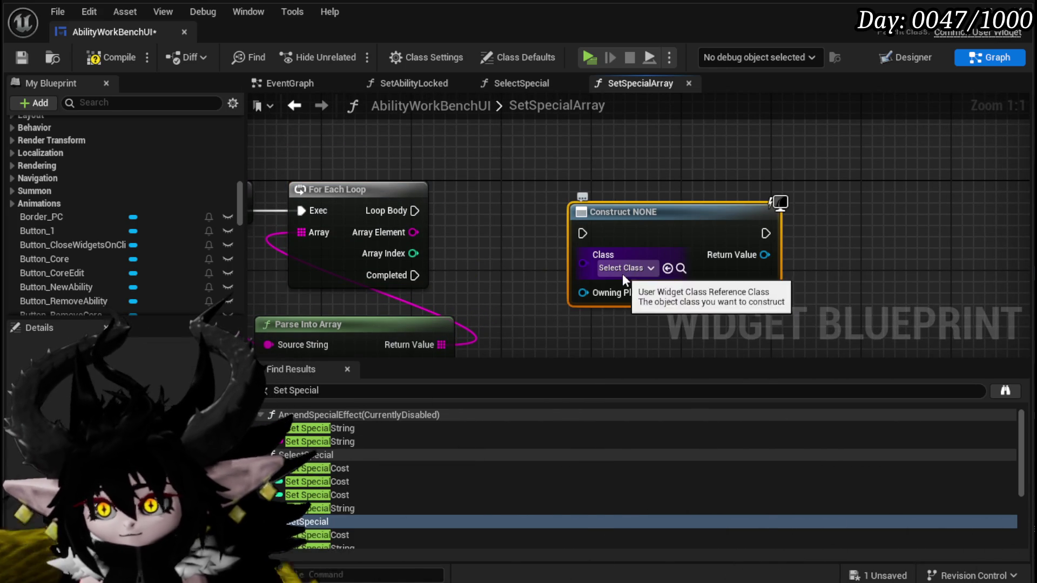
left_click(622, 269)
type("Icon")
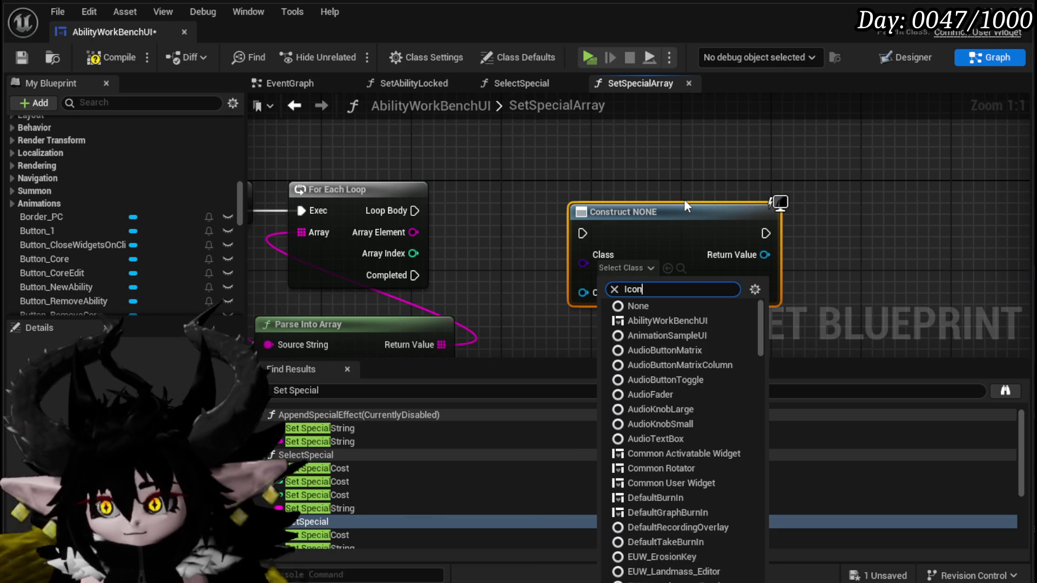
left_click(663, 306)
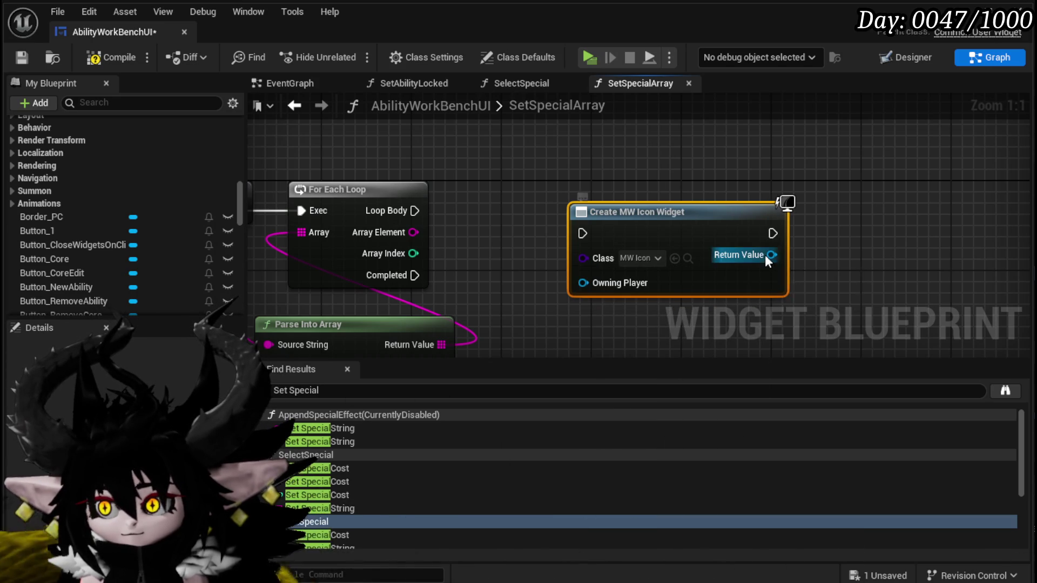
- Add a Set Icon call on the created widget, arrange both nodes, and save the blueprint
left_click_drag(766, 256, 846, 261)
type("Set icon")
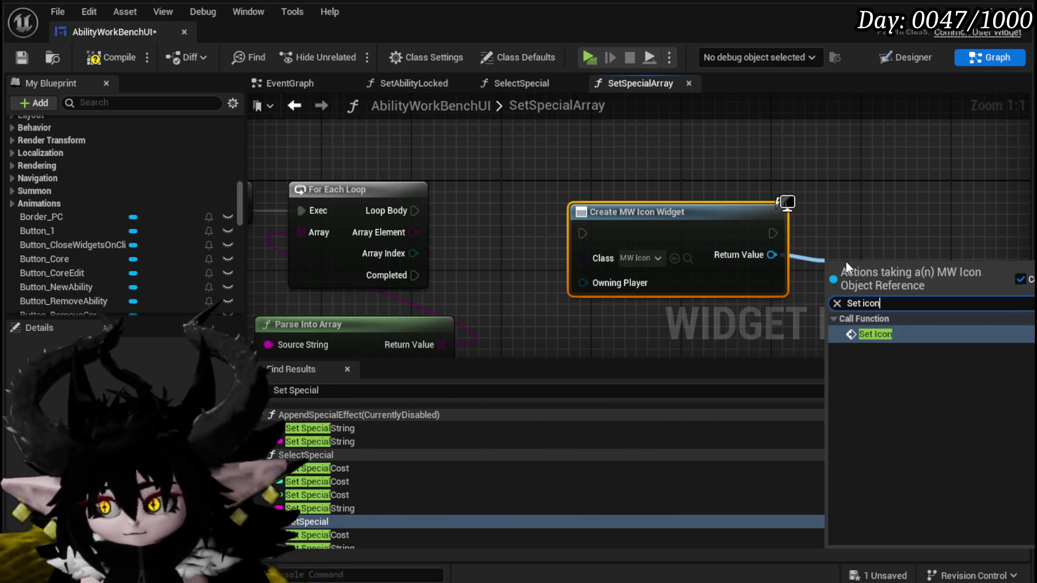
key("Return")
left_click_drag(846, 264, 843, 214)
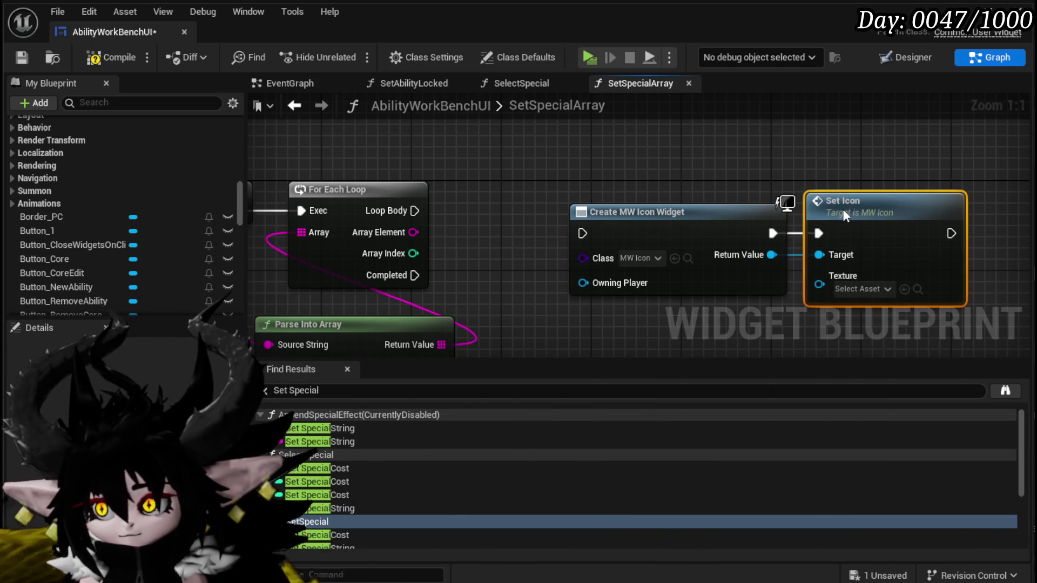
scroll(843, 214, "down", 3)
left_click(533, 216, "ctrl")
left_click_drag(671, 262, 724, 232)
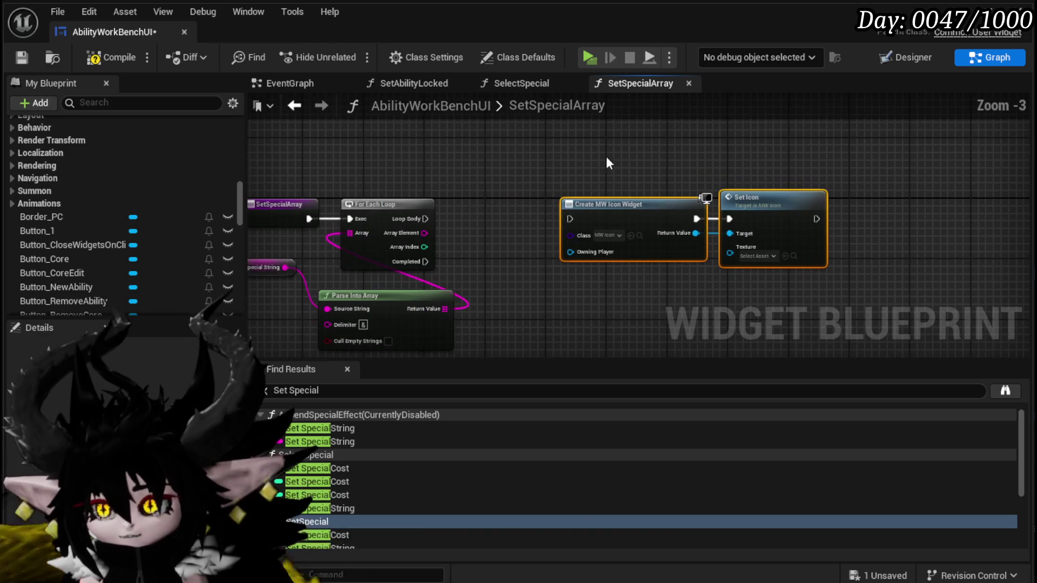
left_click(22, 61)
left_click_drag(880, 216, 663, 226)
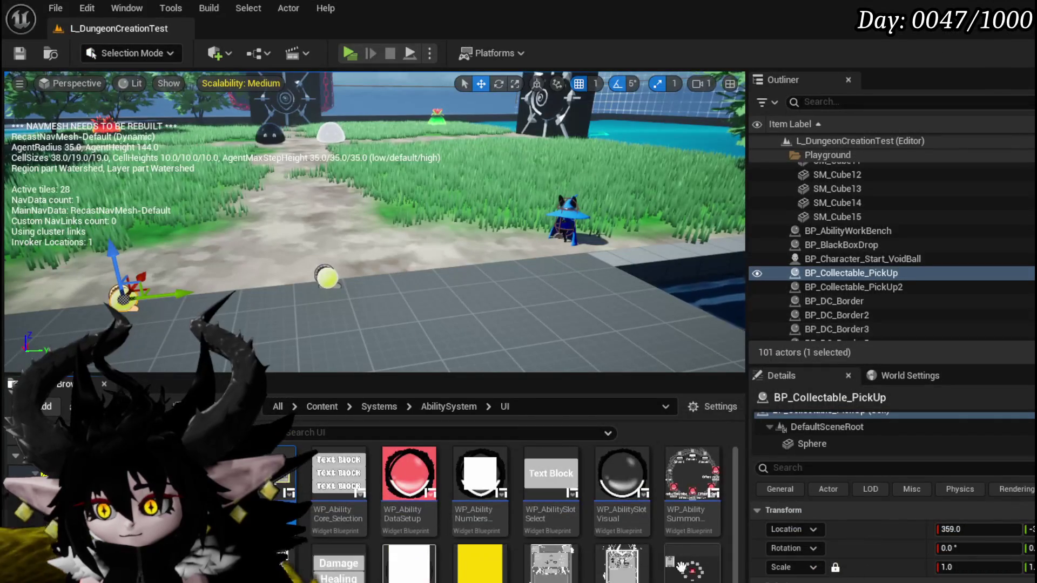
- Open the WP_AbilityToolTipp widget blueprint from the Content Browser
double_click(627, 563)
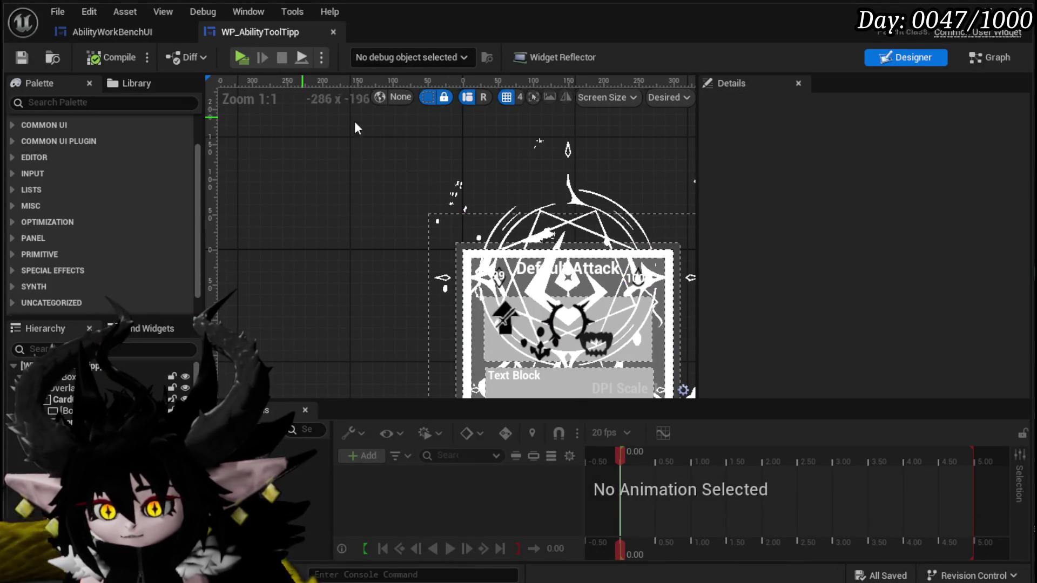
- Inspect WP_AbilityToolTipp's SpecialTextureMap variable, then return to AbilityWorkBenchUI's SetSpecialArray graph
scroll(109, 271, "down", 10)
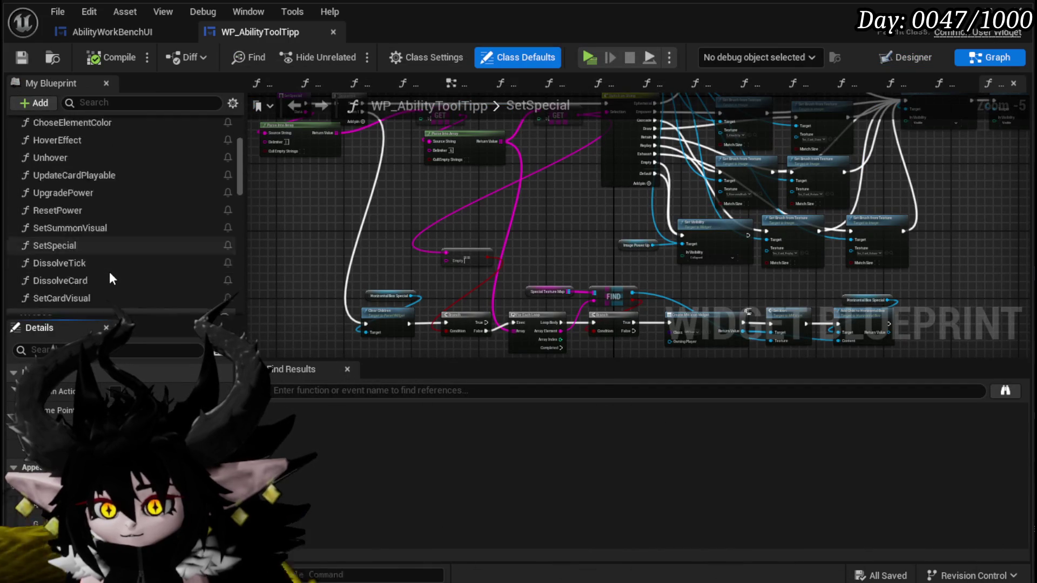
scroll(109, 270, "down", 5)
left_click(109, 270)
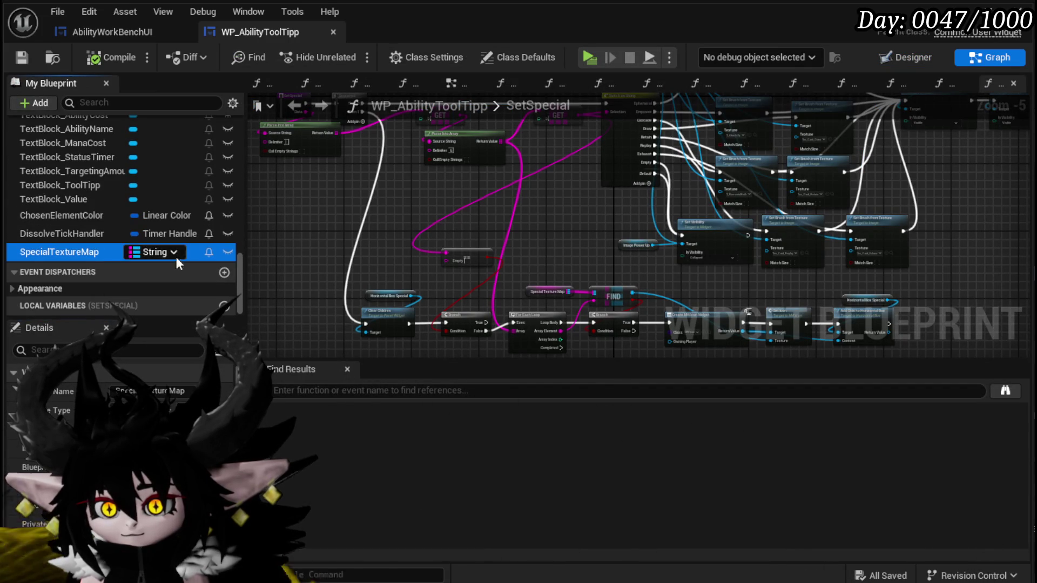
left_click(90, 30)
scroll(103, 195, "up", 3)
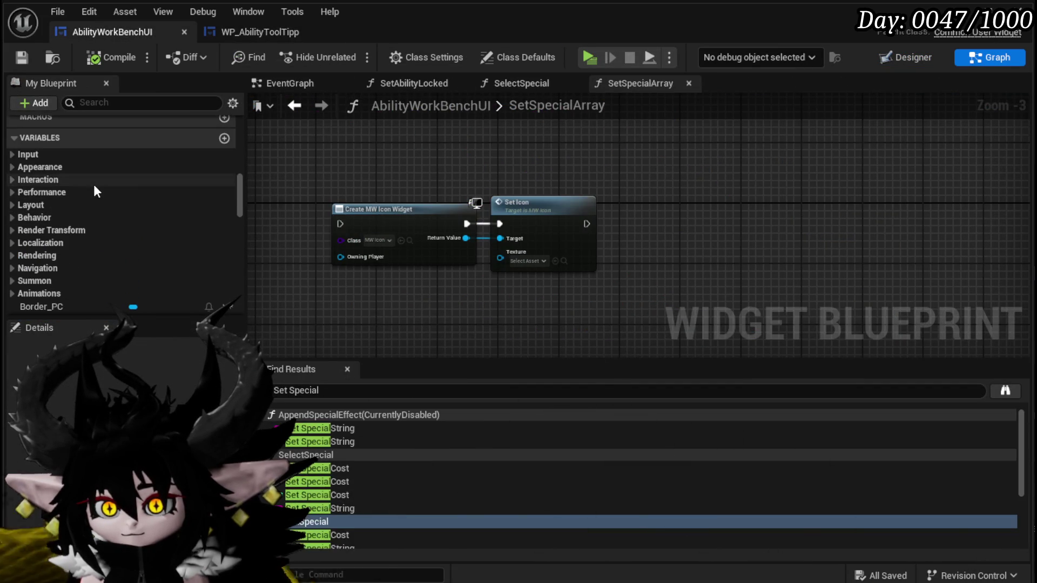
scroll(86, 194, "down", 3)
scroll(104, 231, "down", 6)
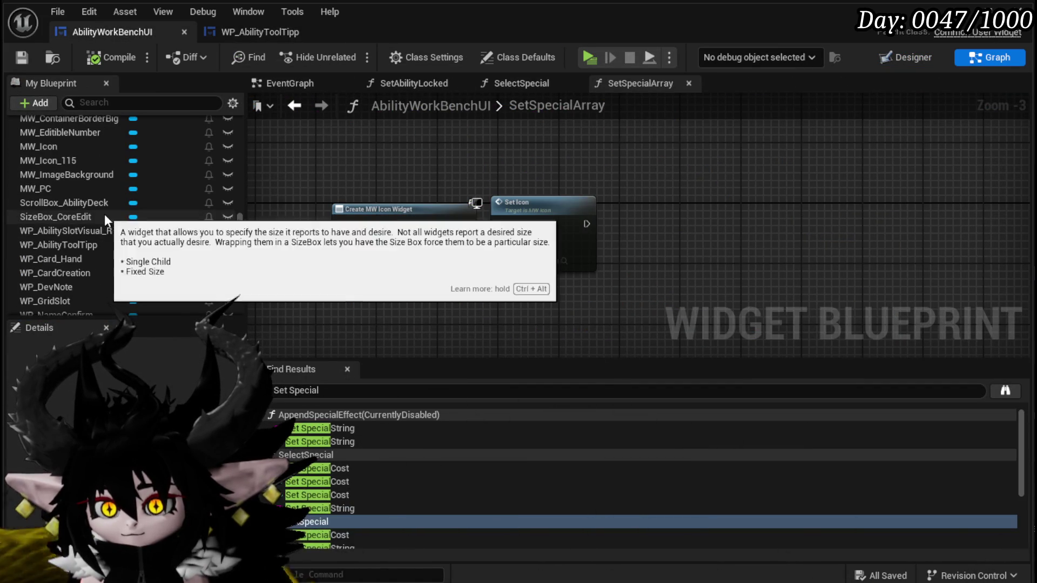
- Add a Find on Special Texture Map keyed by each loop Array Element
key("ctrl+z")
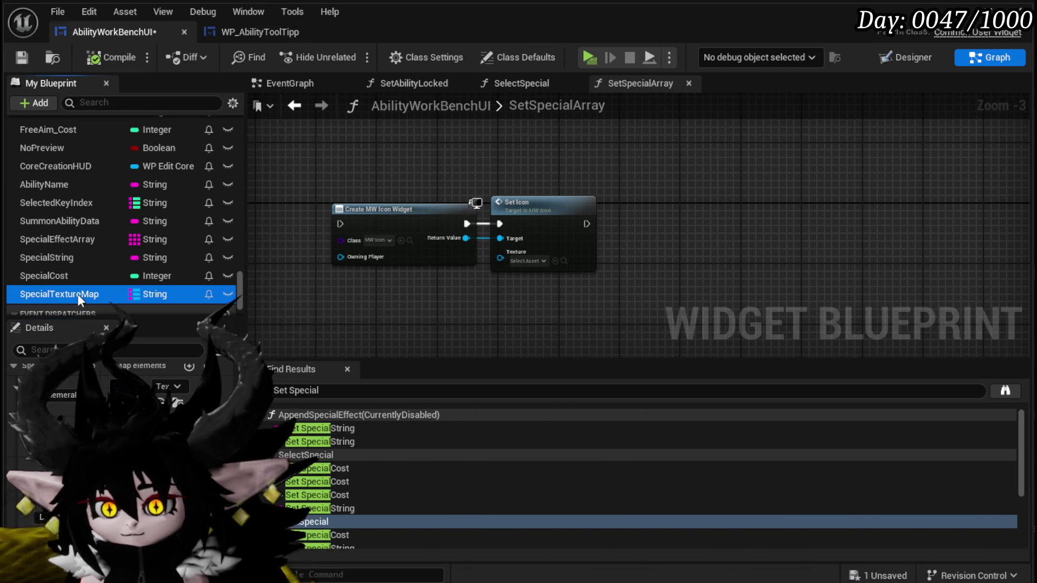
left_click_drag(368, 296, 369, 296)
left_click_drag(426, 318, 588, 319)
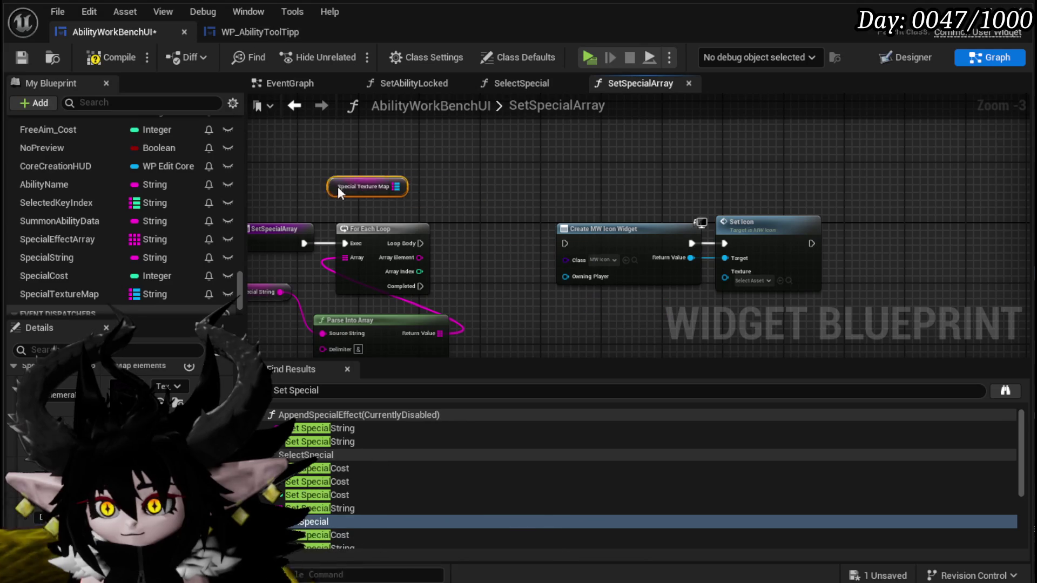
mouse_move(403, 186)
left_mouse_down()
mouse_move(457, 191)
mouse_move(447, 212)
left_mouse_up()
type("find")
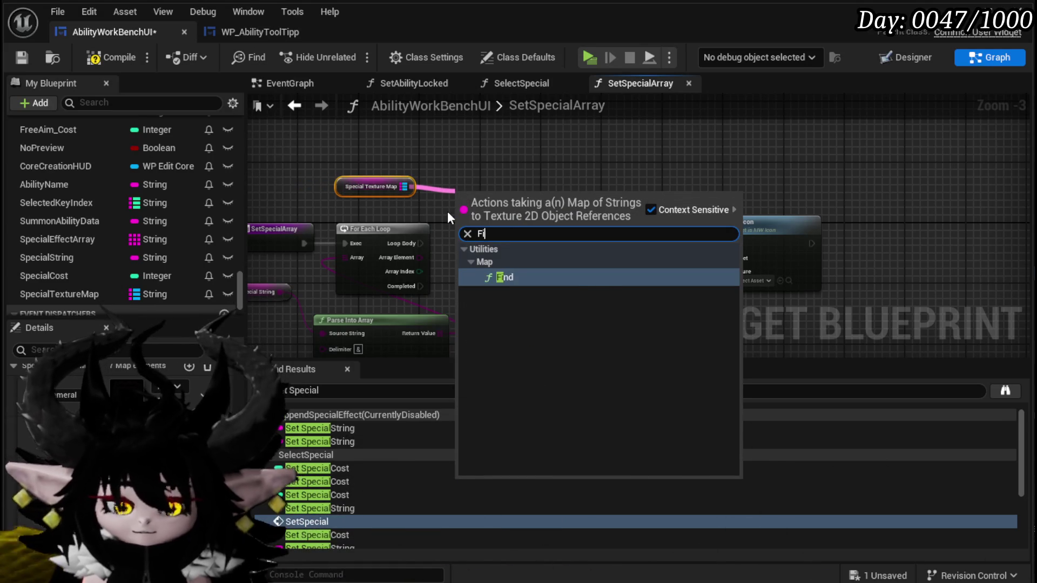
key("Return")
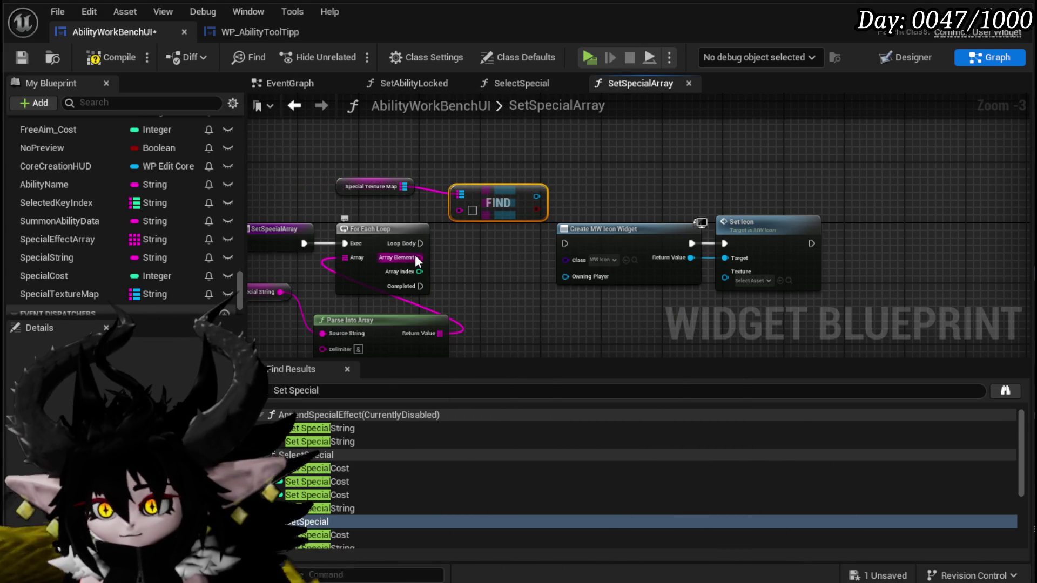
left_click_drag(477, 206, 771, 294)
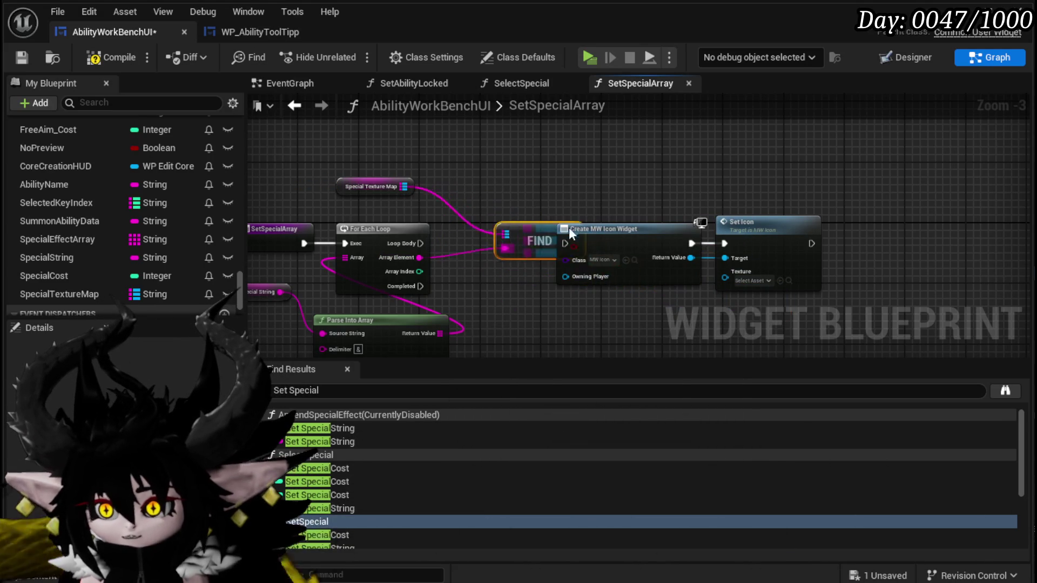
- Feed the found texture into Set Icon and gate icon creation with a Branch on Find's result
mouse_move(569, 228)
left_mouse_down()
mouse_move(543, 245)
mouse_move(736, 280)
mouse_move(726, 278)
left_mouse_up()
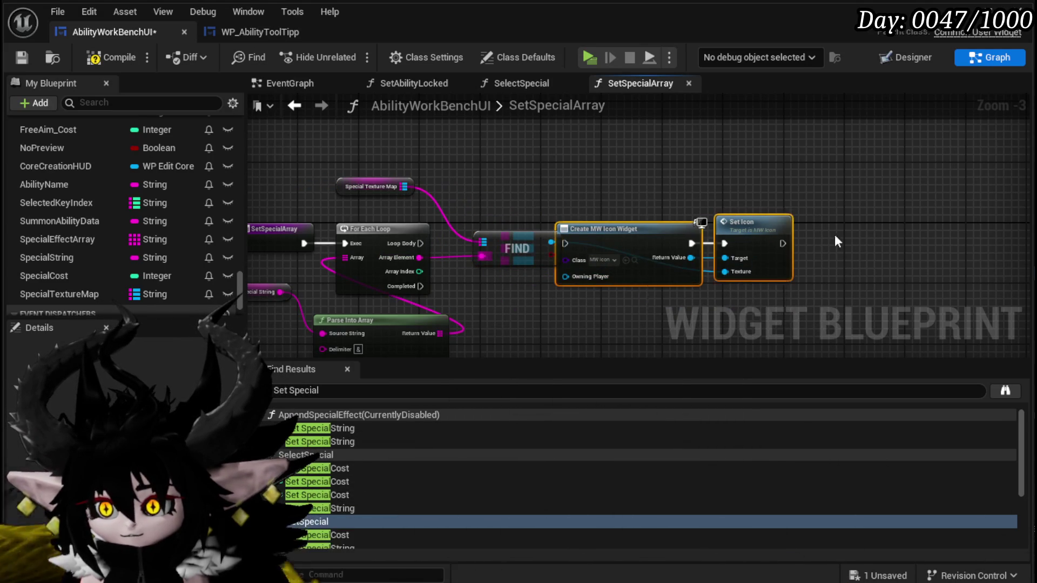
left_click_drag(630, 237, 804, 237)
mouse_move(551, 254)
left_mouse_down()
mouse_move(584, 251)
mouse_move(595, 232)
left_mouse_up()
left_click_drag(619, 227, 627, 234)
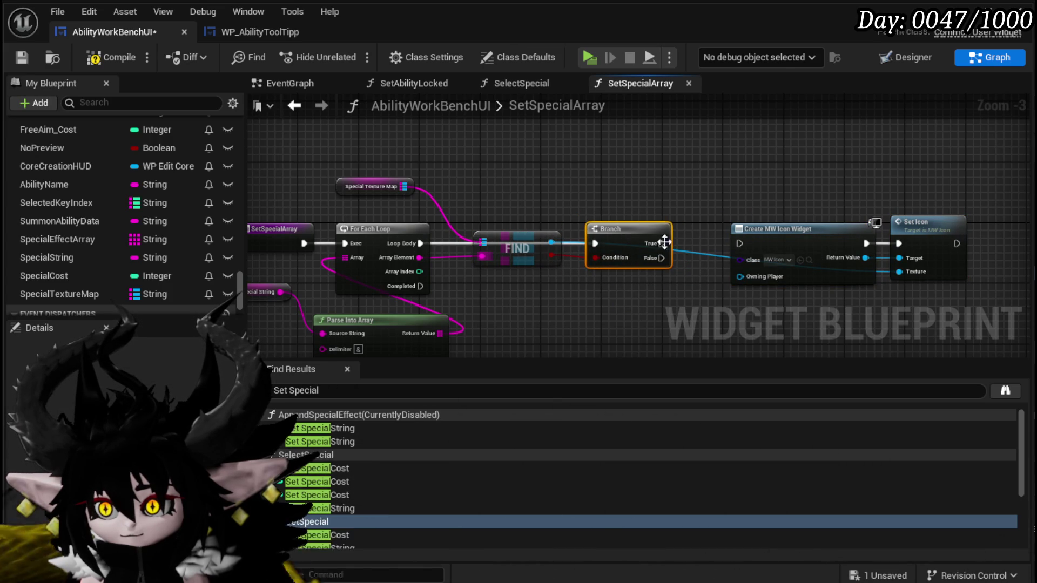
left_click_drag(747, 238, 748, 239)
left_click(514, 248)
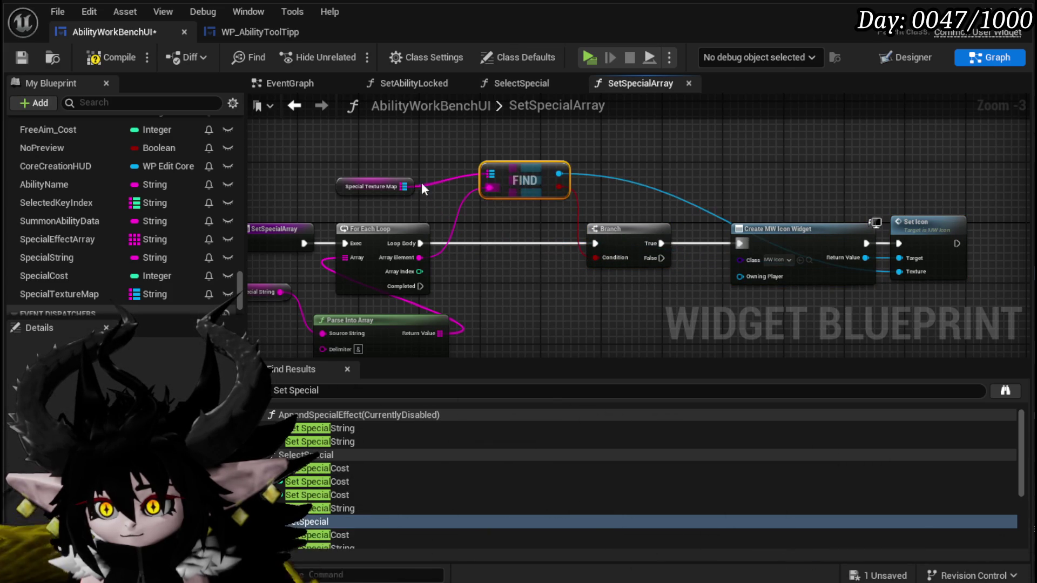
left_click_drag(378, 187, 369, 177)
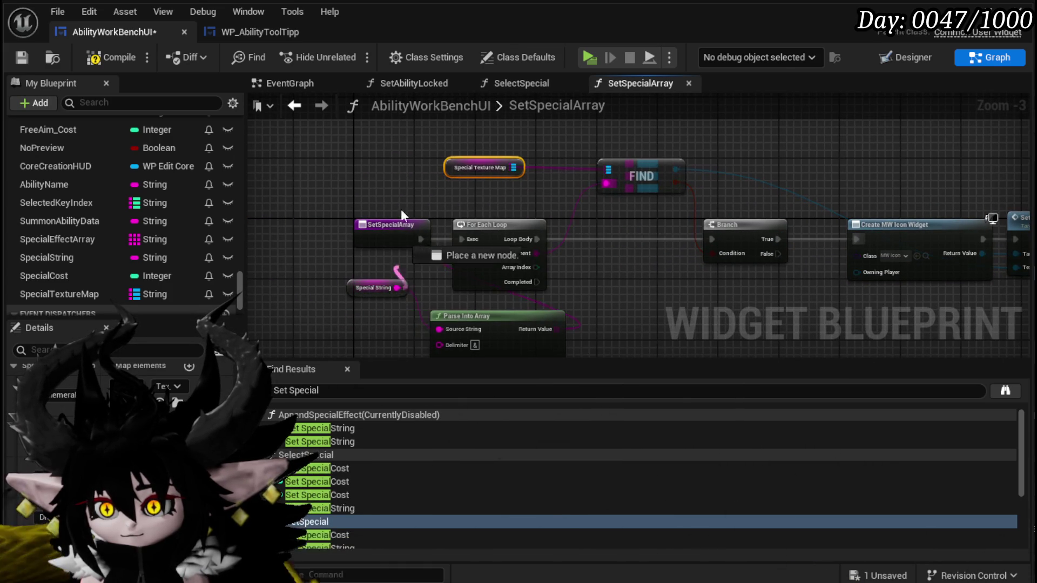
- Compare Special String against empty with an Equal (==) node below the function entry
left_click_drag(401, 210, 396, 170)
type("equal")
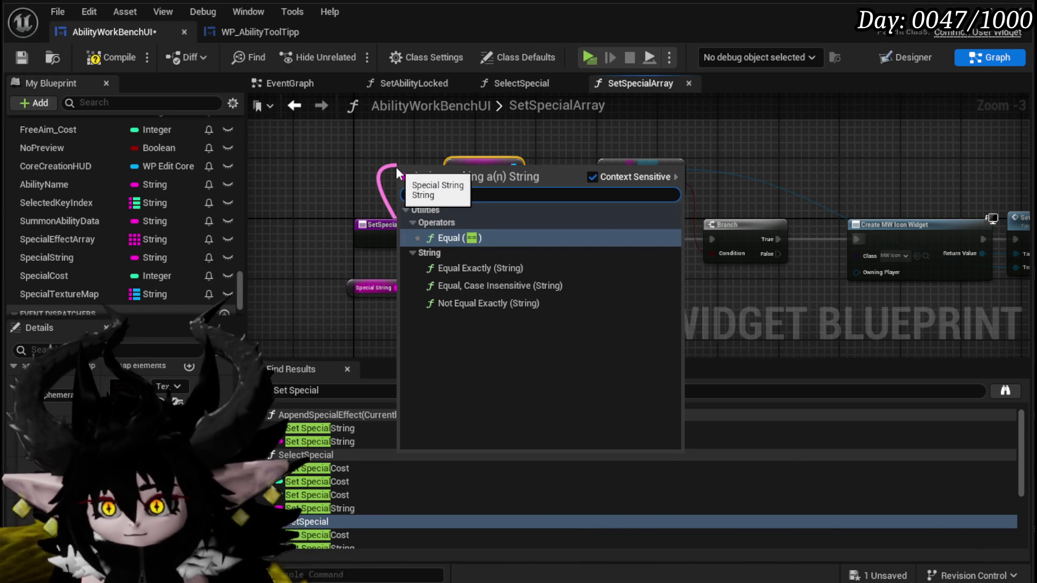
key("Return")
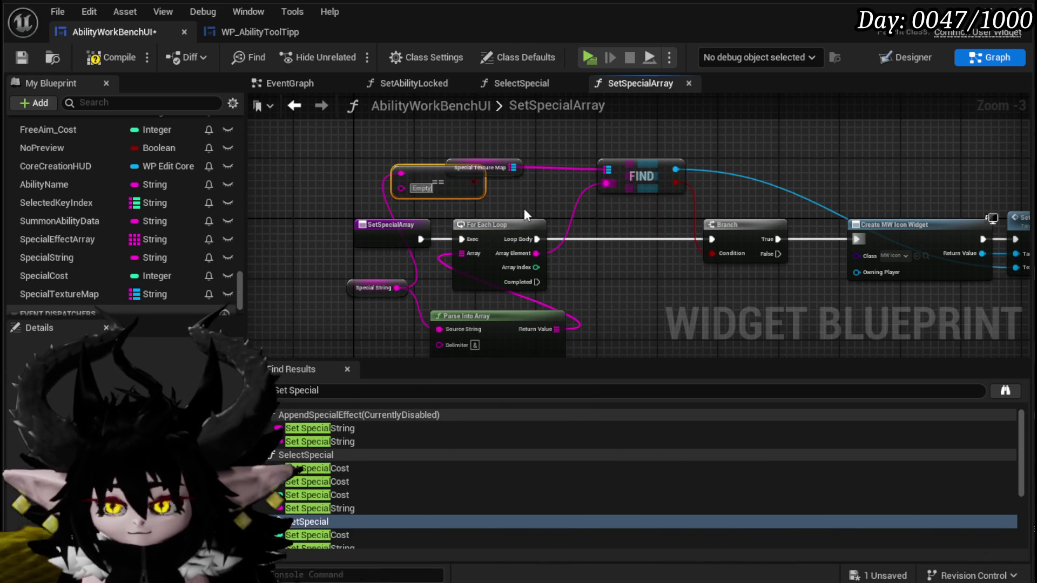
left_click(392, 226)
left_click_drag(258, 228, 413, 261)
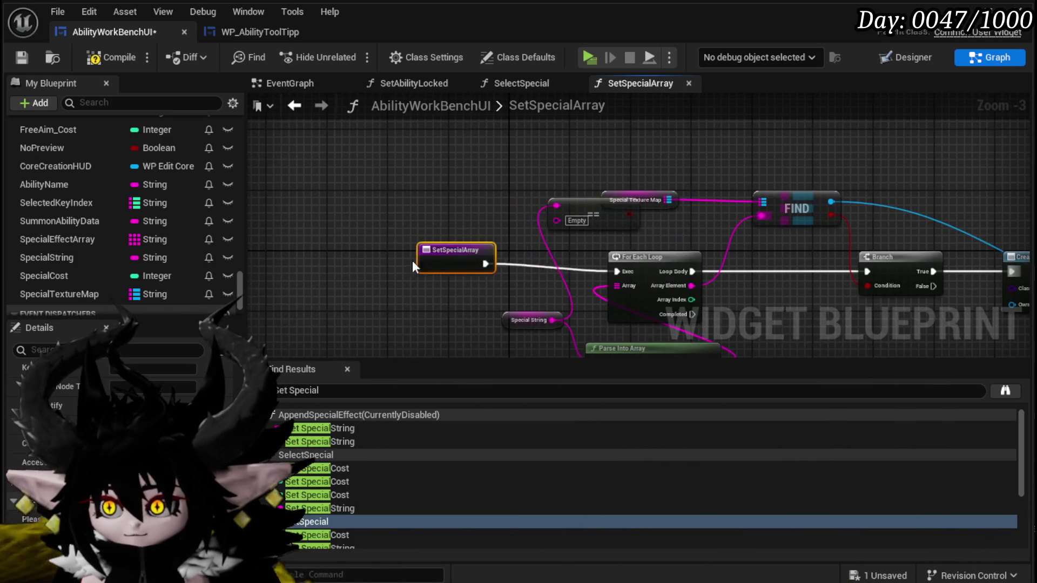
left_click_drag(576, 212, 432, 294)
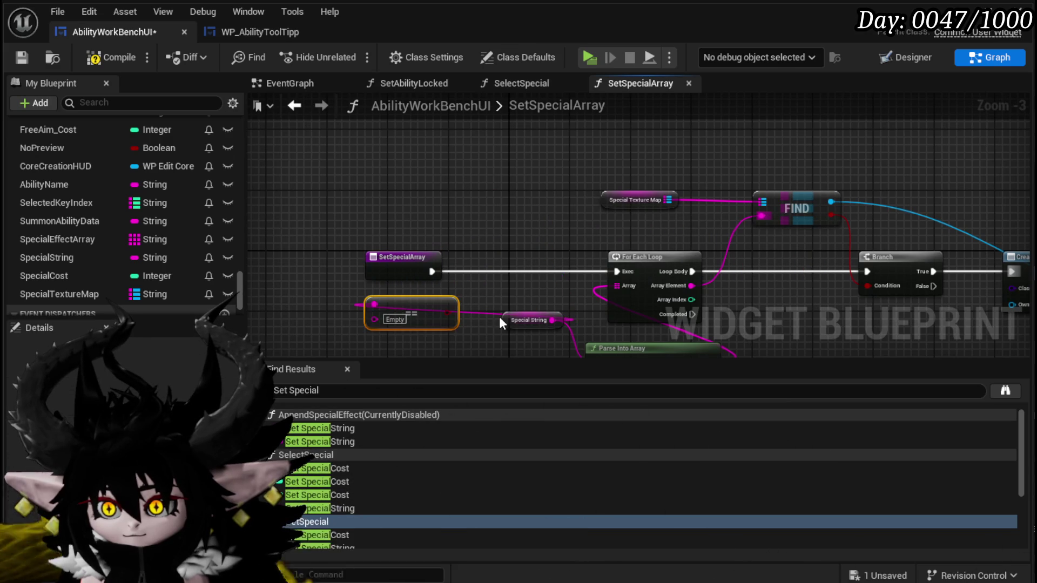
mouse_move(503, 319)
left_mouse_down()
mouse_move(319, 307)
mouse_move(337, 240)
left_mouse_up()
- Add a Branch on that result, fed by the entry, running the For Each Loop on False
left_click_drag(446, 203, 451, 204)
type("branch")
key("Return")
left_click_drag(511, 162, 511, 147)
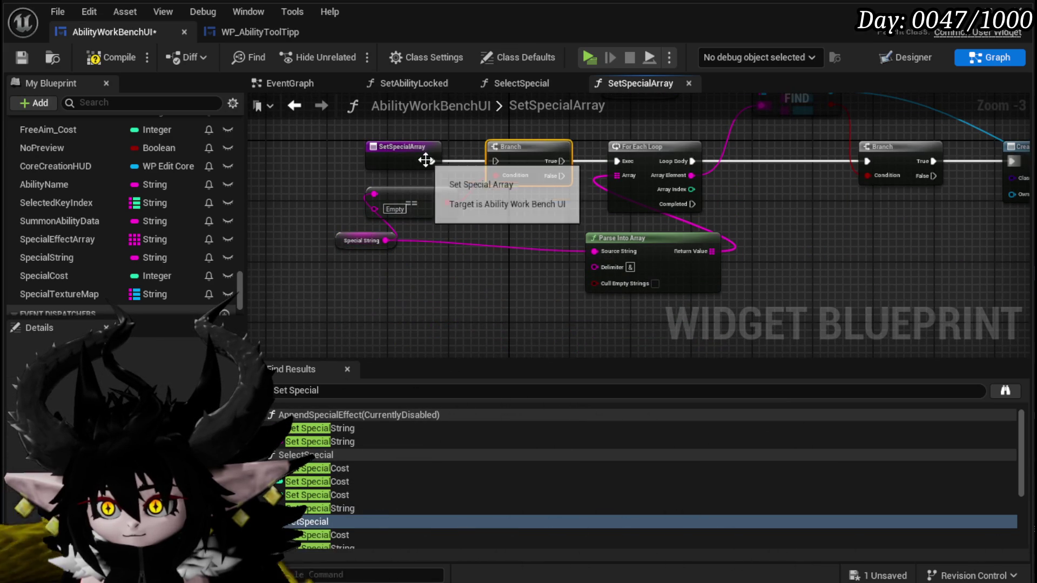
left_click_drag(430, 160, 496, 161)
left_click_drag(562, 175, 626, 162)
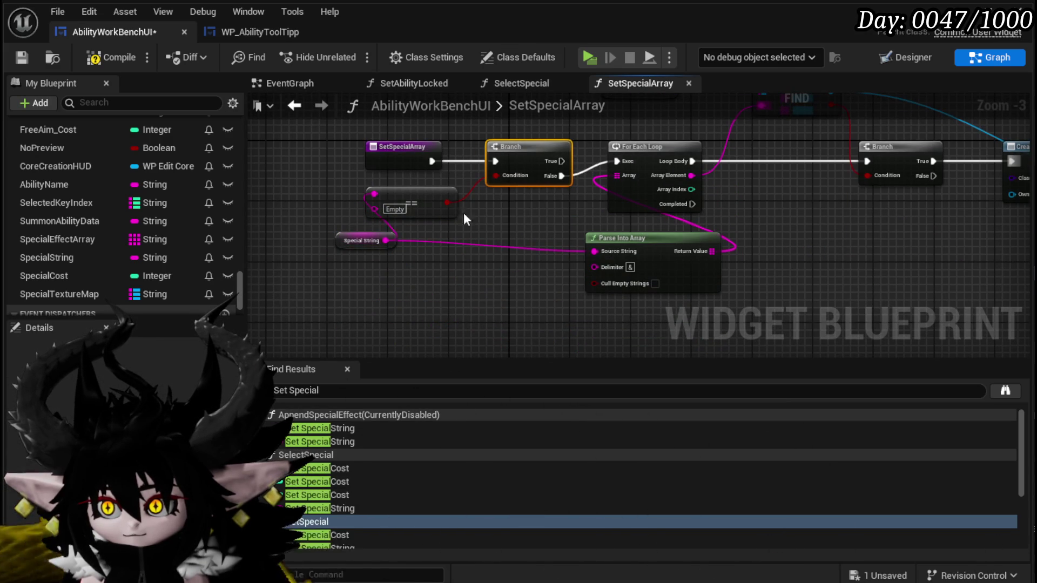
left_click_drag(551, 224, 337, 259)
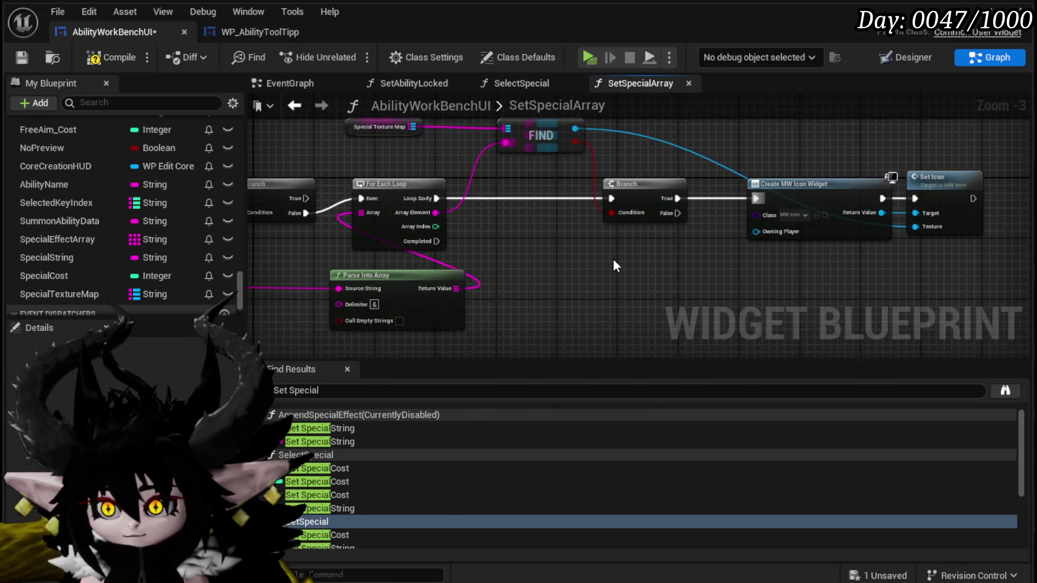
left_click_drag(613, 258, 423, 287)
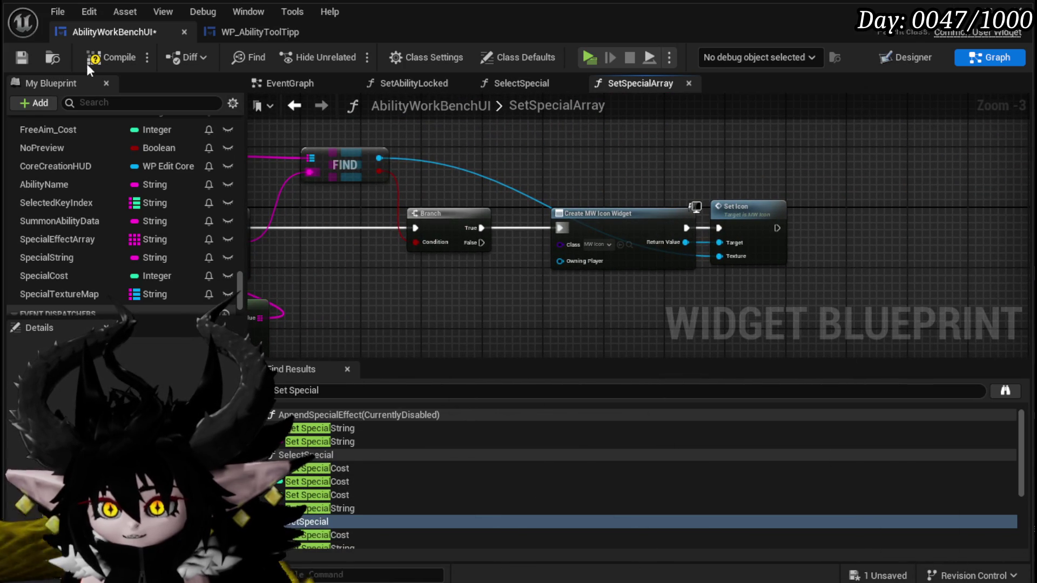
- Add each created icon as Content of Add Child to HorizontalBox_Specials after Set Icon, then compile
left_click(24, 59)
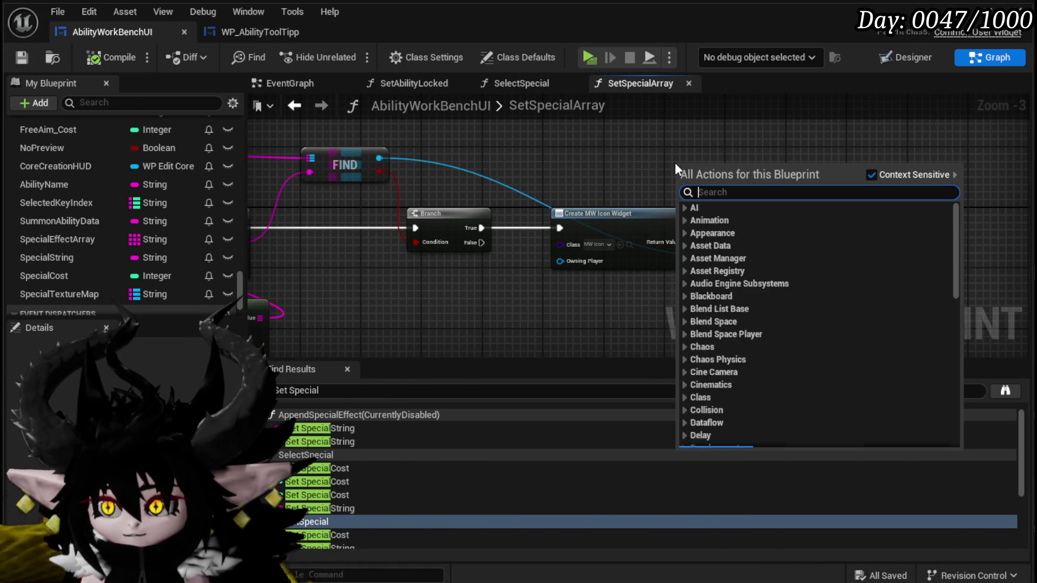
right_click(675, 163)
type("hori")
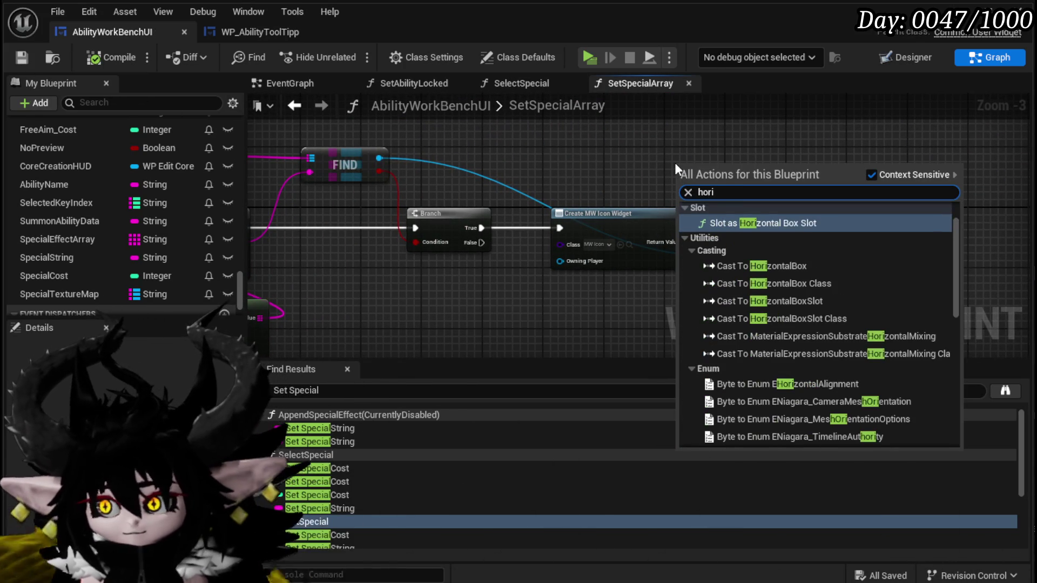
type("zontal ")
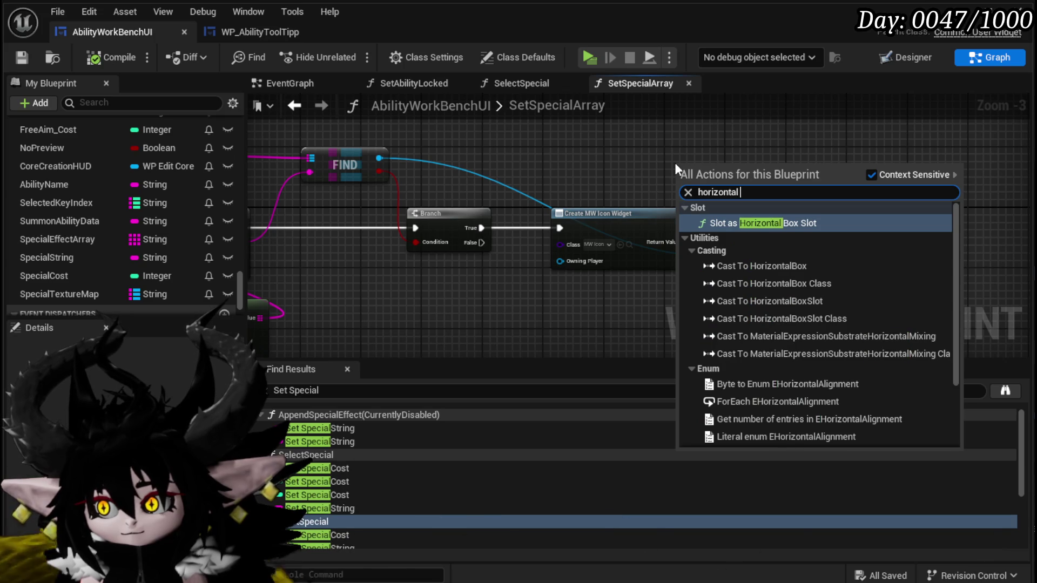
type("box")
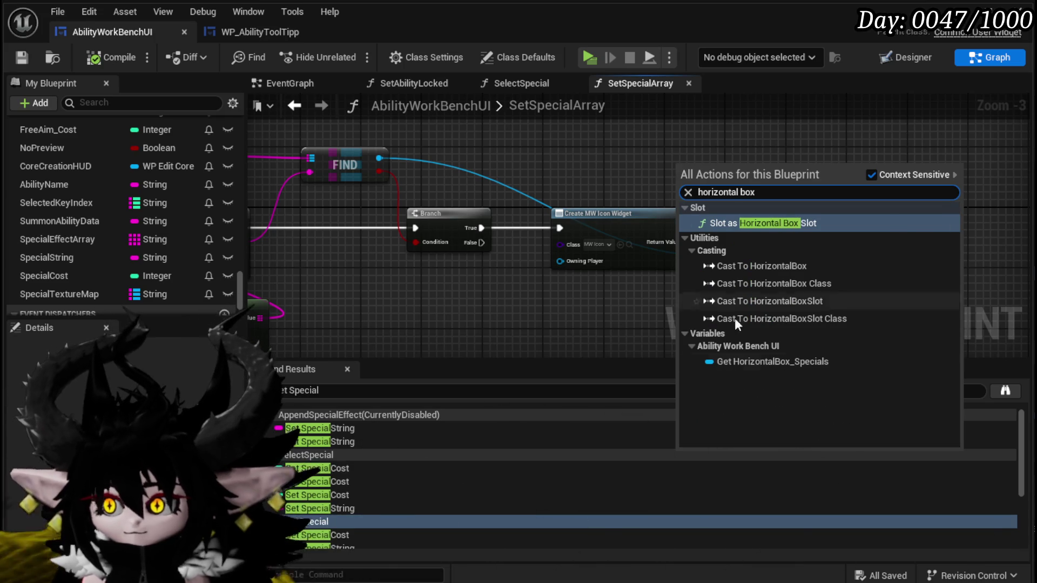
left_click(738, 360)
left_click_drag(748, 170, 814, 196)
type("add")
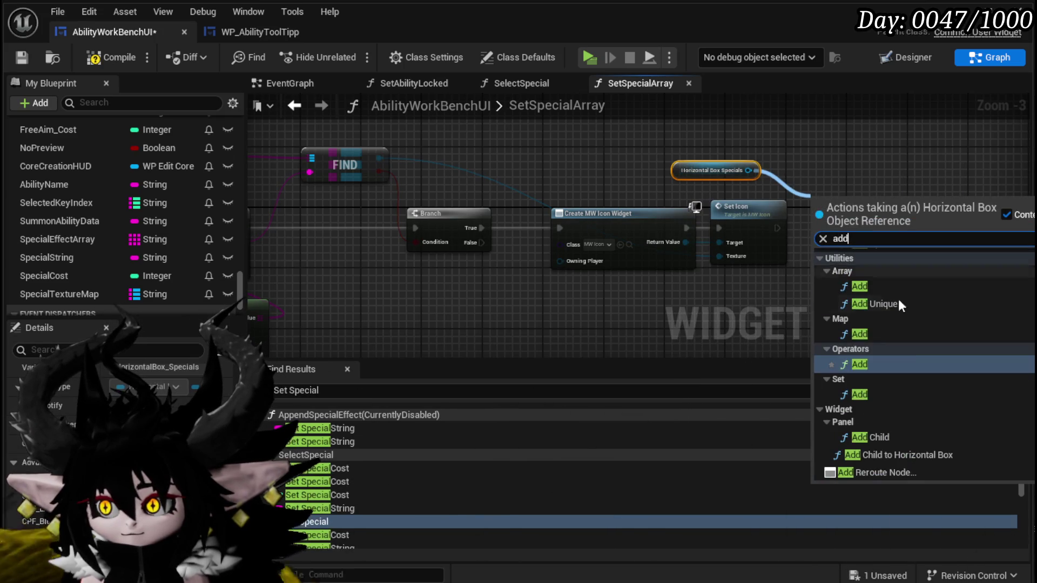
left_click(891, 454)
left_click_drag(777, 228, 805, 230)
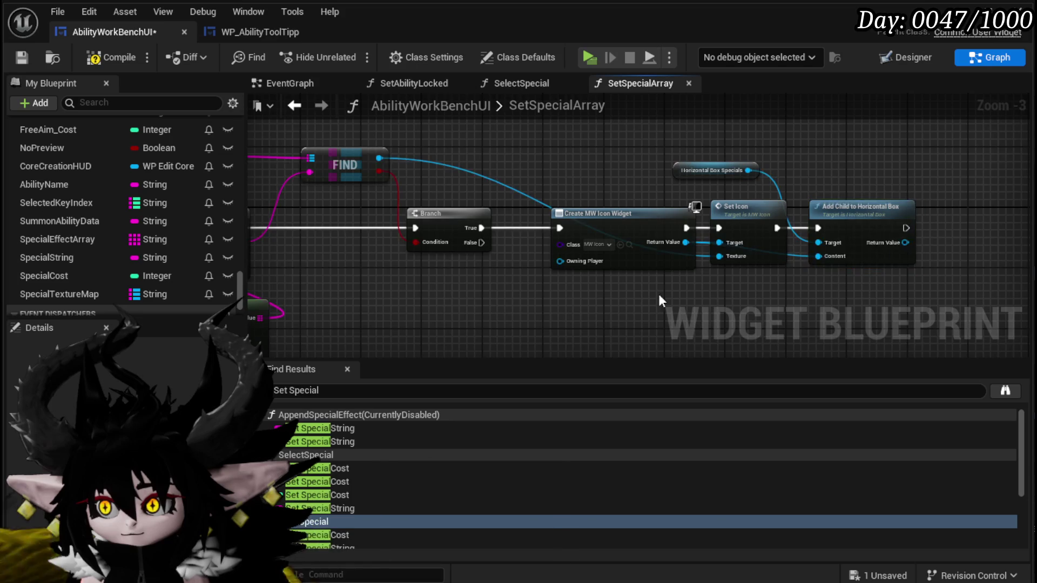
scroll(654, 286, "down", 3)
left_click(111, 57)
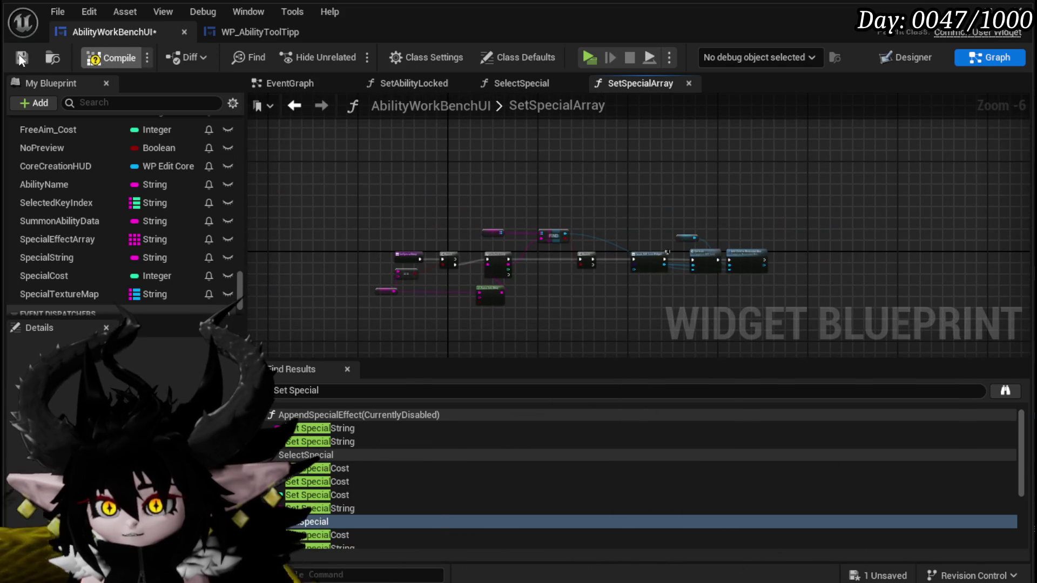
- Save the blueprint and jump to the SetSpecial call inside SelectSpecial
left_click(21, 58)
scroll(149, 170, "up", 10)
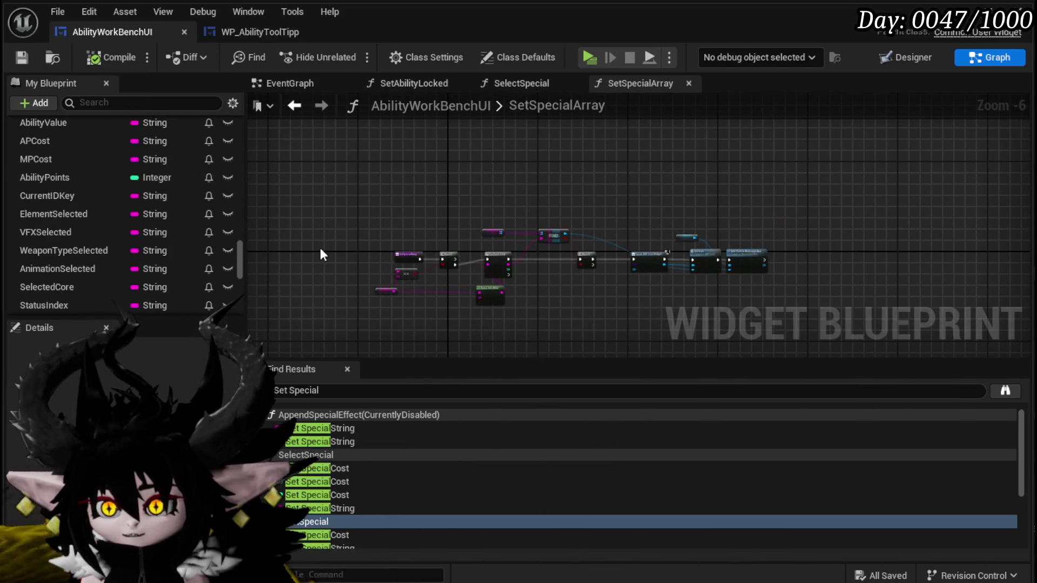
scroll(107, 181, "up", 10)
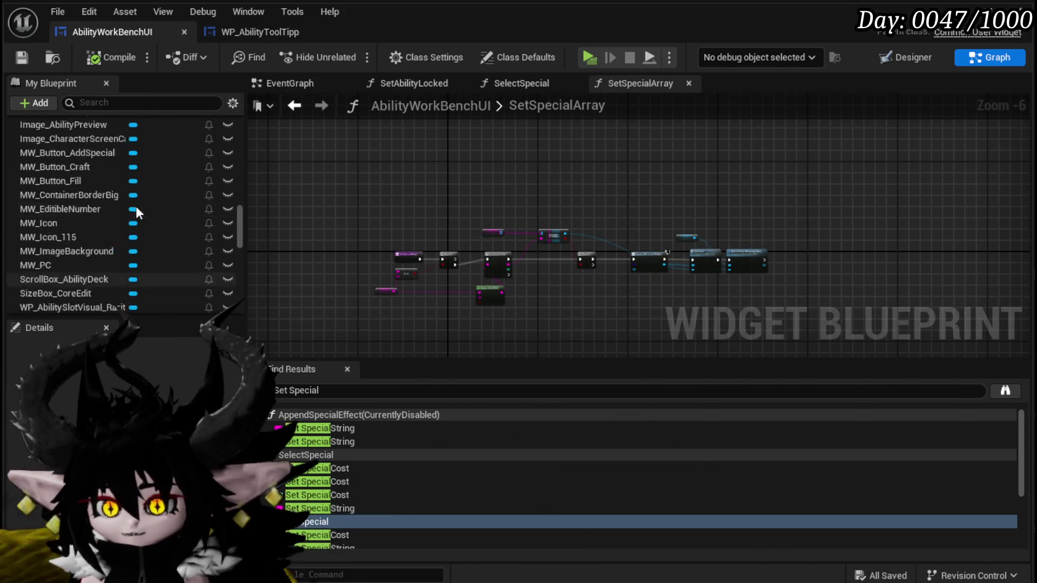
scroll(136, 207, "up", 4)
double_click(325, 522)
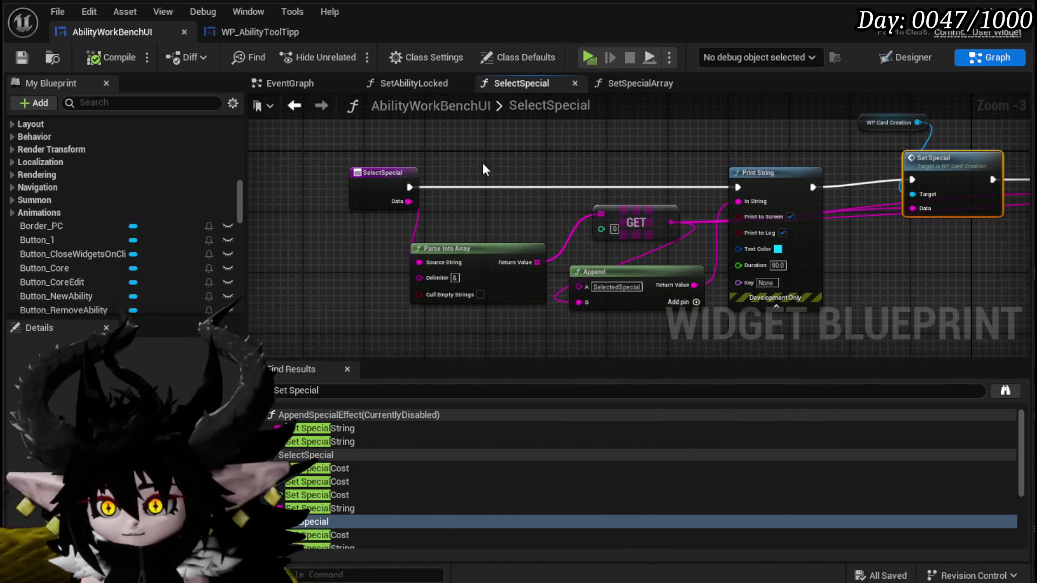
- Add a Sequence in SelectSpecial calling Set Special Array from its second output, and save
left_click_drag(438, 191, 473, 195)
type("sequence")
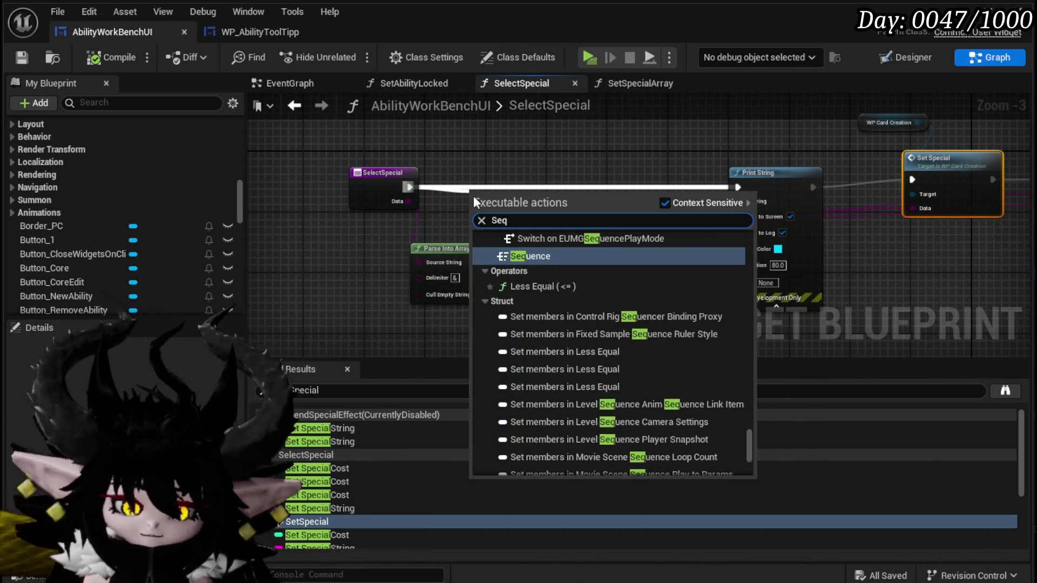
key("Return")
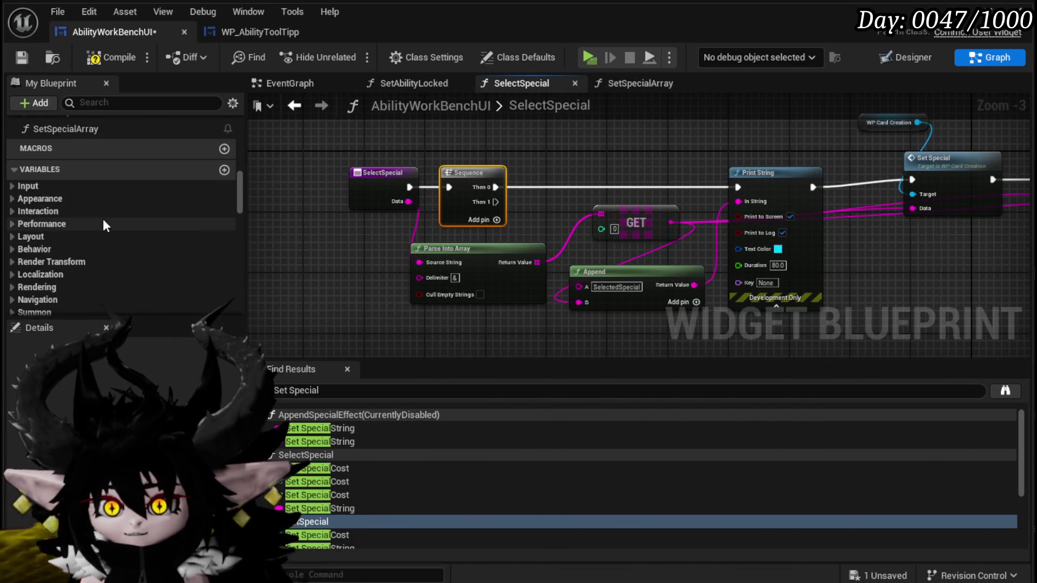
scroll(103, 218, "up", 5)
mouse_move(205, 241)
left_mouse_down()
mouse_move(349, 311)
mouse_move(354, 329)
mouse_move(498, 329)
mouse_move(517, 315)
left_mouse_up()
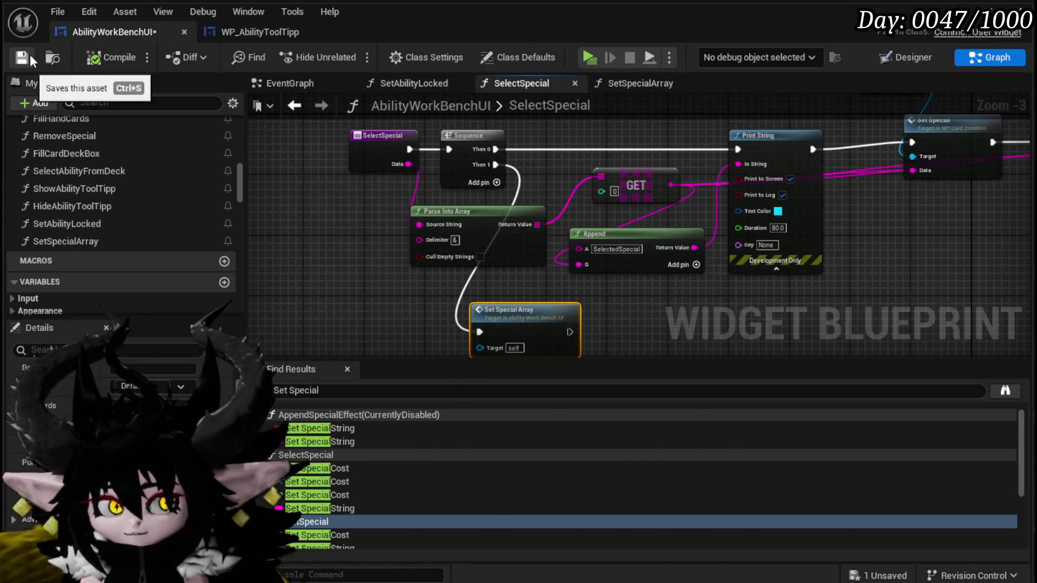
left_click(31, 59)
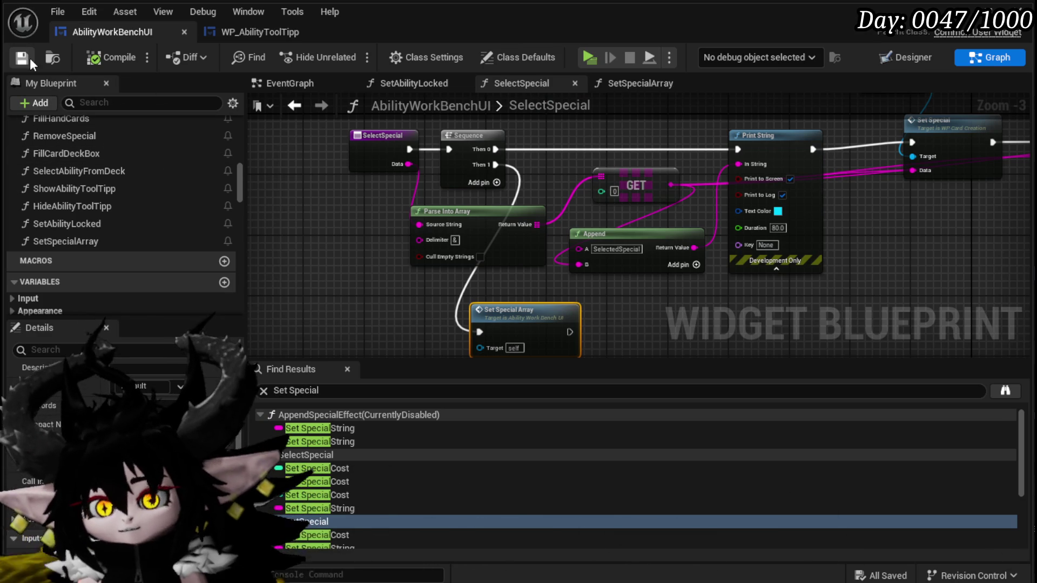
left_click_drag(541, 277, 499, 238)
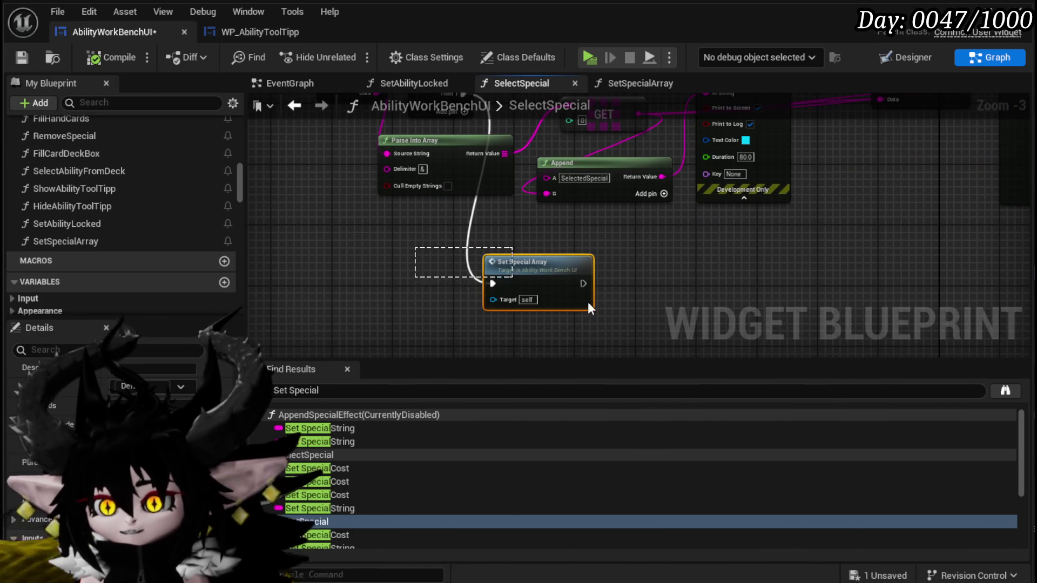
left_click(21, 57)
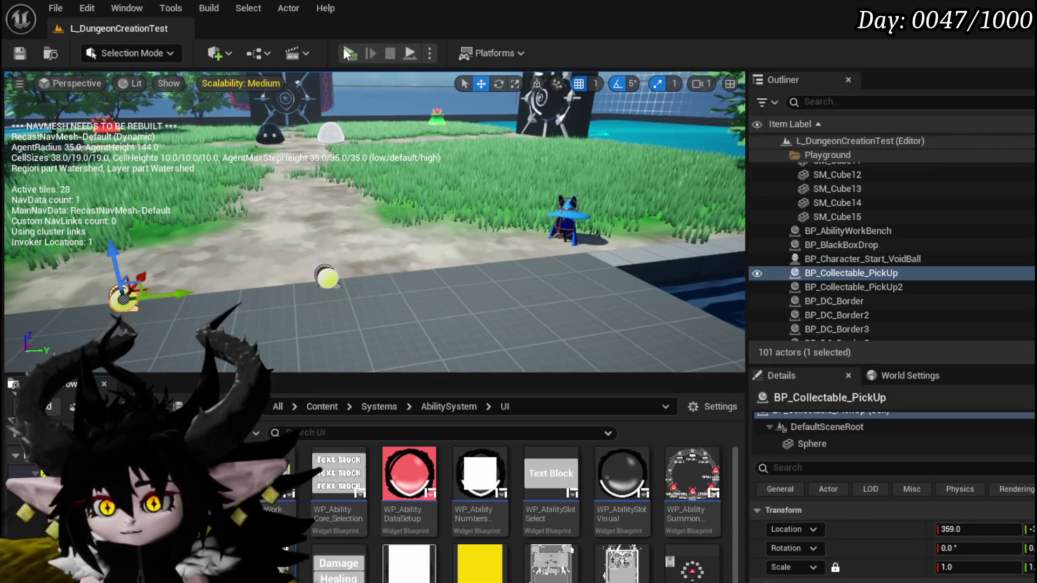
- Start a play-in-editor test and dismiss the in-game equipment menus
left_click(344, 50)
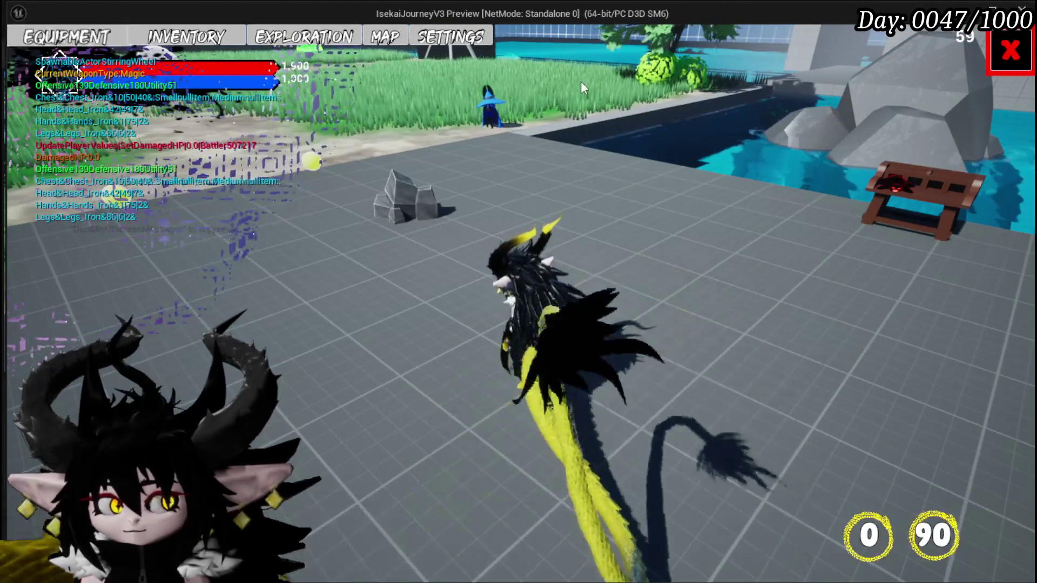
left_click(1010, 50)
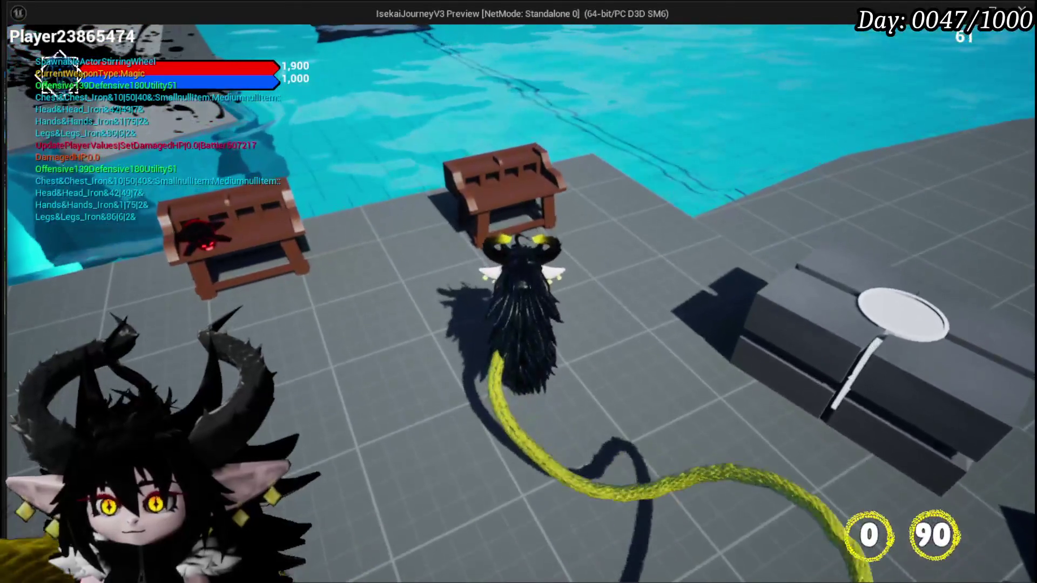
key("Tab")
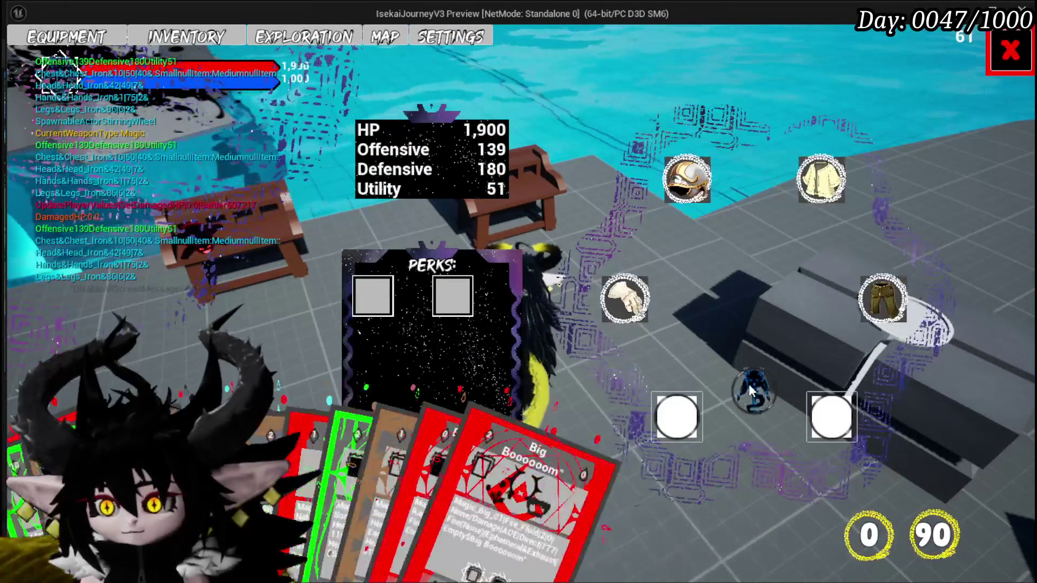
left_click(1008, 53)
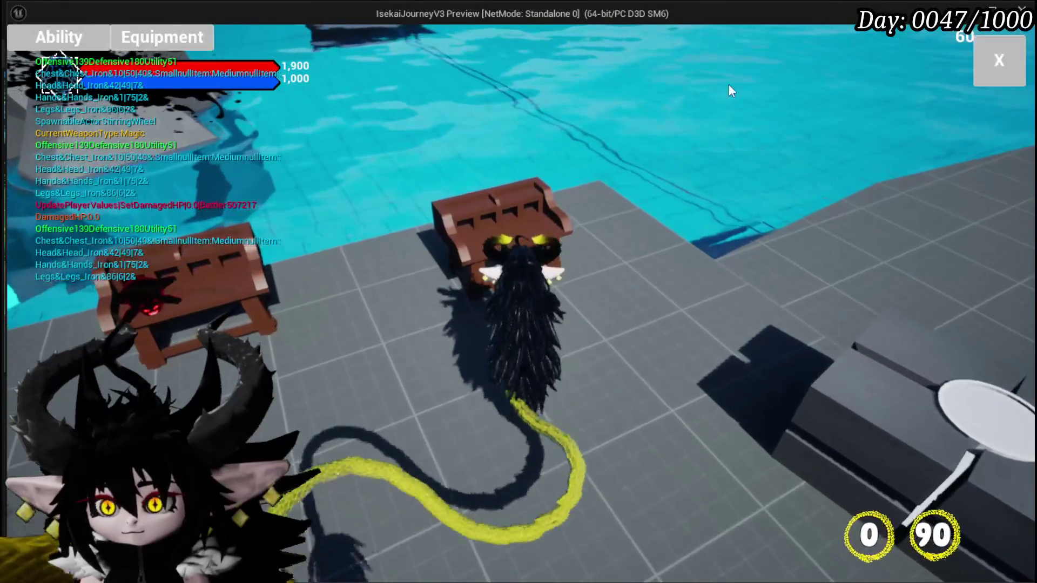
- In the ability workbench, pick an ability, open the Big Booooom card repeatedly, then stop
left_click(59, 37)
left_click(122, 108)
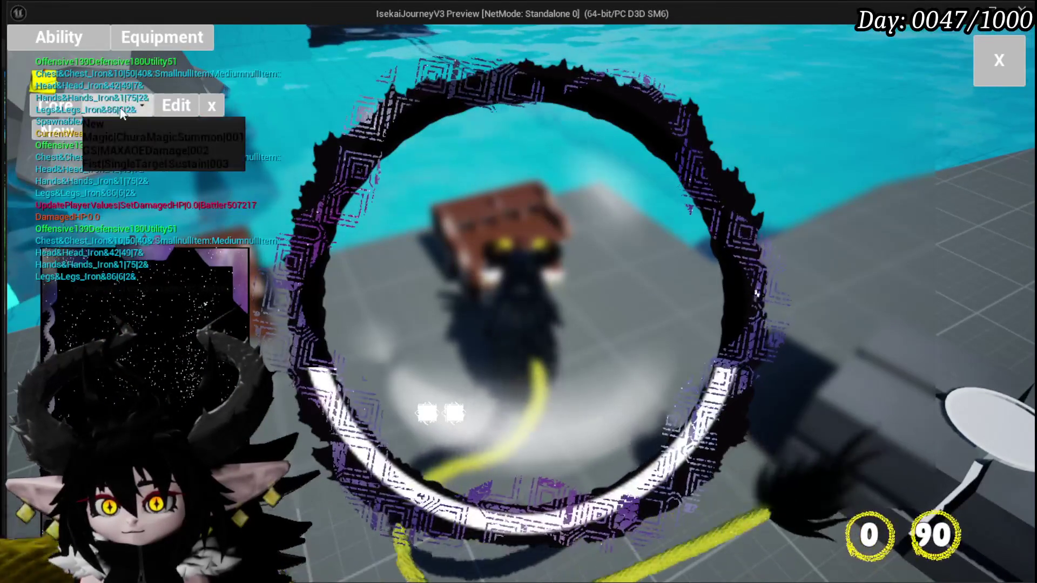
left_click(132, 136)
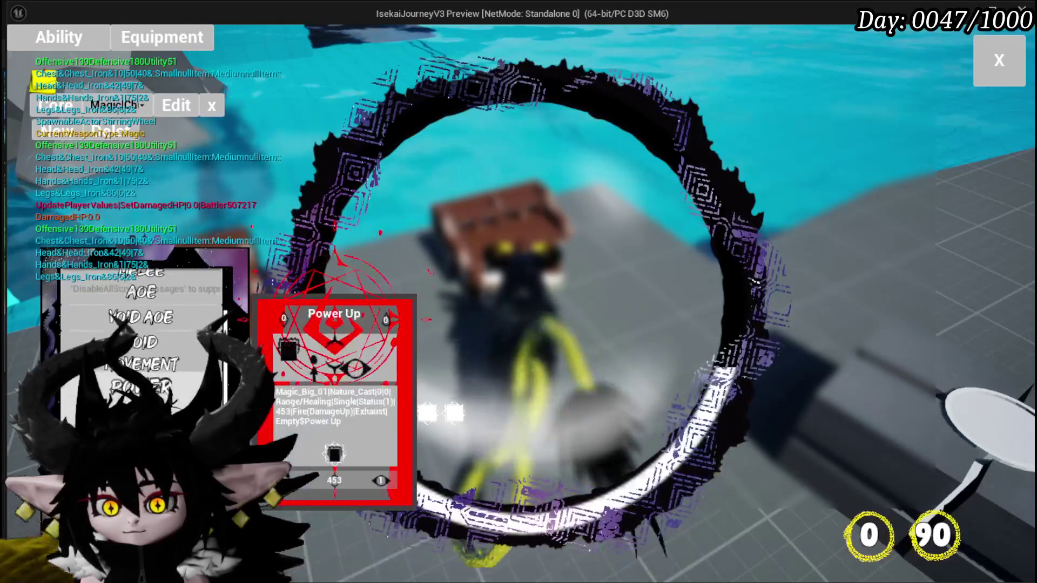
scroll(140, 335, "down", 3)
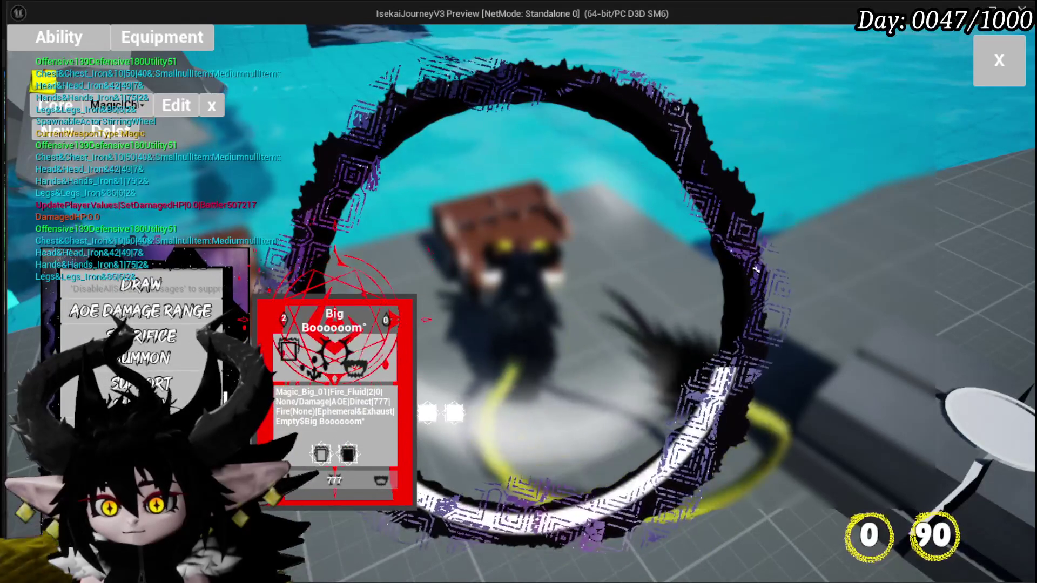
left_click(334, 357)
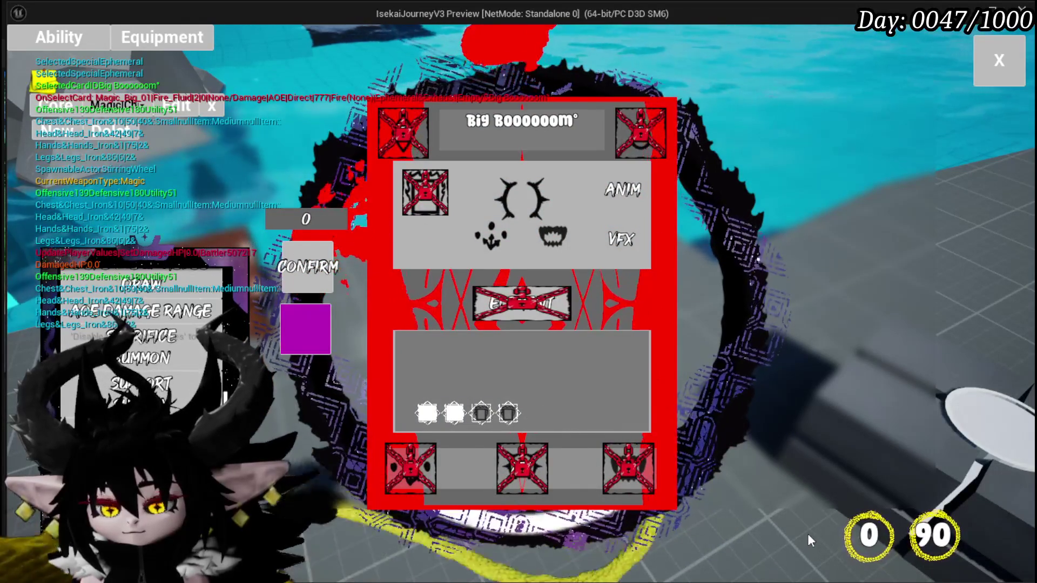
left_click(481, 411)
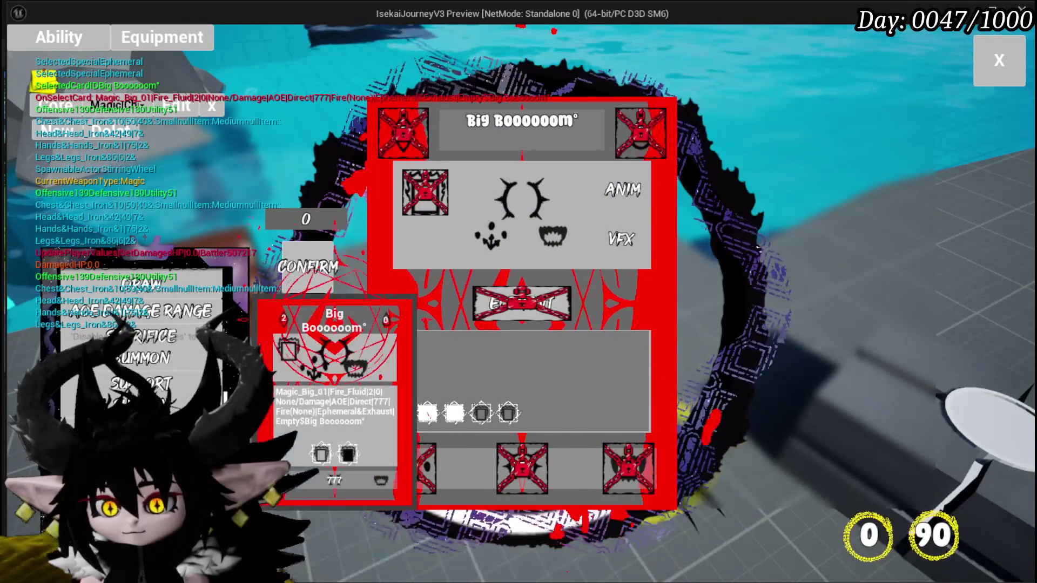
left_click(723, 413)
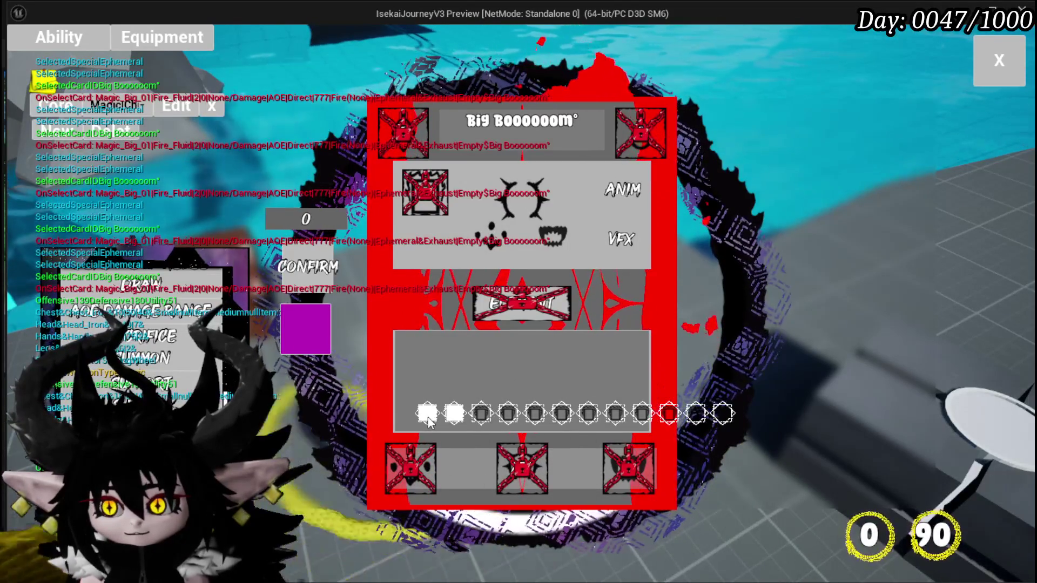
key("Escape")
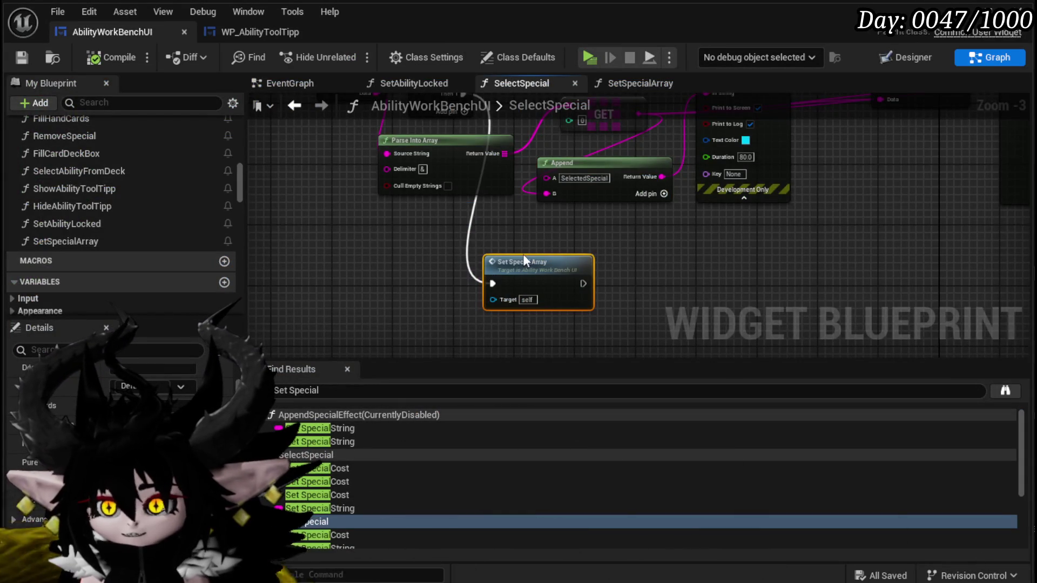
- Open SetSpecialArray and add a Clear Children call on Horizontal Box Specials
double_click(523, 262)
scroll(620, 277, "up", 1)
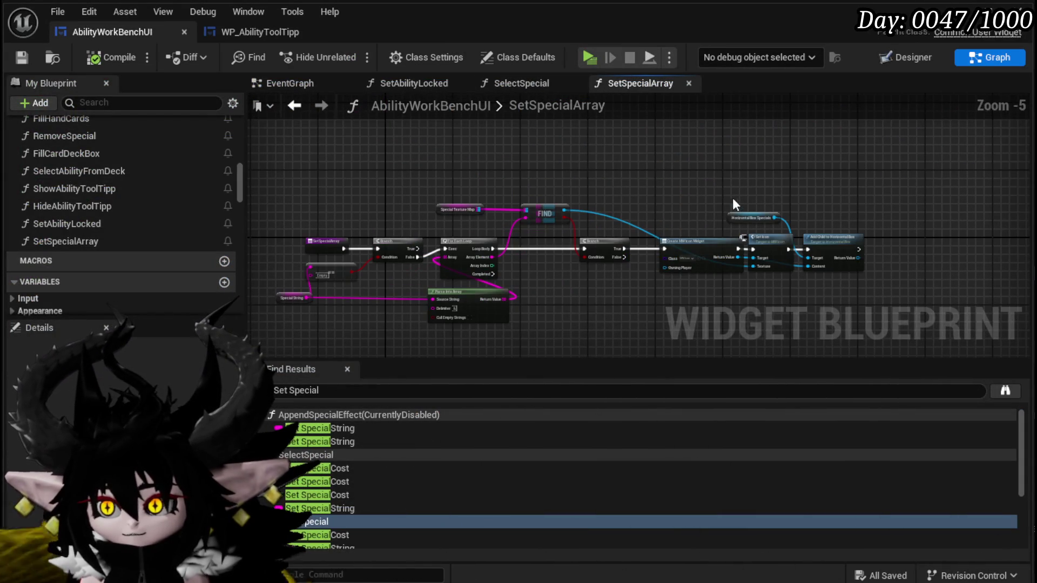
scroll(497, 212, "up", 4)
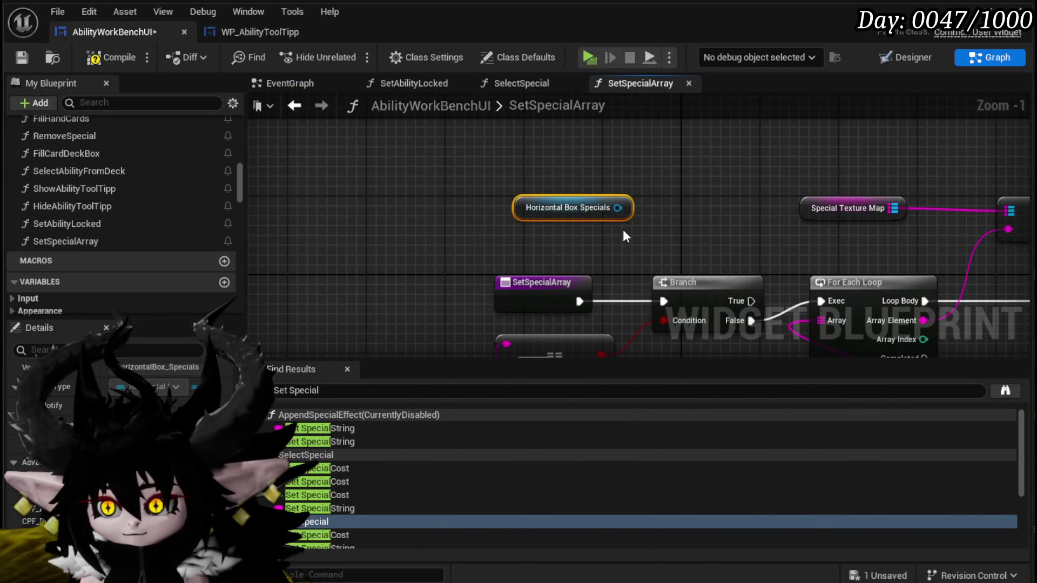
left_click_drag(616, 208, 666, 230)
type("clear")
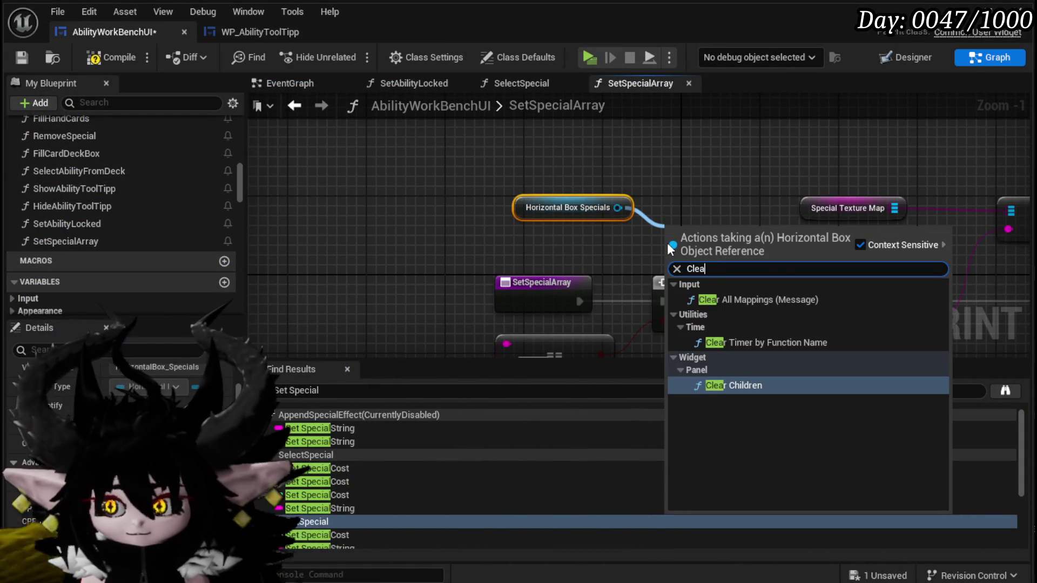
key("Return")
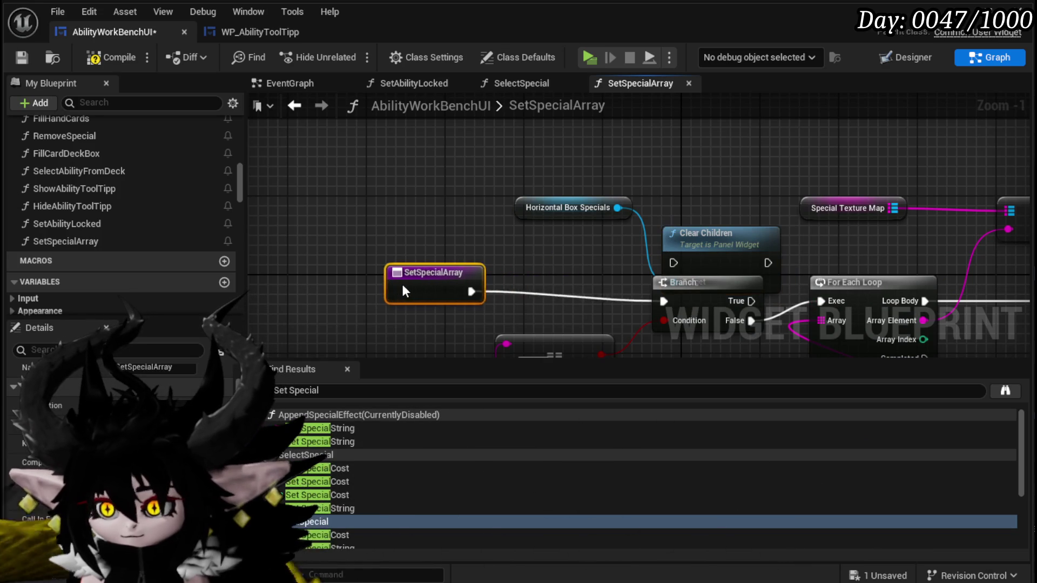
- Wire Clear Children between the function entry and the Branch, then save
left_click_drag(406, 291, 371, 286)
mouse_move(459, 329)
left_mouse_down()
mouse_move(700, 187)
mouse_move(557, 187)
mouse_move(709, 188)
left_mouse_up()
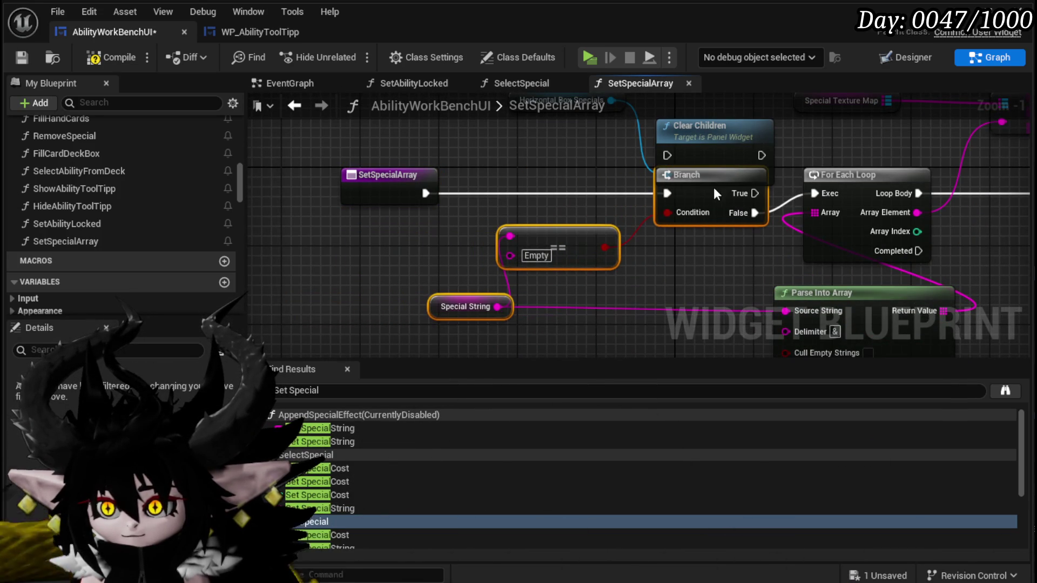
left_click_drag(525, 168, 544, 172)
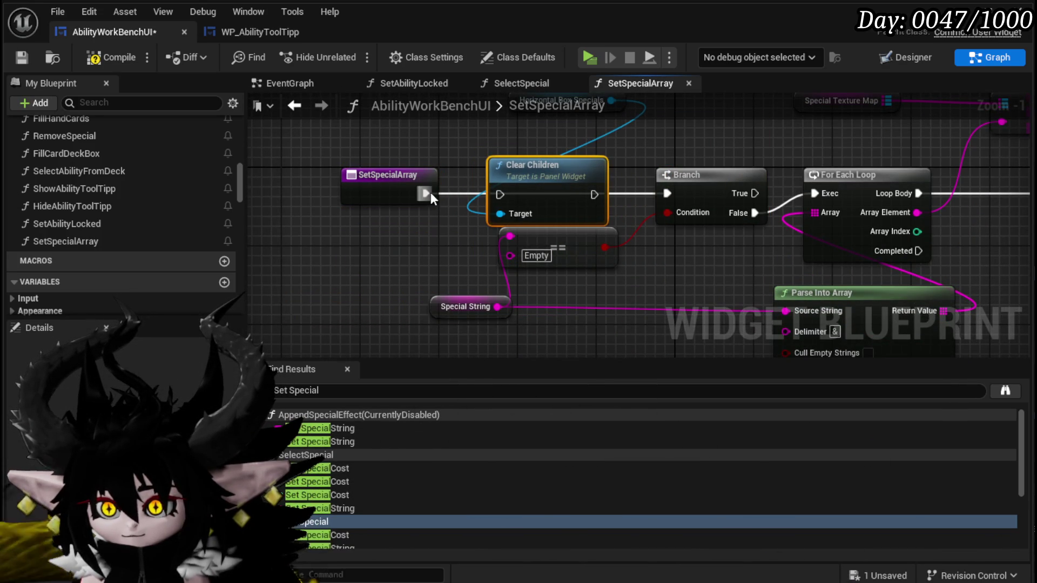
left_click_drag(663, 193, 664, 193)
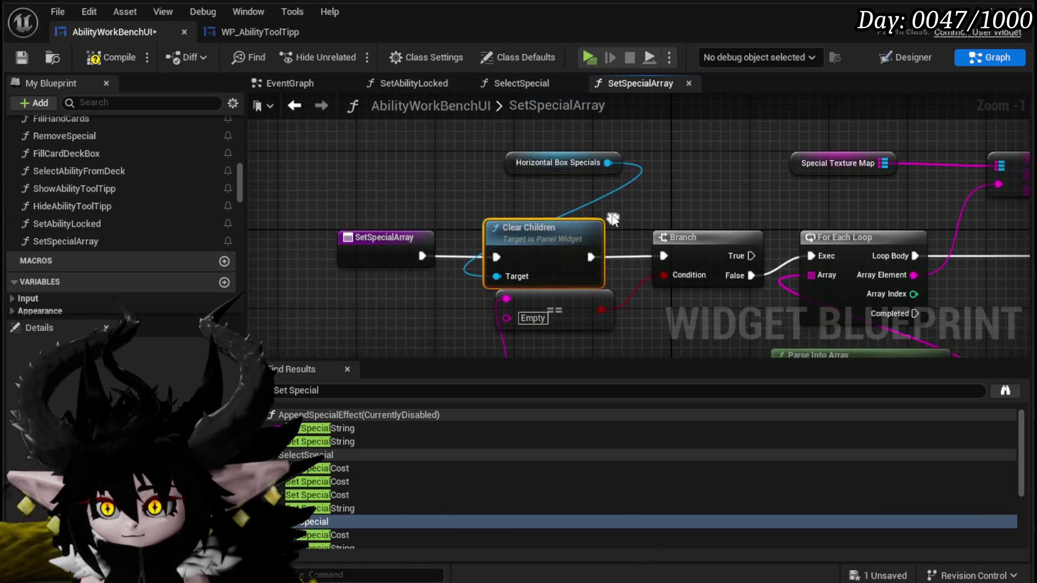
left_click(22, 58)
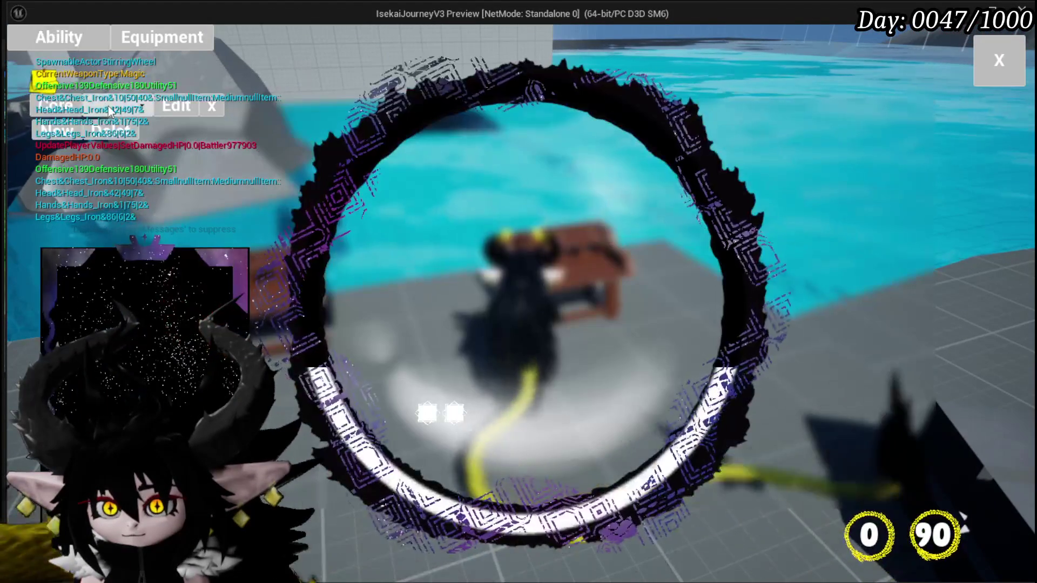
- Play-test by choosing Magic|ChuraMagicSummon|001 and opening the Big Booooom card, then stop and save
left_click(108, 106)
left_click(146, 137)
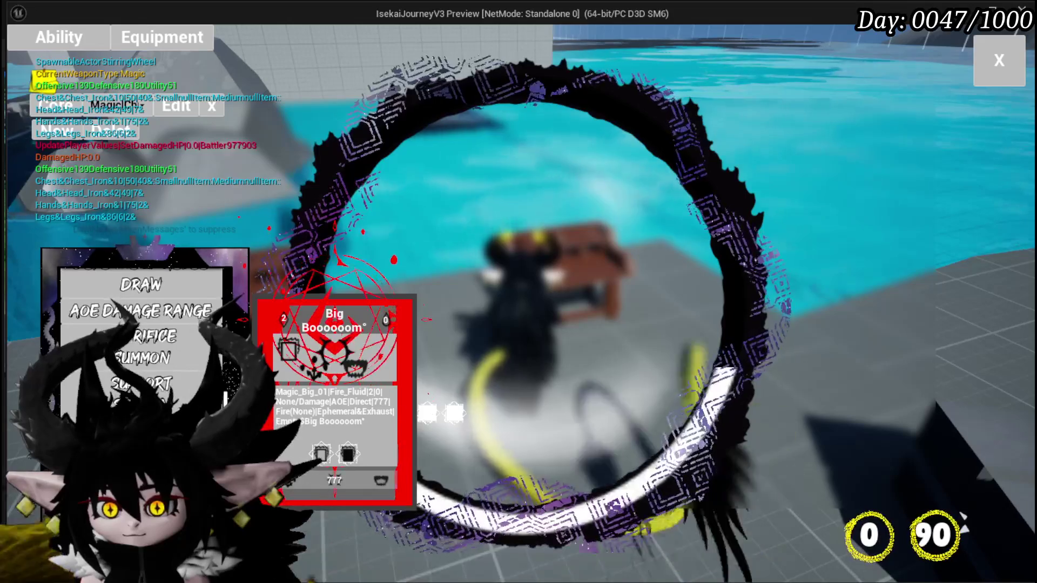
left_click(335, 378)
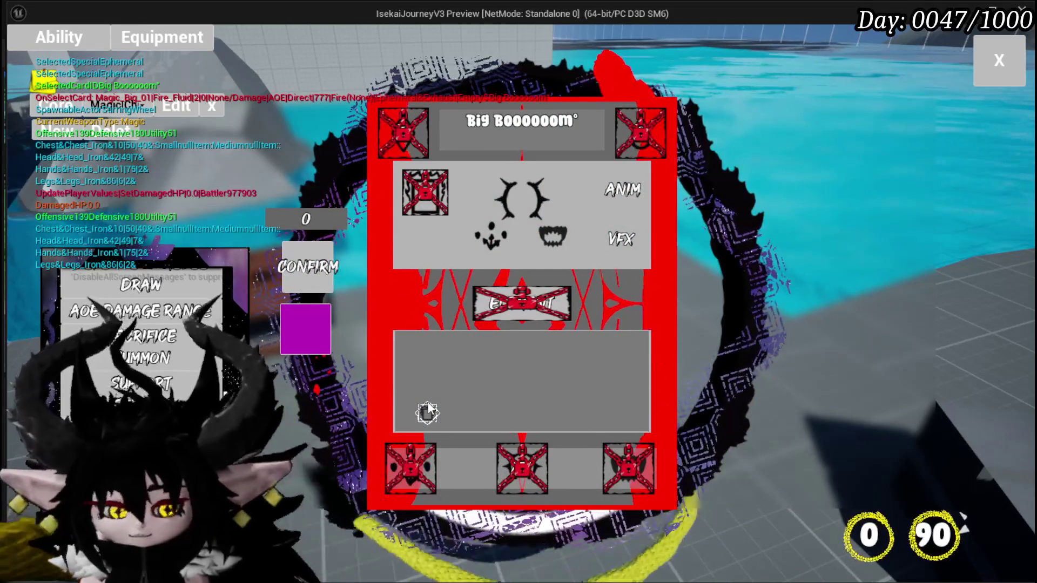
key("Escape")
key("ctrl+s")
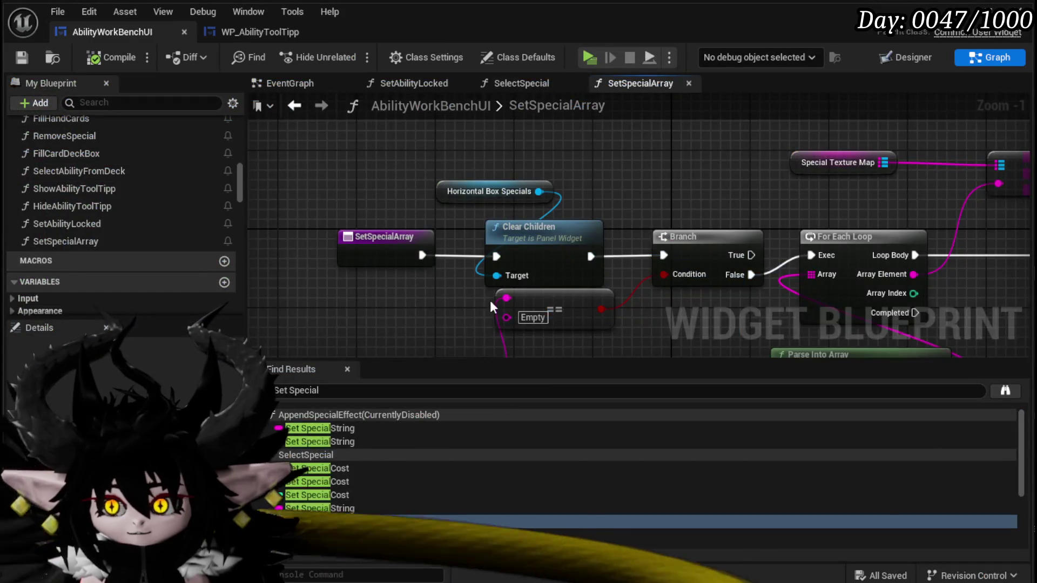
scroll(437, 251, "up", 2)
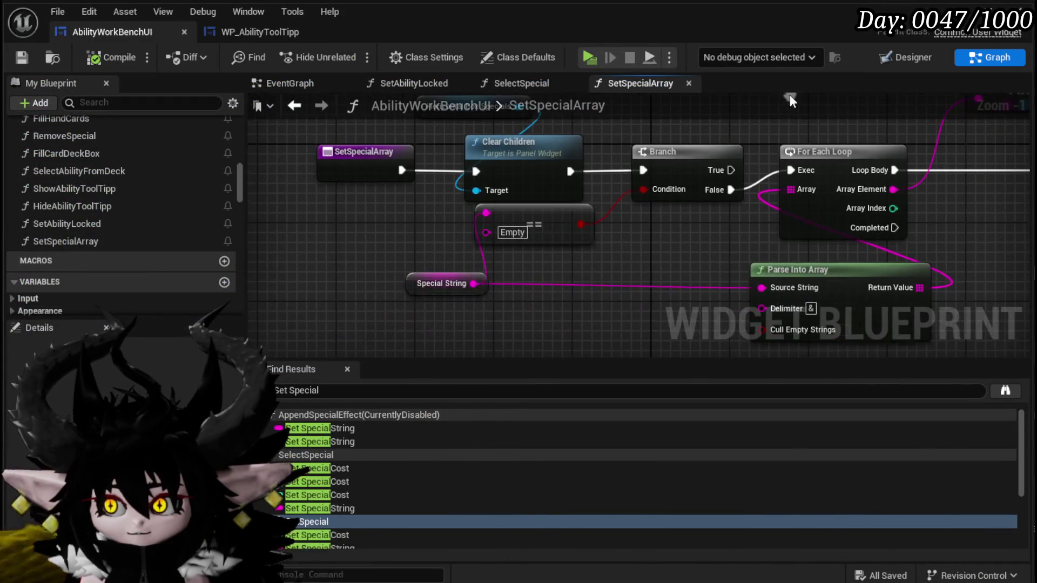
- Move the Special String node down-left, frame the whole node chain, and save the Blueprint
left_click_drag(432, 284, 384, 293)
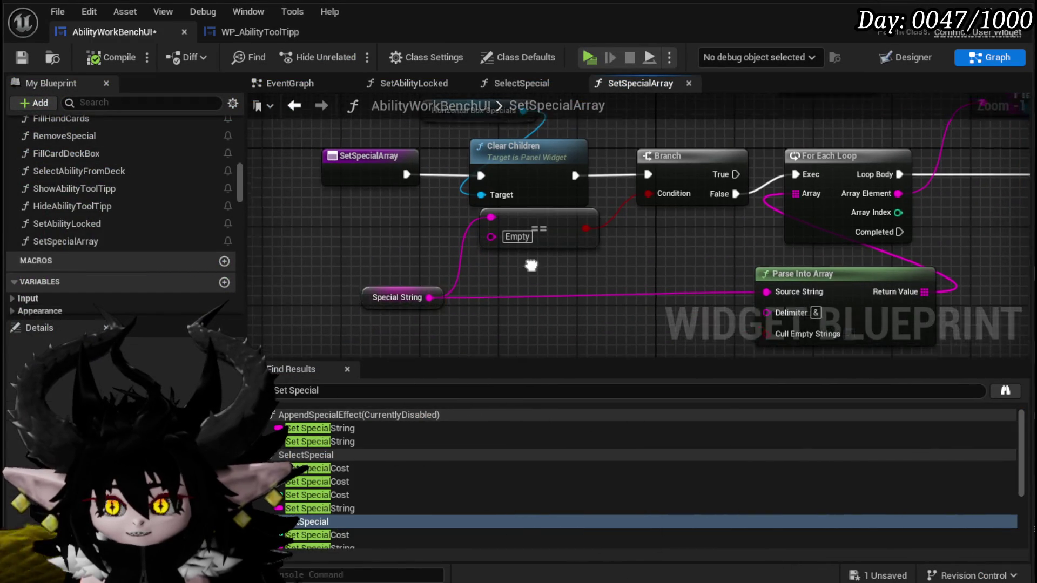
left_click_drag(531, 264, 635, 290)
left_click(27, 59)
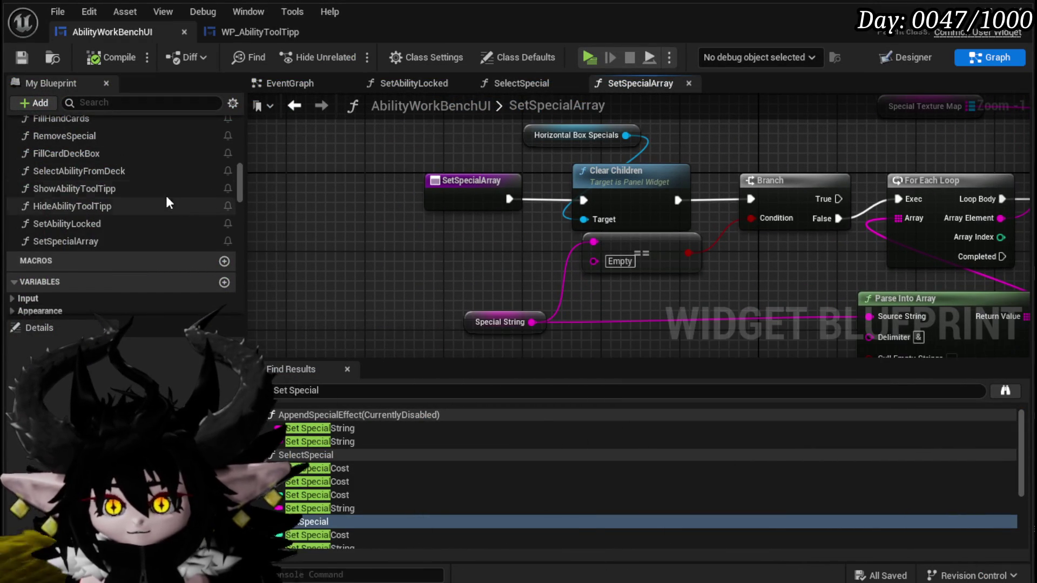
- Zoom around to review Clear Children, the empty Special String Branch and the For Each Loop
scroll(167, 195, "up", 3)
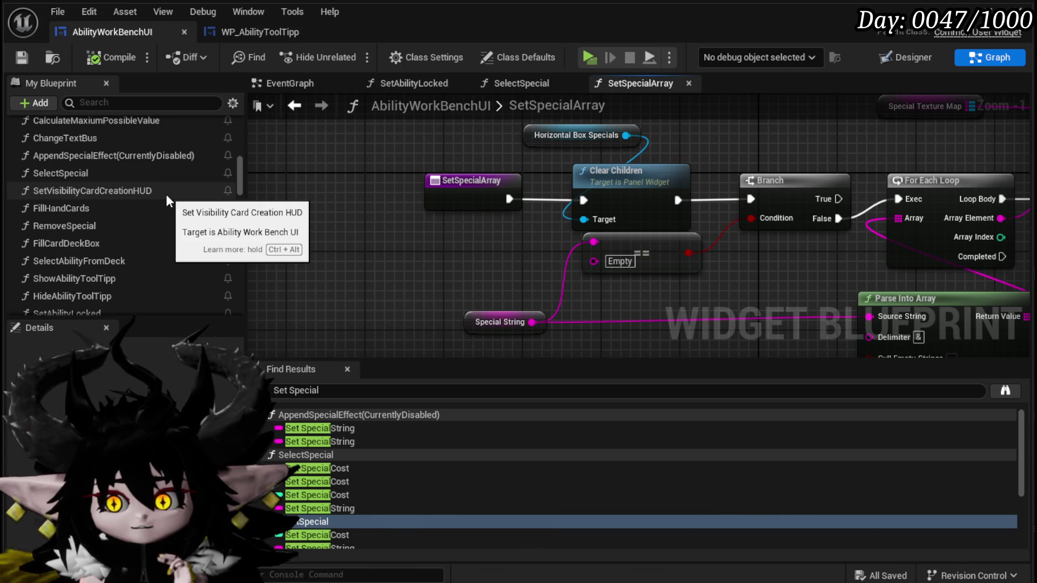
scroll(167, 193, "up", 10)
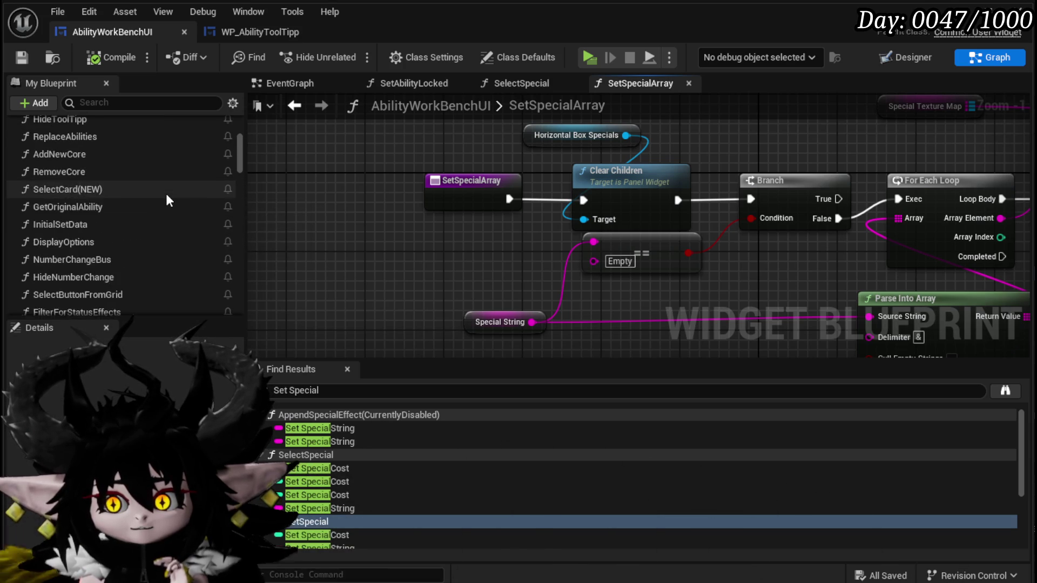
scroll(166, 194, "up", 3)
scroll(166, 193, "down", 10)
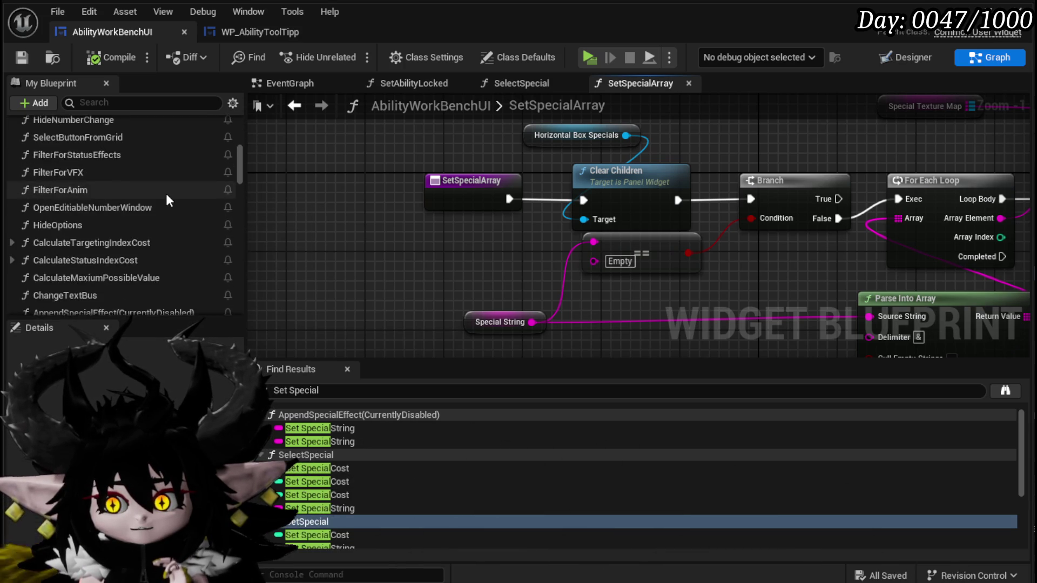
scroll(166, 193, "down", 4)
scroll(167, 193, "up", 2)
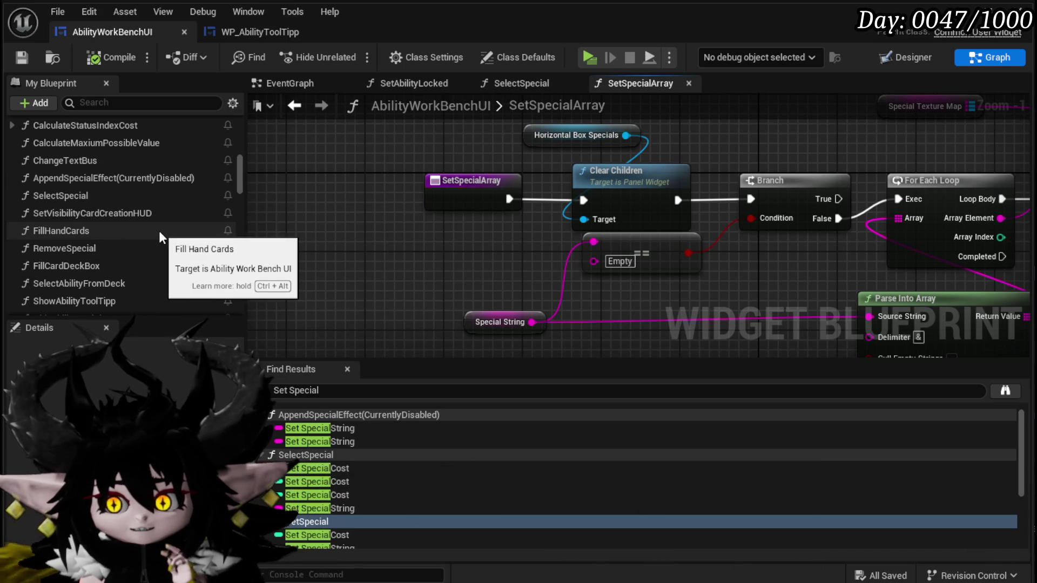
scroll(158, 227, "down", 2)
scroll(158, 226, "up", 3)
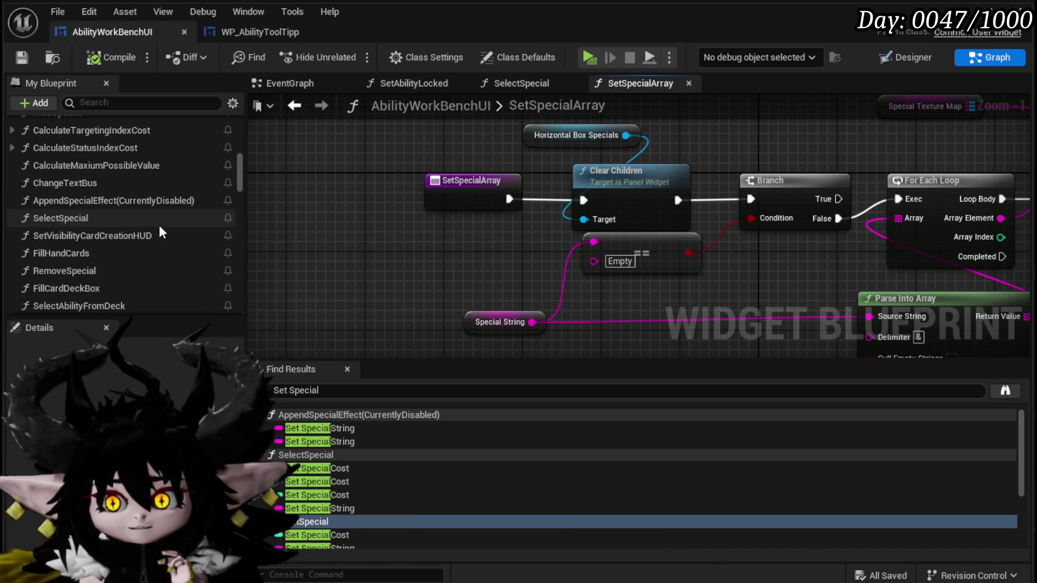
scroll(159, 225, "up", 6)
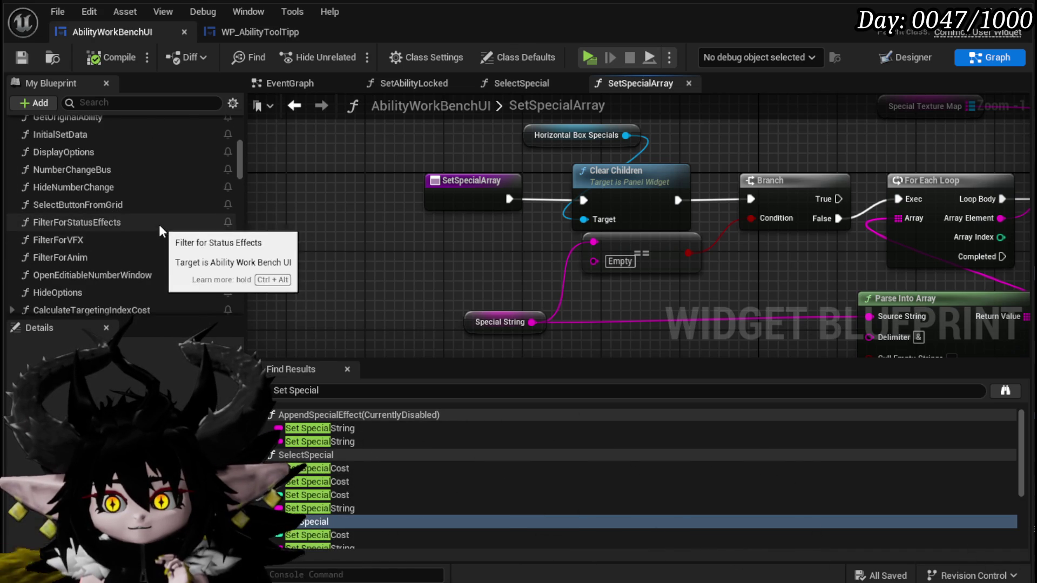
- Open the SelectCard(NEW) function graph to inspect it
double_click(111, 190)
scroll(485, 250, "up", 9)
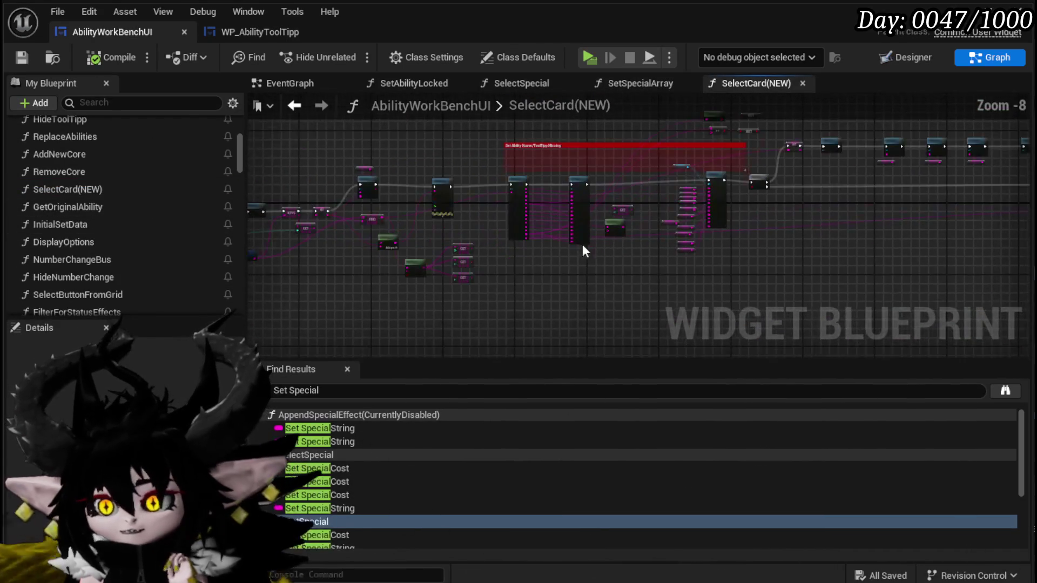
scroll(485, 250, "down", 5)
- Inspect GetOriginalAbility's GET, Parse Into Array, the summon data comment and the Special wire
double_click(442, 267)
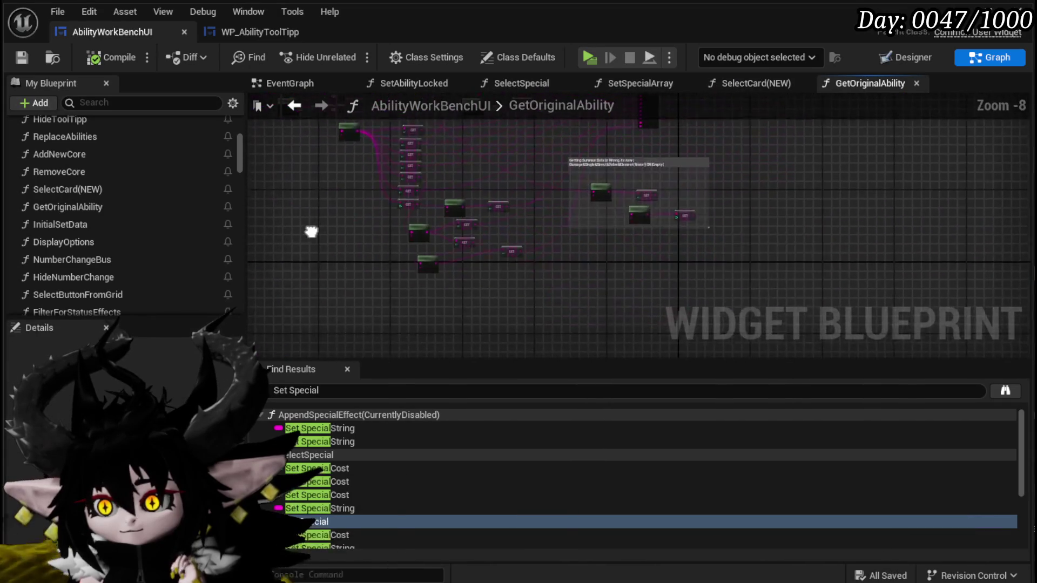
scroll(337, 271, "up", 5)
left_click_drag(337, 270, 276, 279)
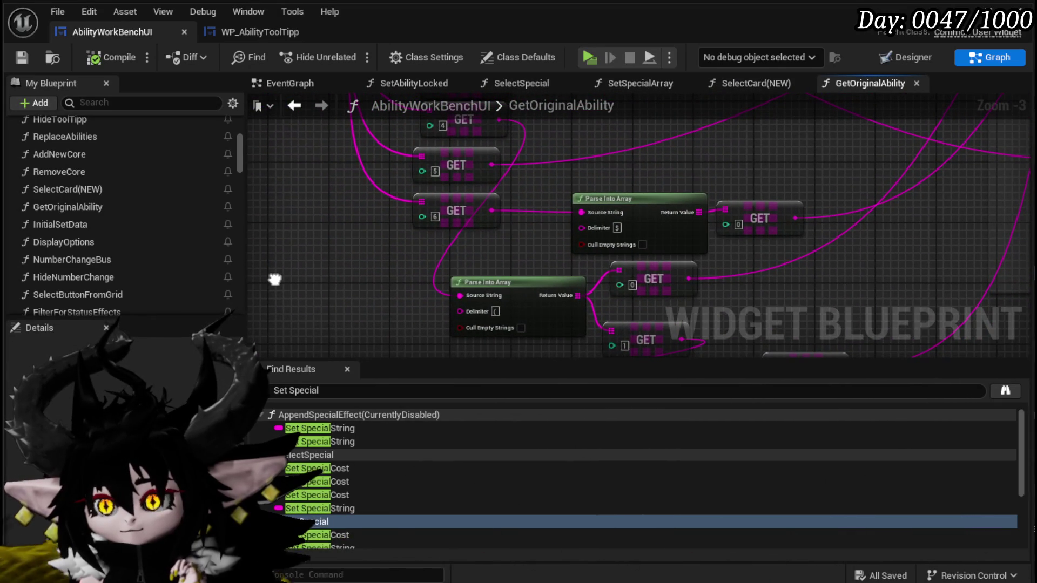
scroll(524, 189, "down", 2)
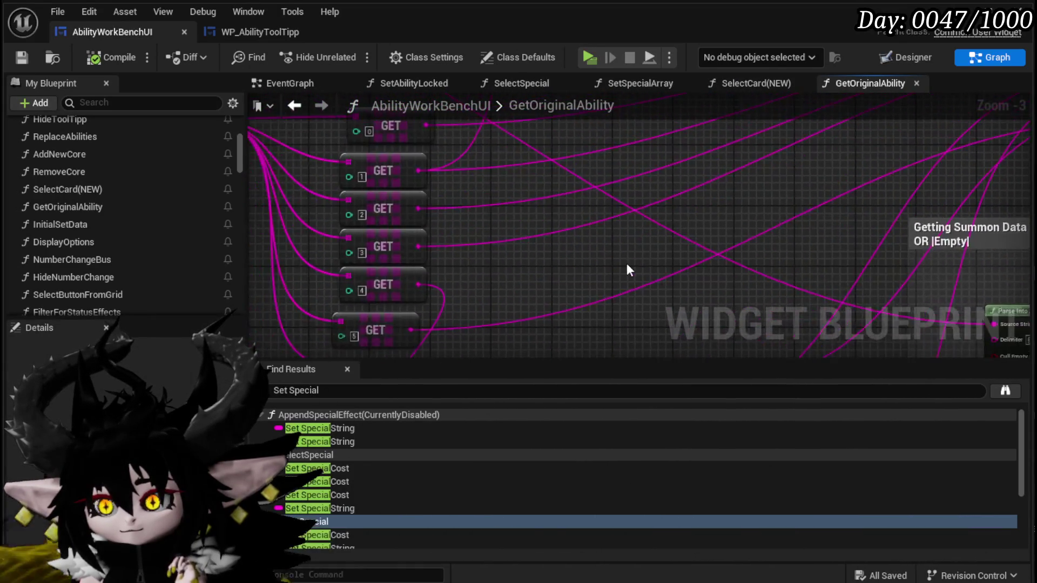
left_click_drag(625, 266, 512, 261)
scroll(618, 222, "up", 4)
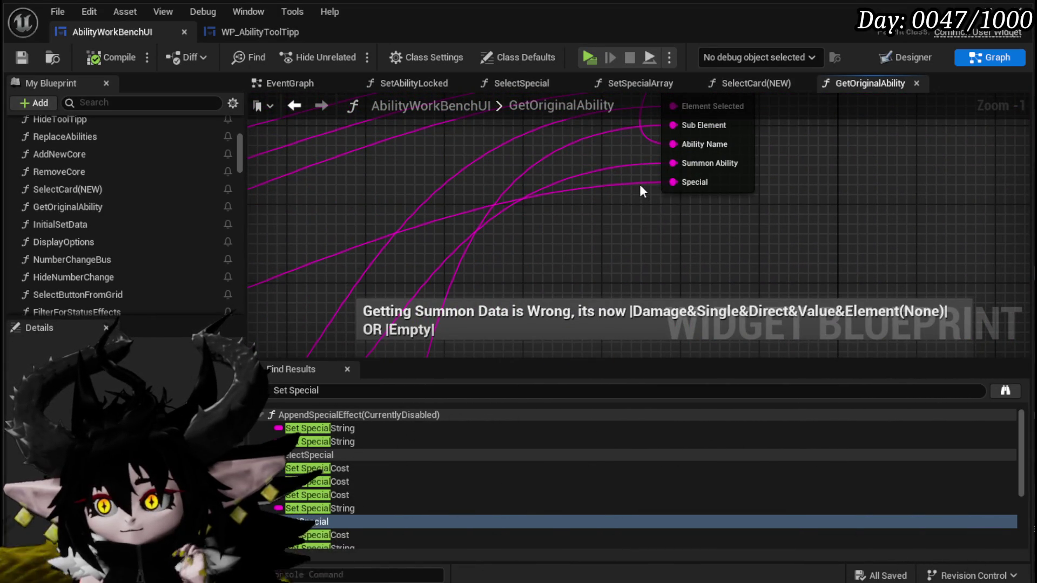
scroll(847, 179, "down", 4)
scroll(446, 274, "up", 4)
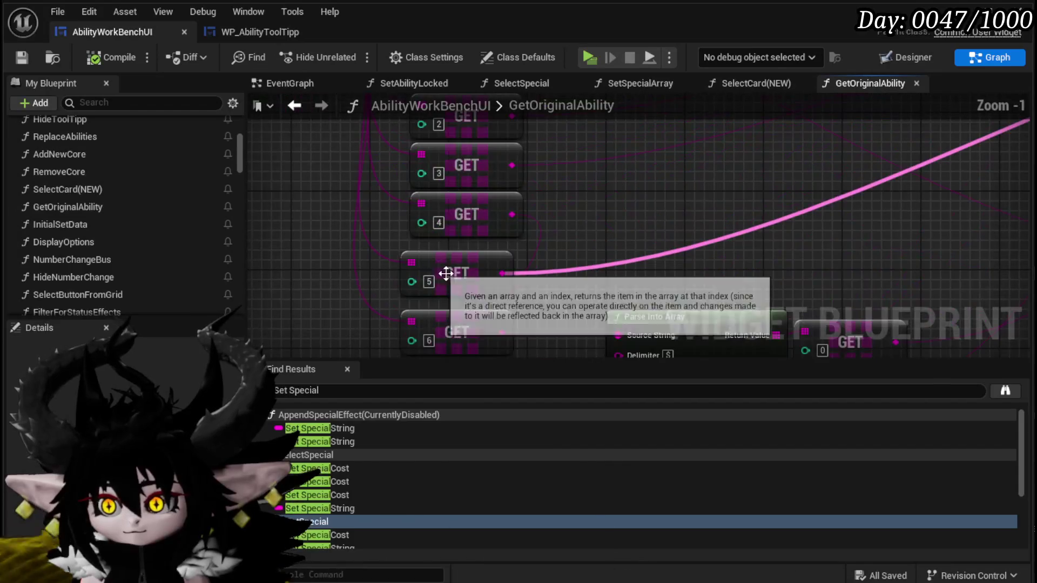
scroll(815, 197, "down", 3)
left_click_drag(689, 215, 468, 280)
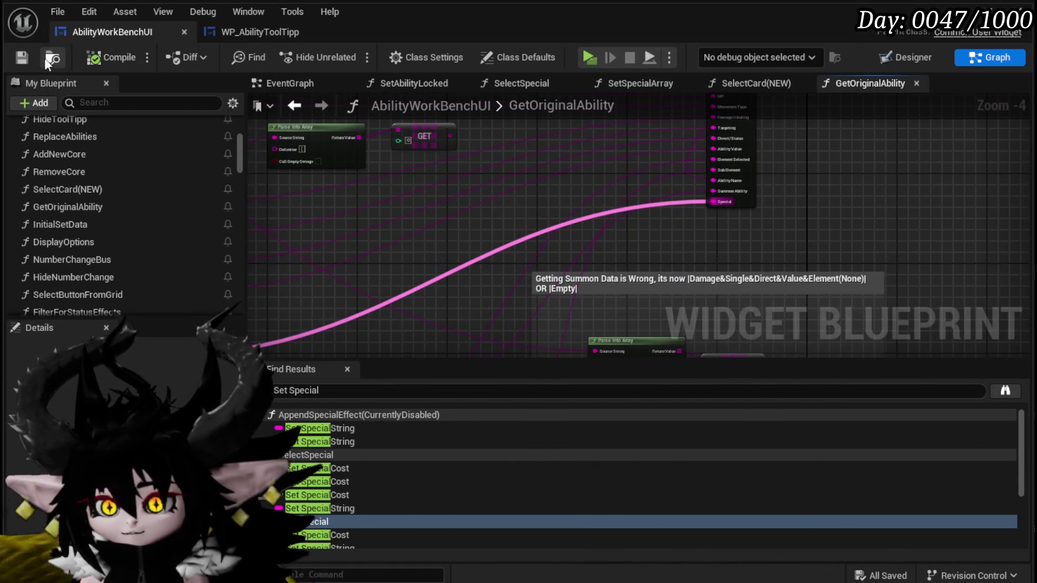
- Return to SelectCard(NEW), then inspect InitialSetData and pull a wire off its Special pin
left_click(321, 105)
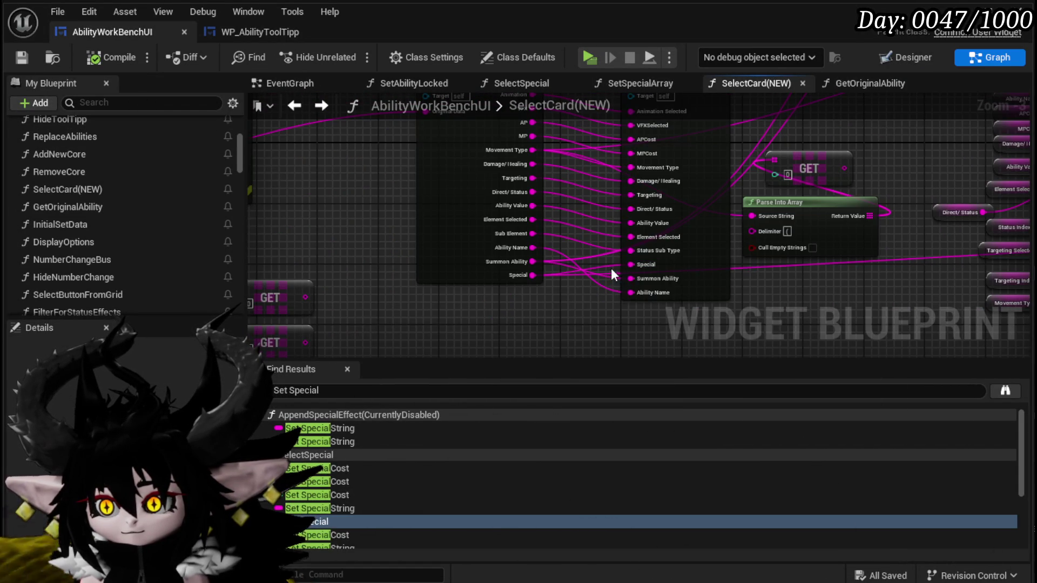
key("alt+Right")
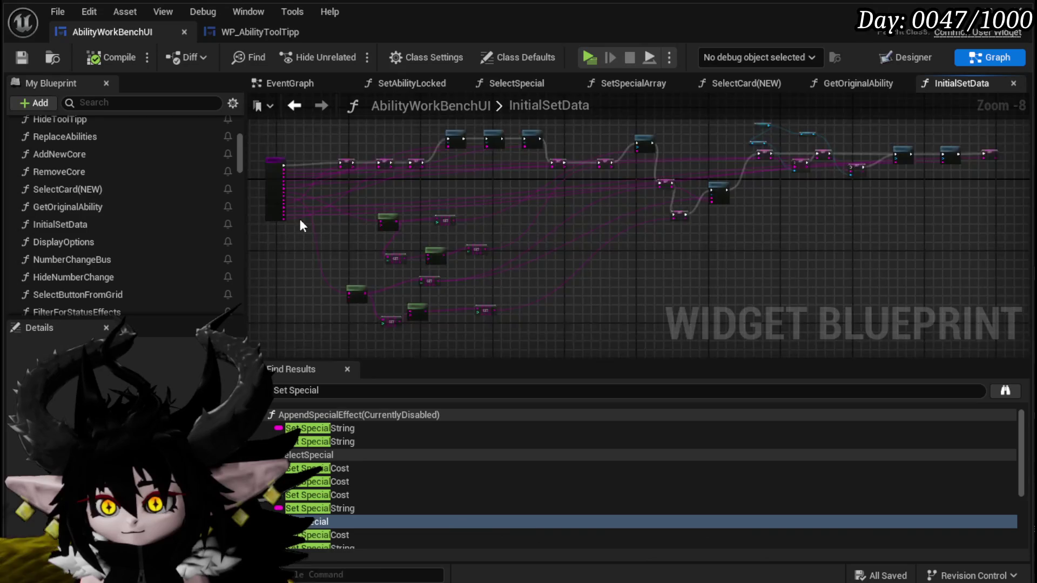
scroll(299, 219, "up", 7)
left_click_drag(310, 258, 860, 229)
scroll(666, 237, "down", 1)
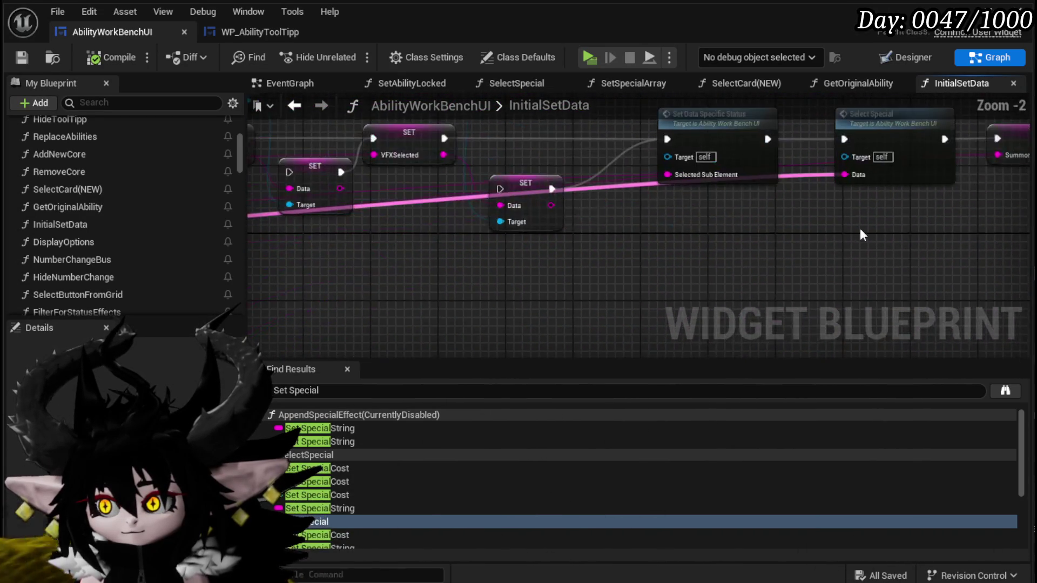
scroll(633, 193, "up", 1)
- In SelectSpecial, survey the Set Special Array call, the Switch on String cost setters and the Sequence
double_click(621, 199)
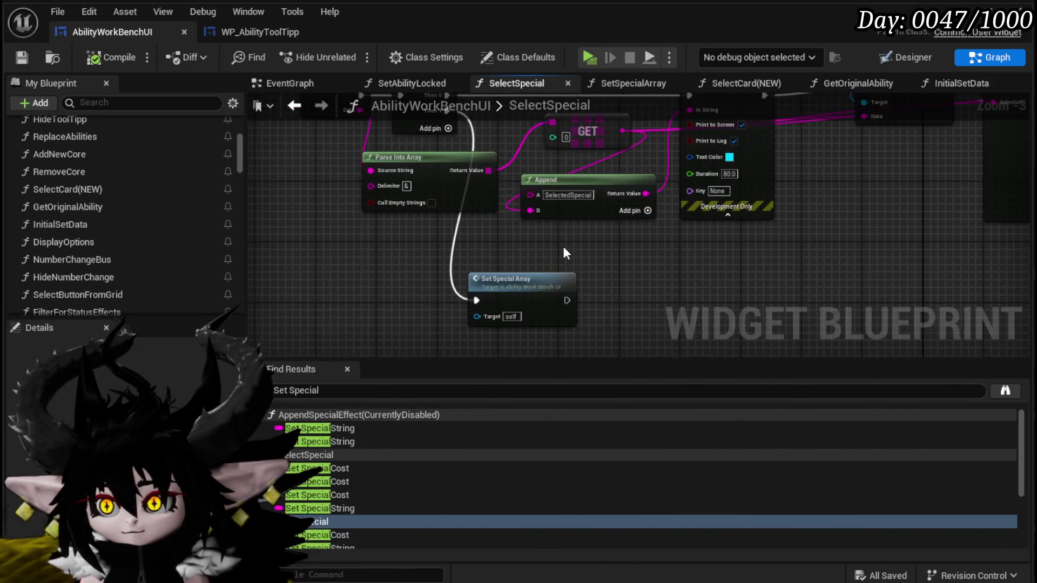
mouse_move(565, 251)
left_mouse_down()
mouse_move(597, 338)
mouse_move(586, 350)
mouse_move(433, 299)
mouse_move(442, 253)
left_mouse_up()
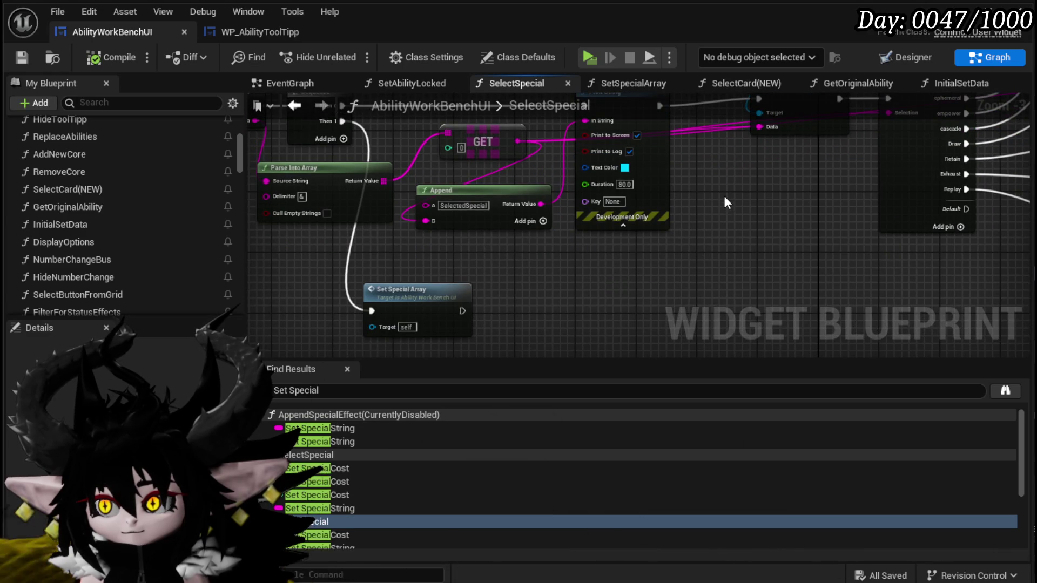
mouse_move(725, 198)
left_mouse_down()
mouse_move(725, 210)
mouse_move(487, 296)
left_mouse_up()
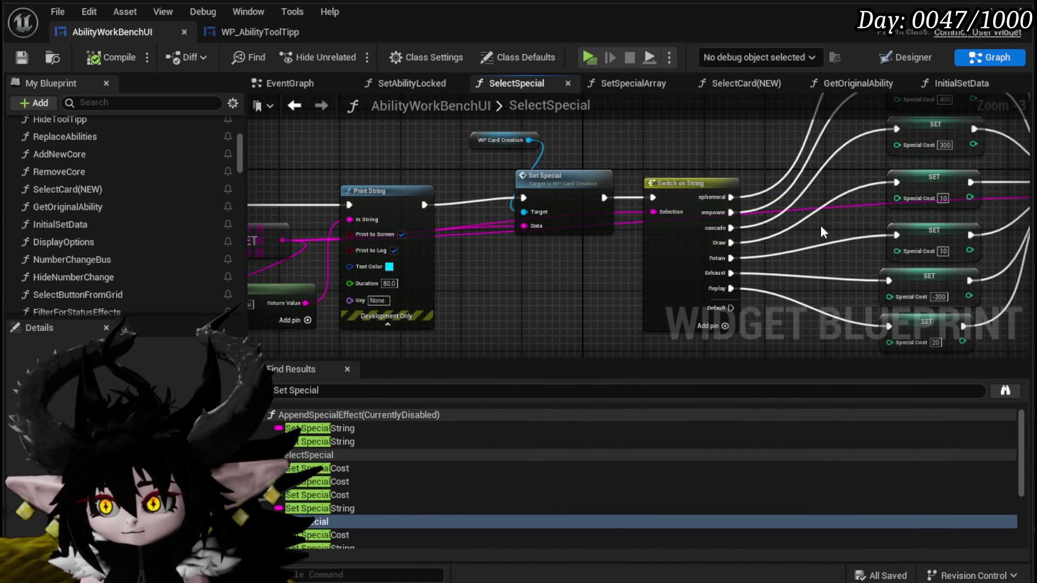
mouse_move(424, 299)
left_mouse_down()
mouse_move(695, 282)
mouse_move(694, 267)
mouse_move(654, 231)
mouse_move(695, 255)
left_mouse_up()
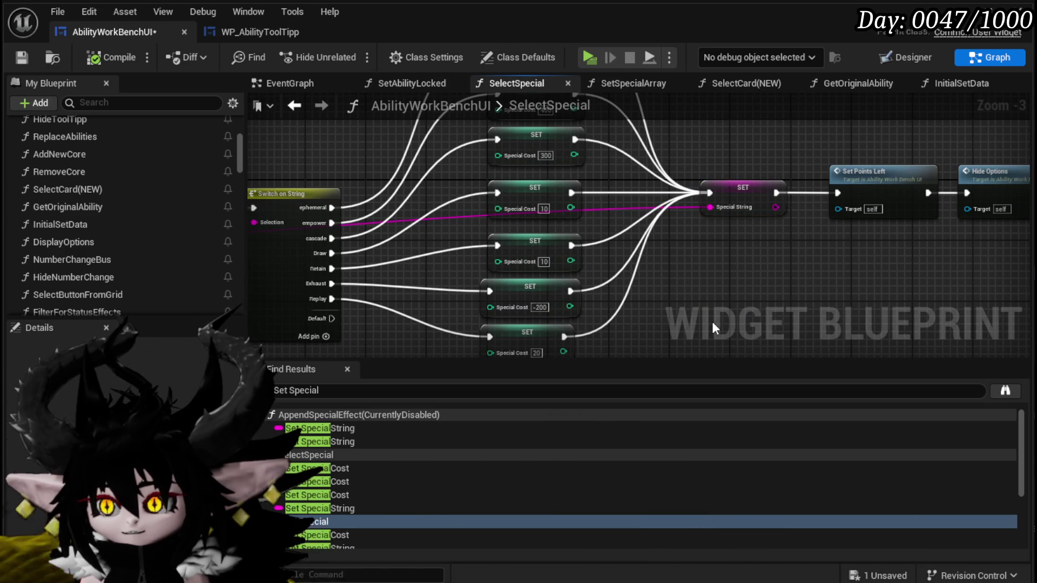
mouse_move(712, 322)
left_mouse_down()
mouse_move(979, 307)
mouse_move(668, 335)
mouse_move(698, 204)
left_mouse_up()
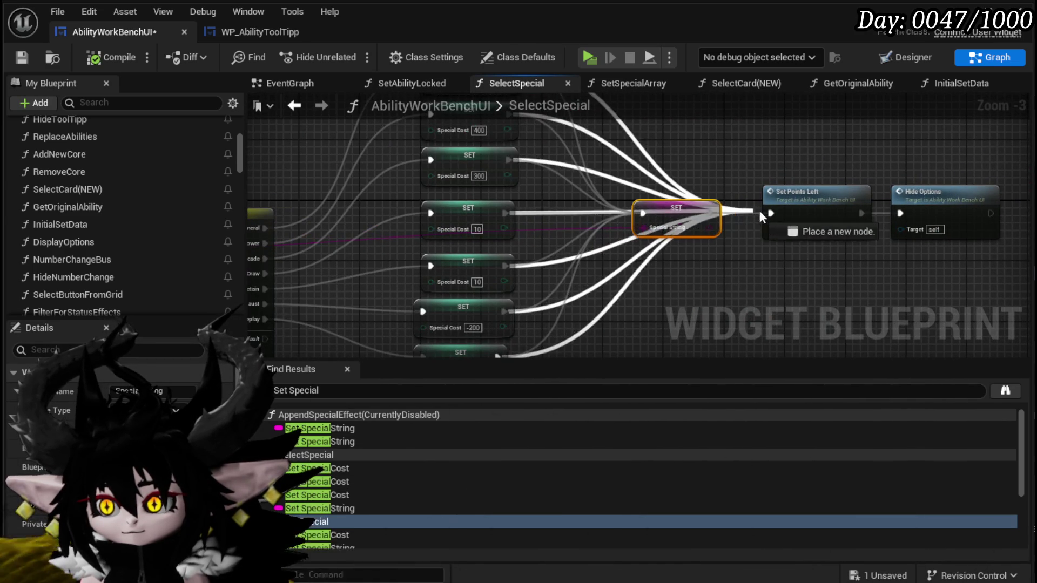
- Route the cost setters to Set Points Left and place SET Special String after the Sequence, fed by Data
left_click_drag(777, 213, 777, 213)
mouse_move(669, 206)
left_mouse_down()
mouse_move(677, 238)
mouse_move(351, 251)
mouse_move(648, 321)
left_mouse_up()
mouse_move(738, 294)
left_mouse_down()
mouse_move(842, 210)
mouse_move(810, 270)
mouse_move(485, 127)
left_mouse_up()
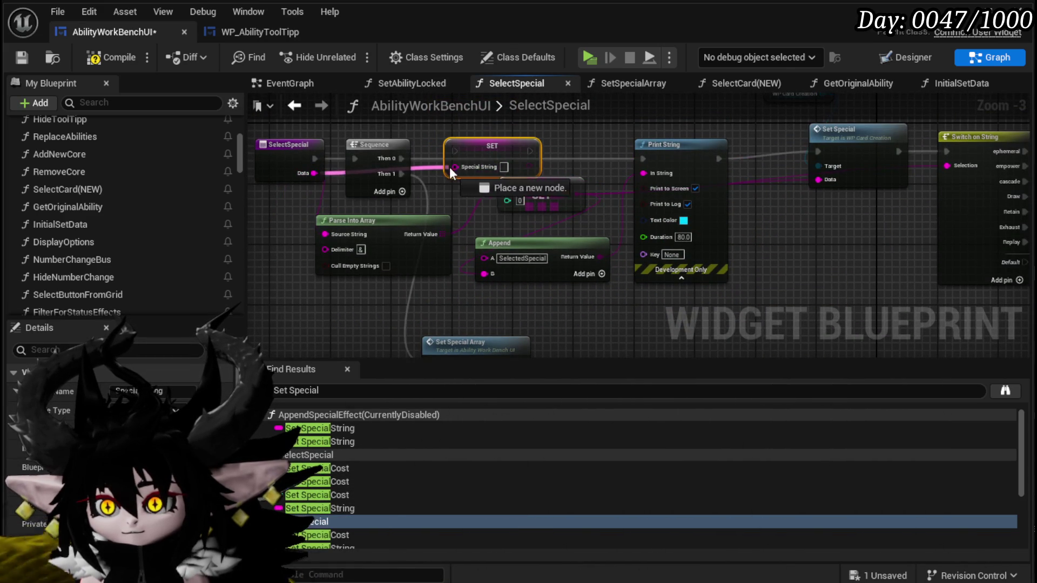
left_click_drag(449, 167, 454, 166)
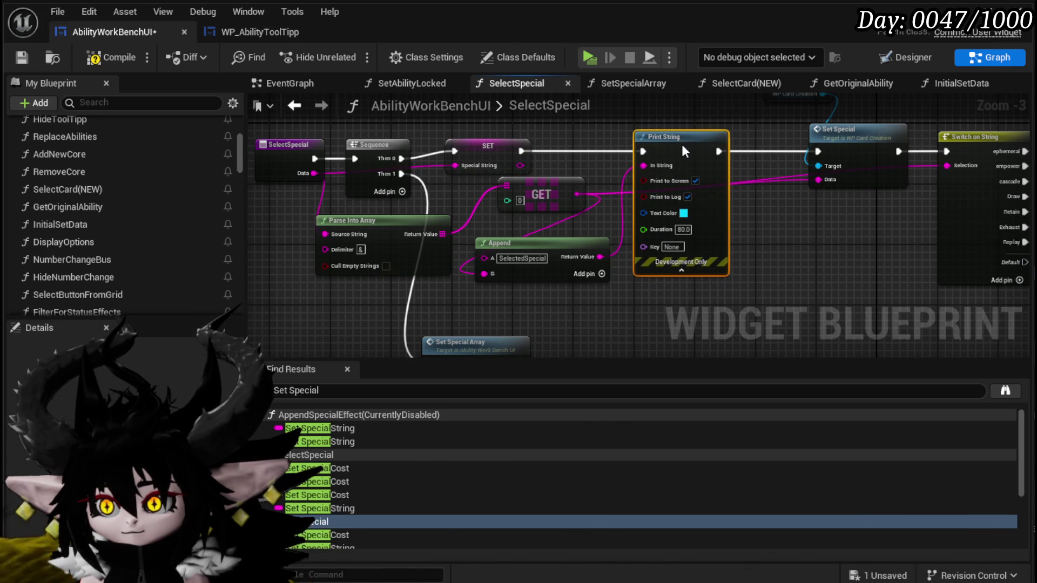
- Nudge the Switch on String node, save AbilityWorkBenchUI, and start playing the level
mouse_move(873, 186)
left_mouse_down()
mouse_move(717, 208)
mouse_move(649, 242)
left_mouse_up()
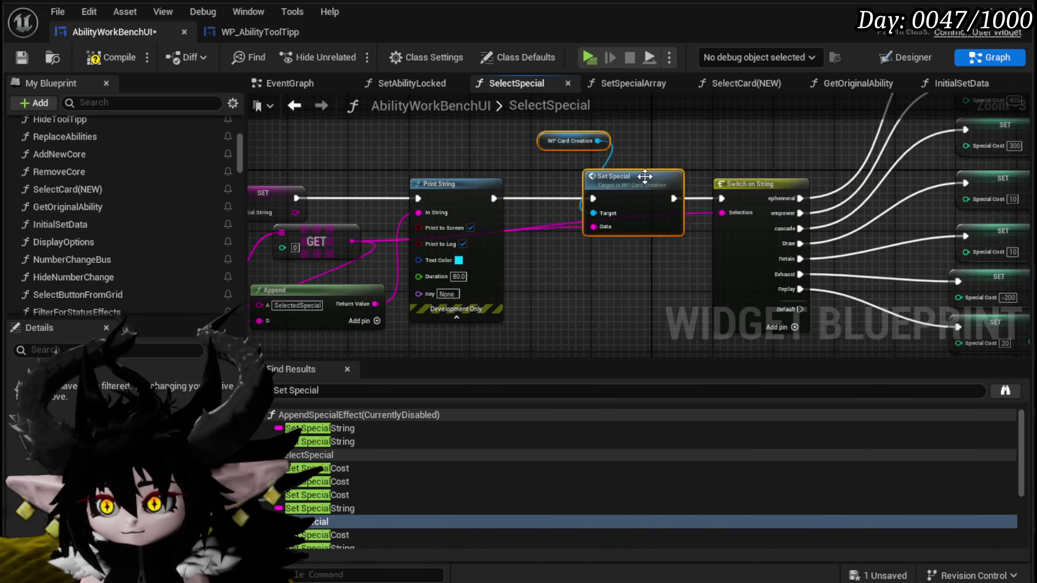
left_click_drag(744, 186, 751, 206)
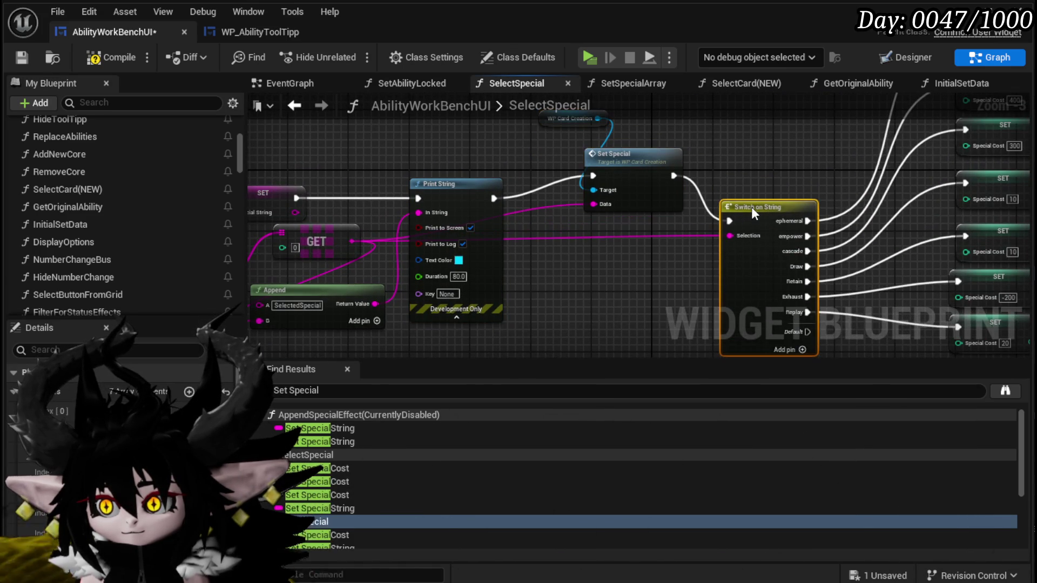
left_click(20, 57)
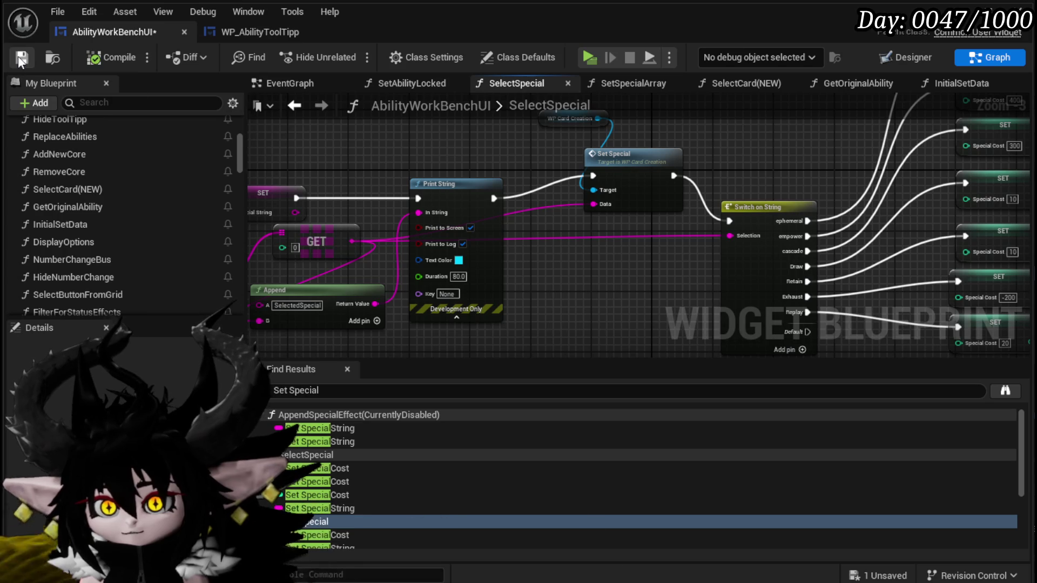
left_click(966, 33)
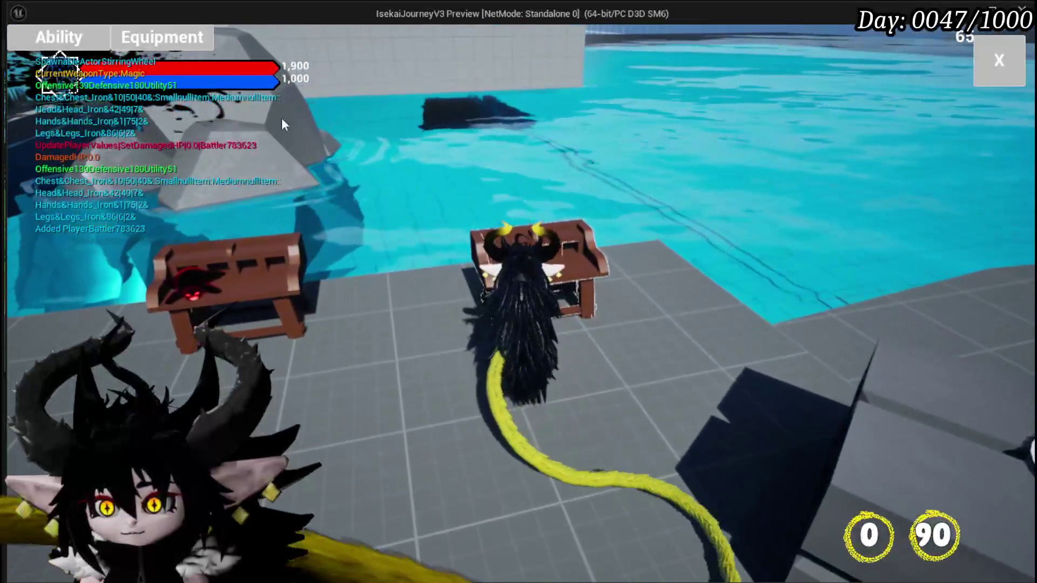
- Load the Big Boooooom magic card from the Ability panel into the card editor
left_click(64, 41)
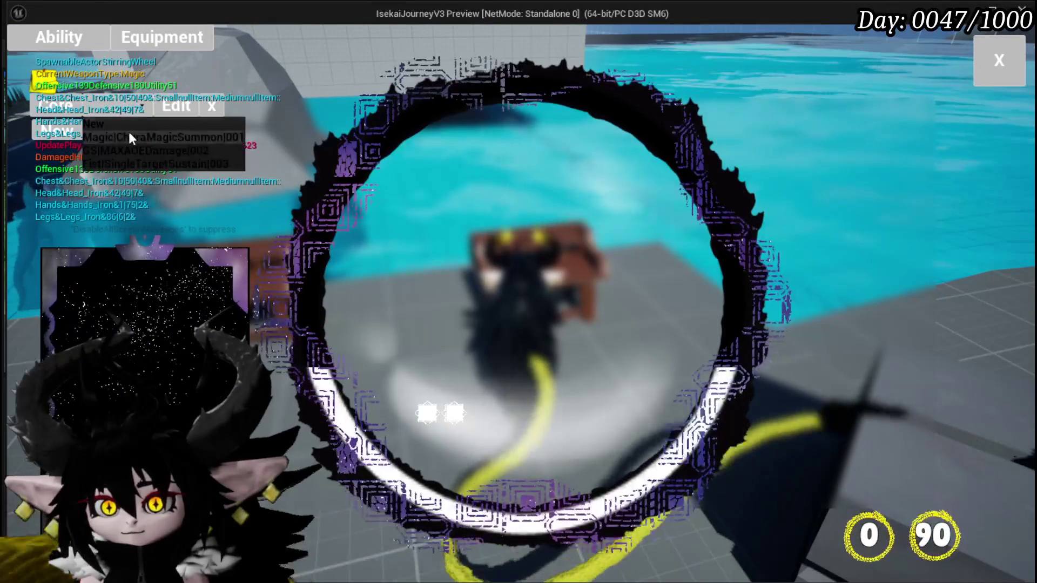
left_click(129, 133)
scroll(172, 303, "down", 5)
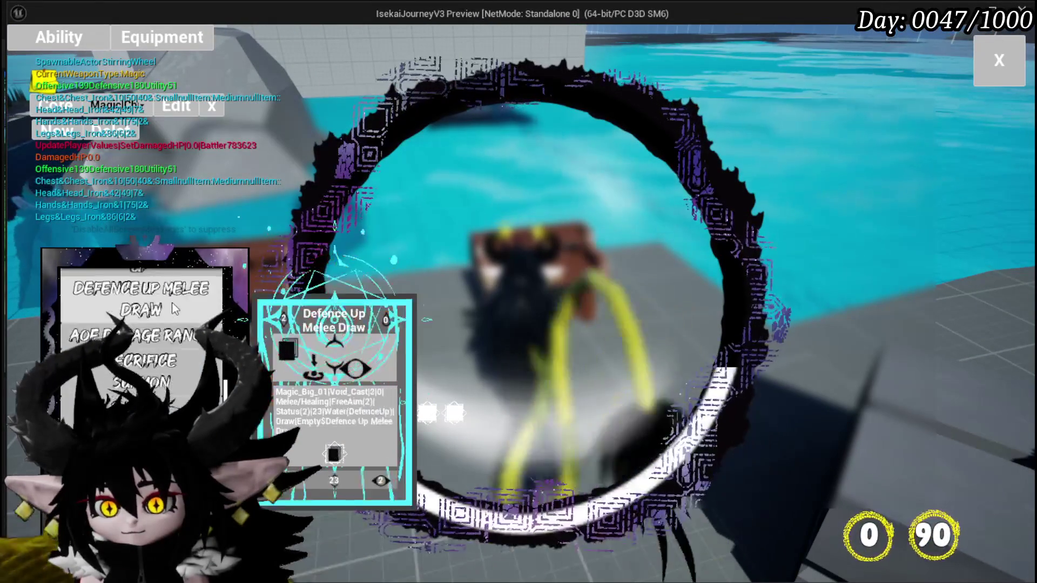
left_click(141, 319)
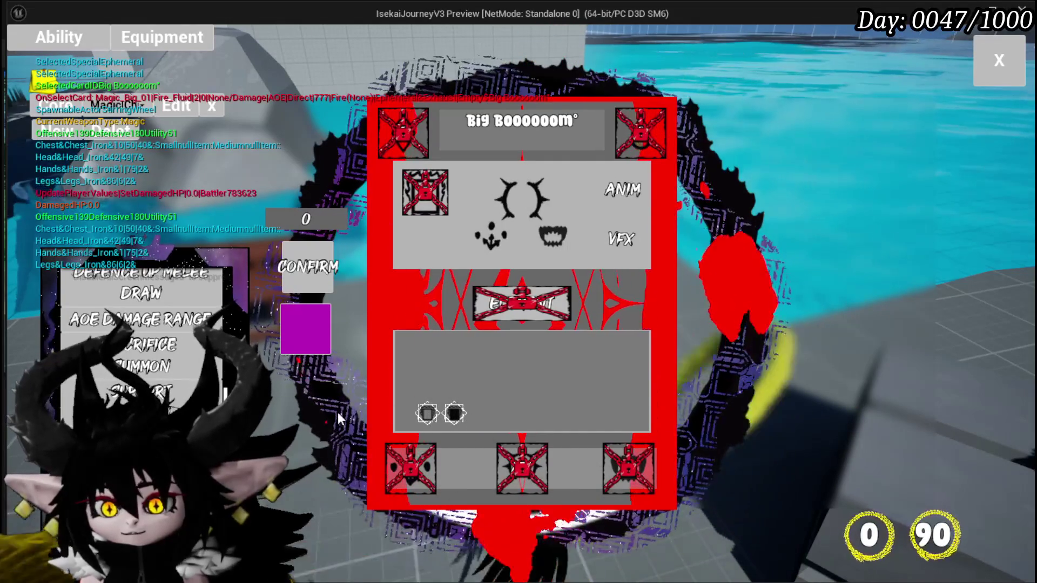
- Switch the editor to the Boooooooooom card, then drag the Defence Up Melee Draw card in
mouse_move(338, 412)
left_click(428, 414)
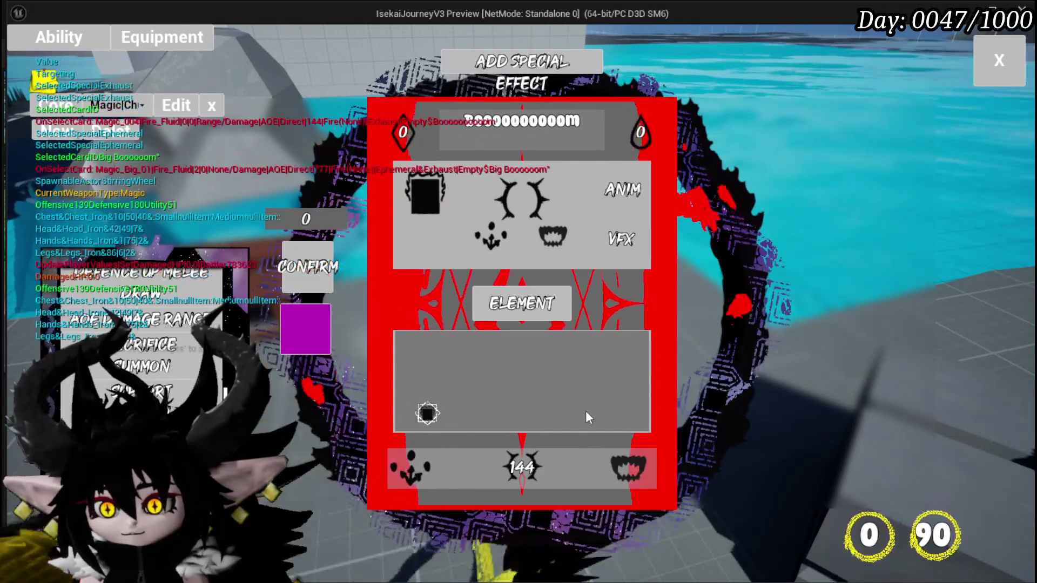
mouse_move(429, 414)
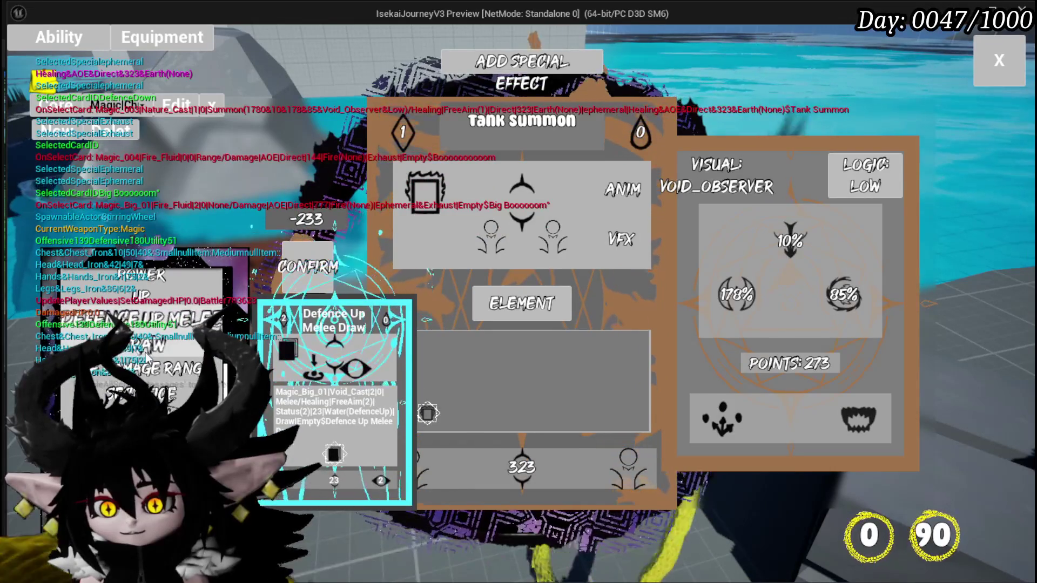
left_click_drag(335, 402, 559, 387)
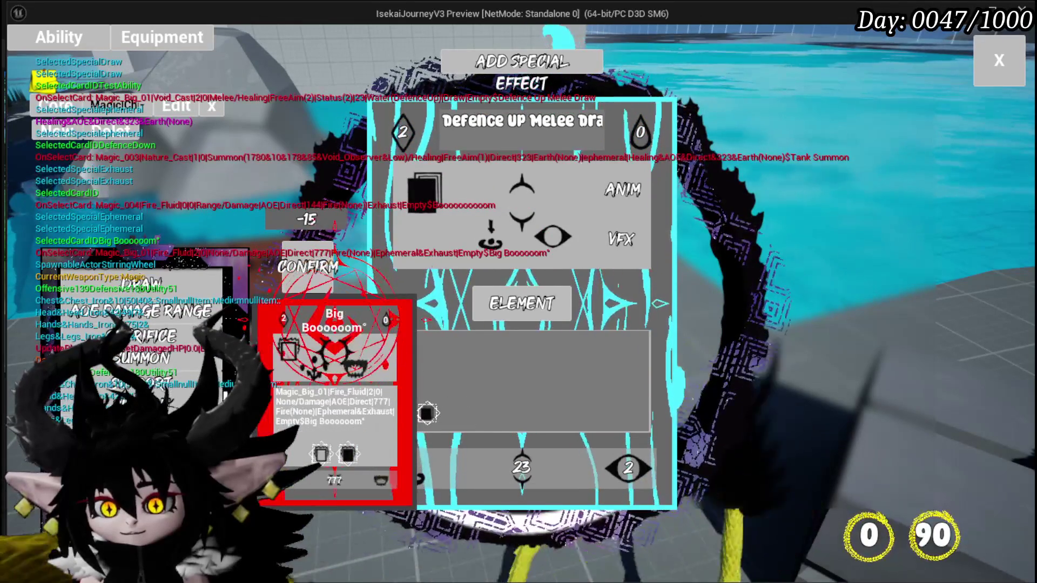
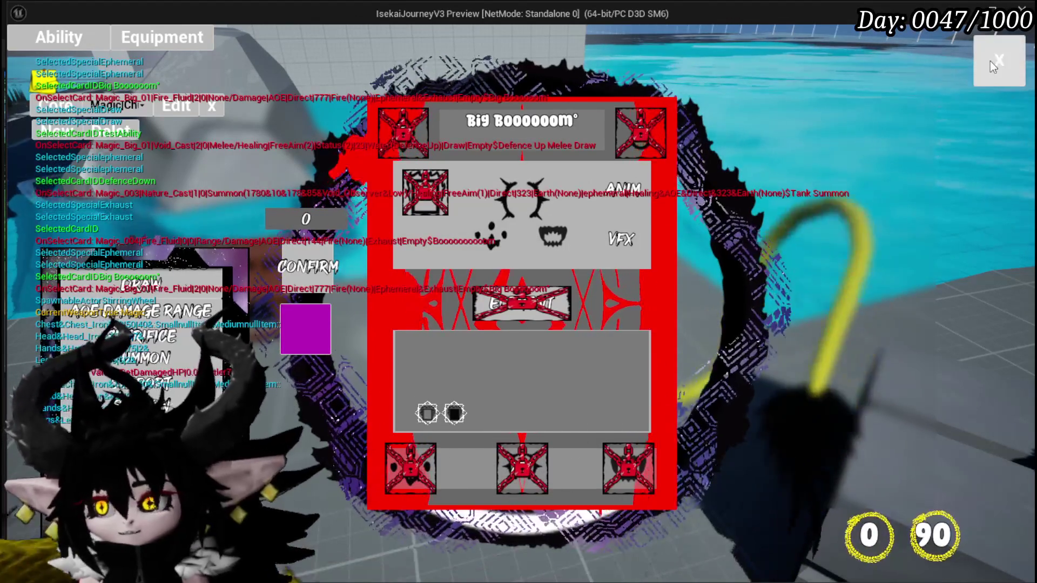
- Close the card editor and run the character around the grey floor, water and chests
left_click(990, 61)
key("w")
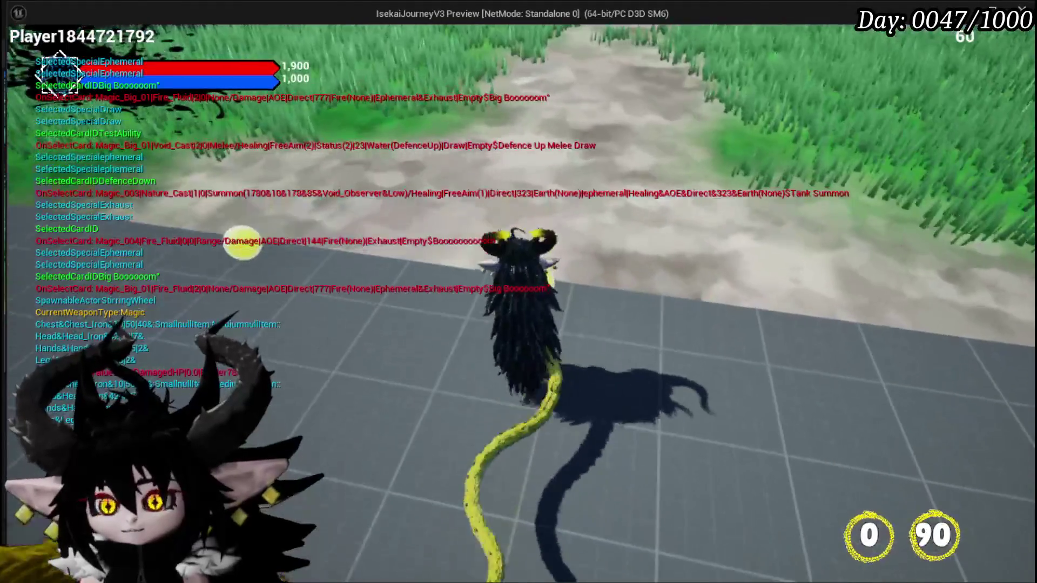
key("space")
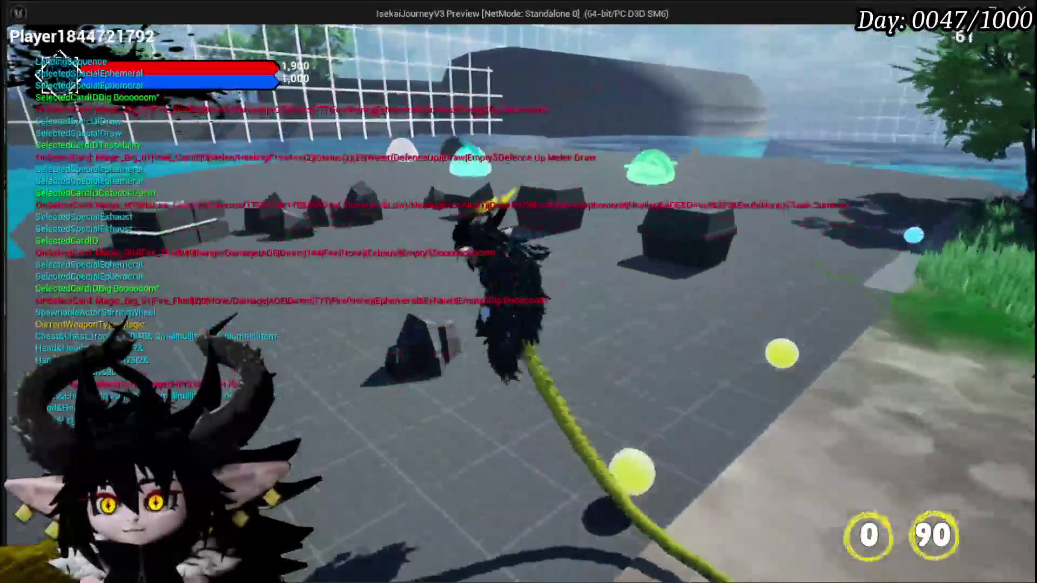
key("w")
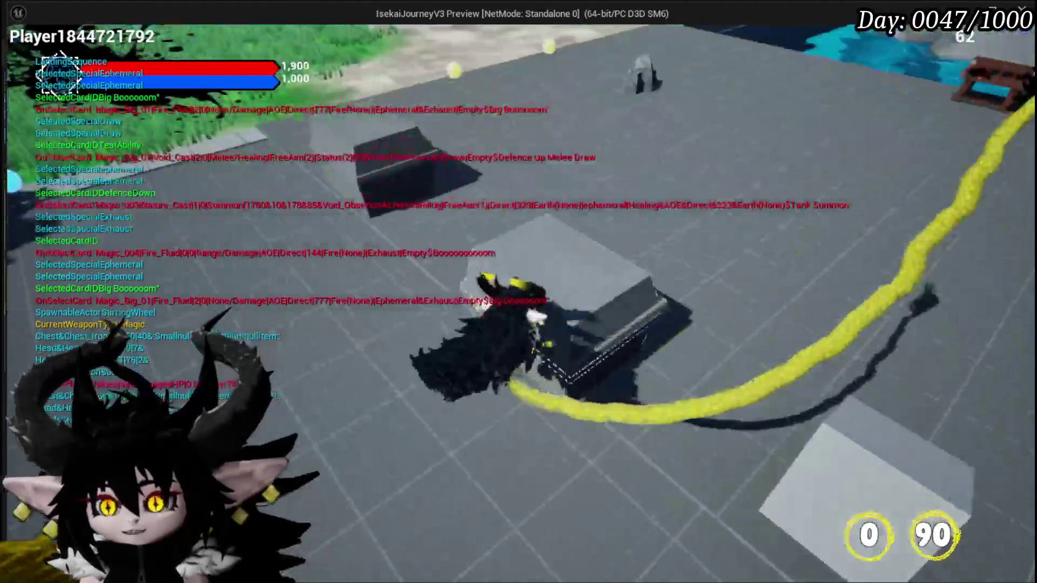
key("w")
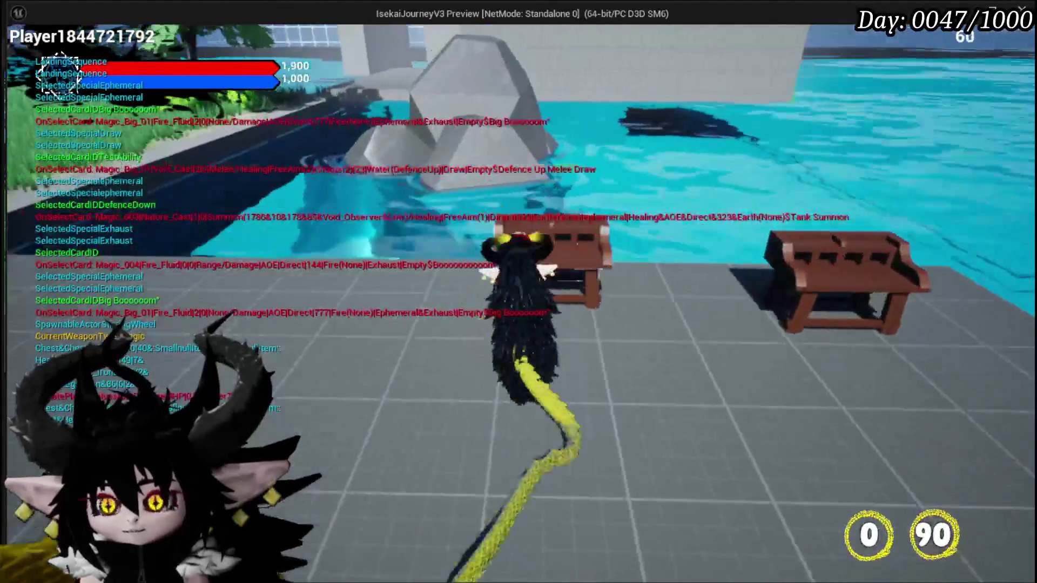
key("w")
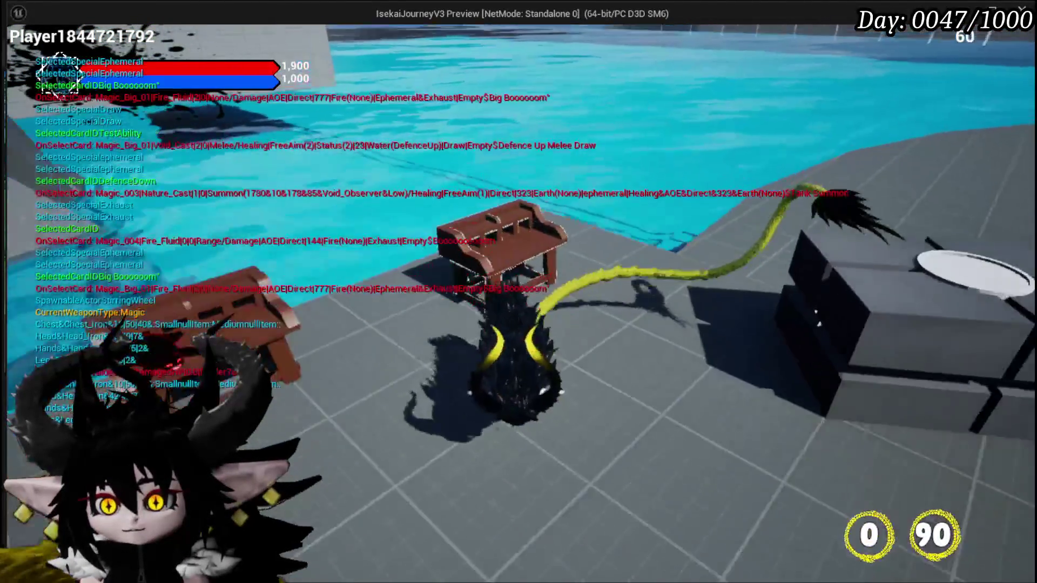
key("w")
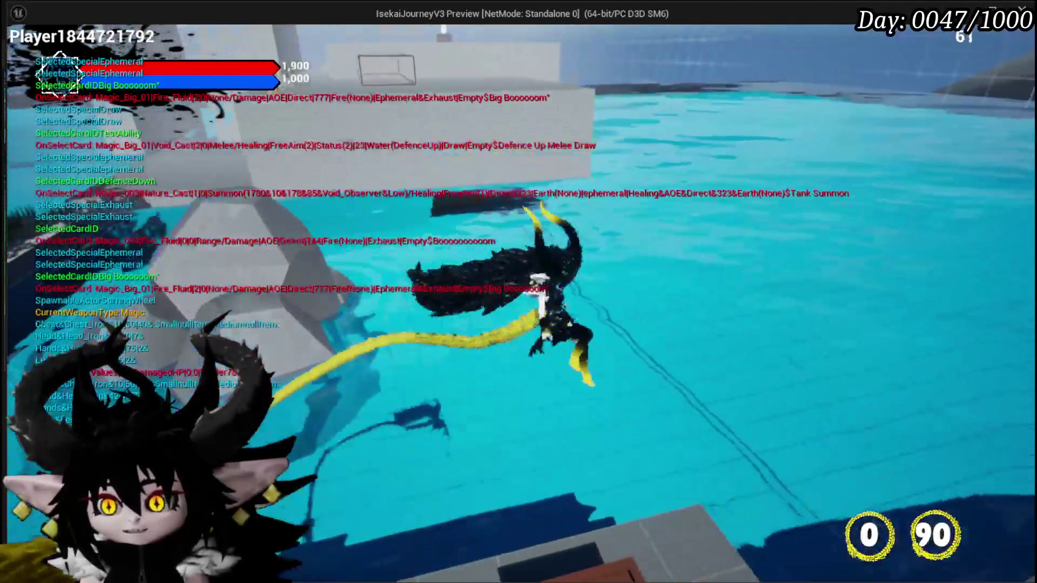
- View the summon magic core's cards in the ability menu, then close the card panel
key("Tab")
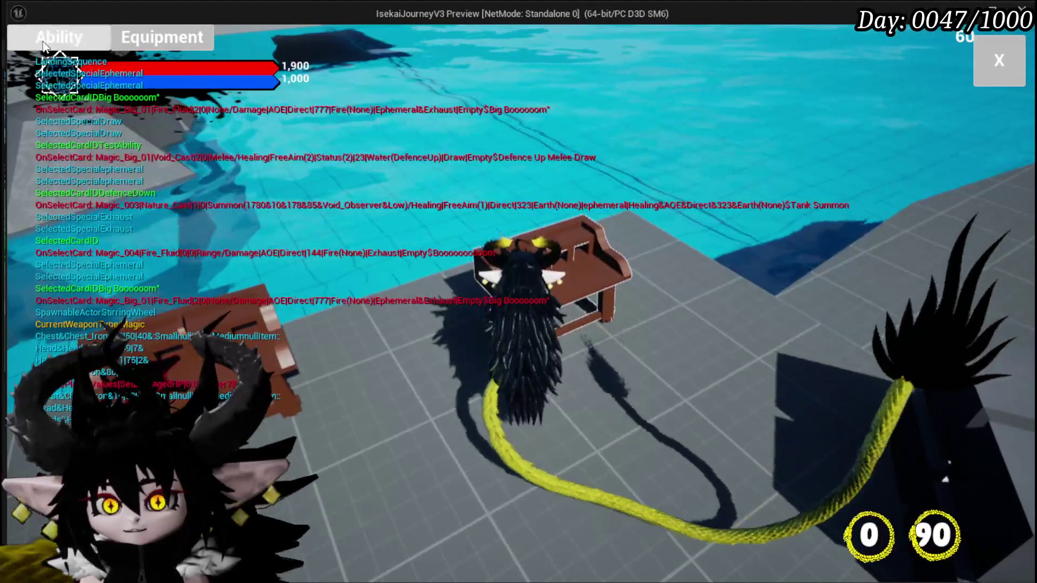
left_click(118, 108)
left_click(125, 137)
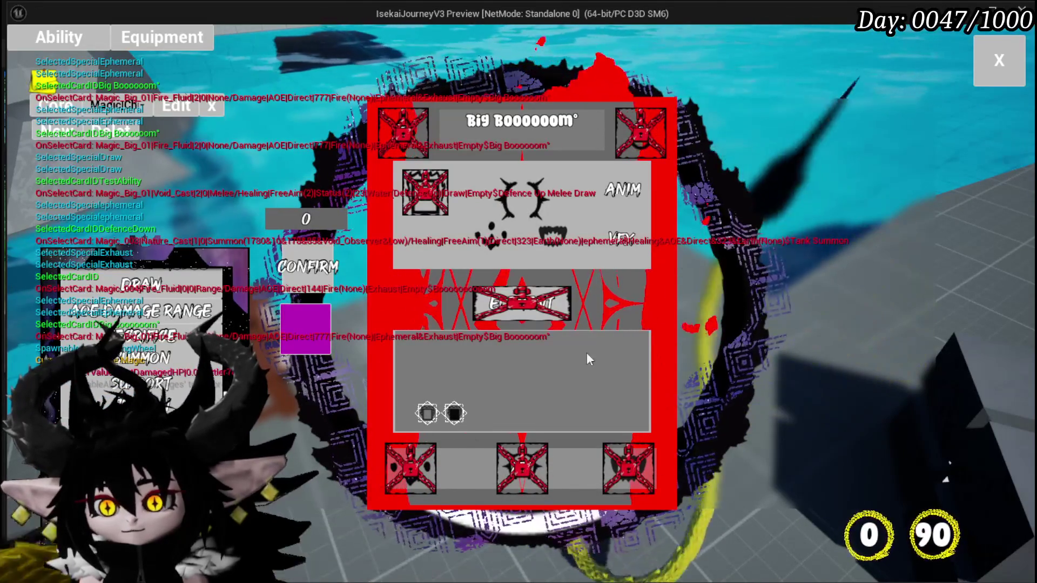
left_click(999, 60)
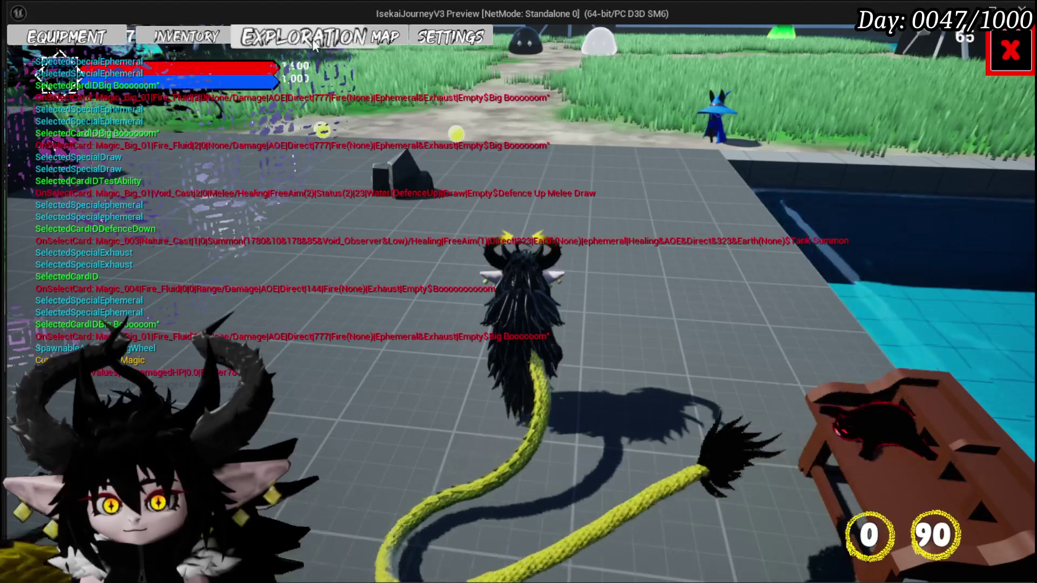
- Check the Adrenaline card's details and options in the inventory, then close it
left_click(180, 41)
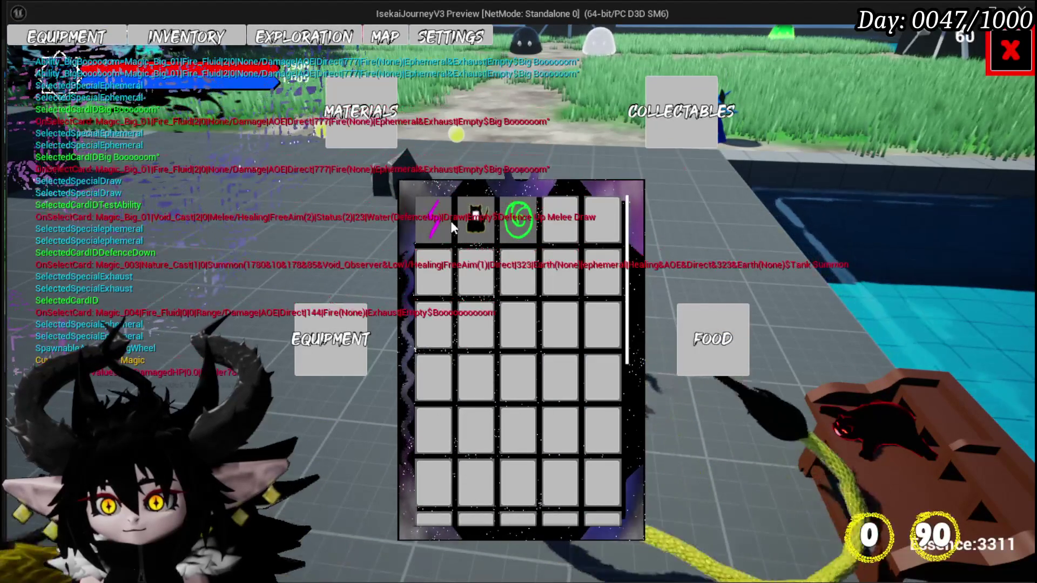
left_click(439, 226)
right_click(439, 225)
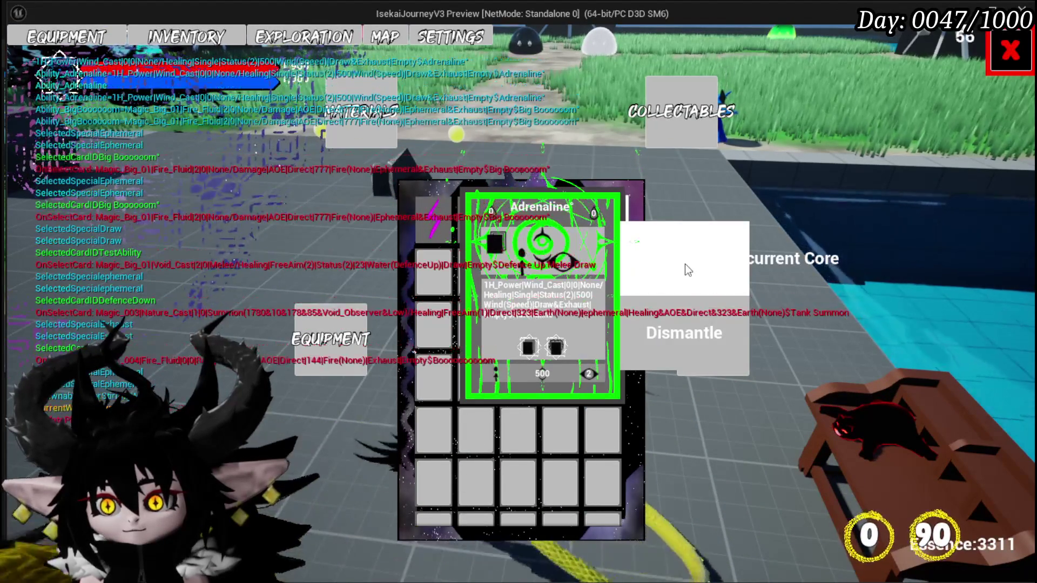
left_click(1010, 51)
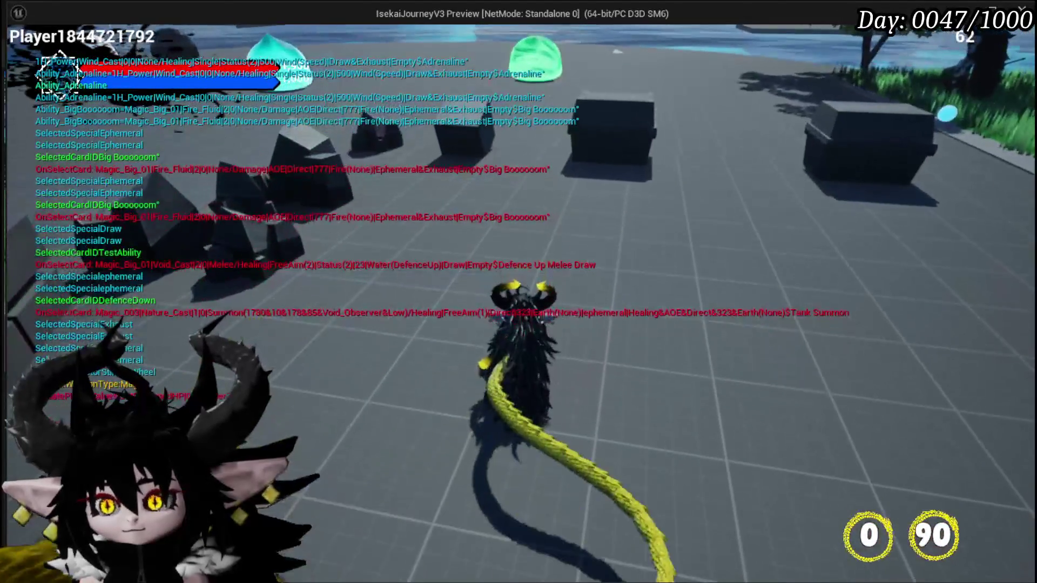
- View the ability card fan in Equipment, walk to the benches and reopen the ability menu
key("Tab")
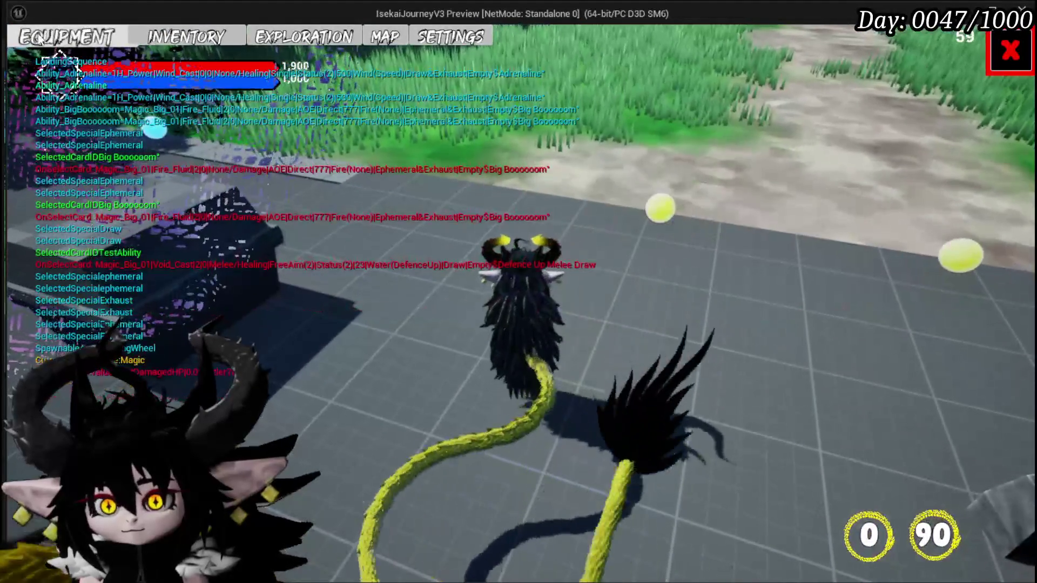
left_click(745, 406)
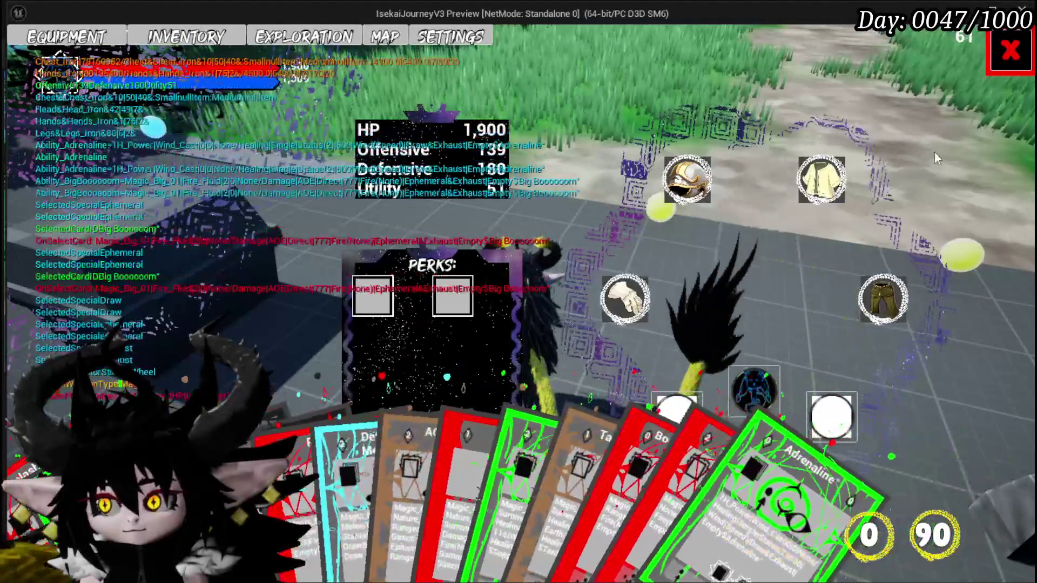
left_click(1005, 59)
key("w")
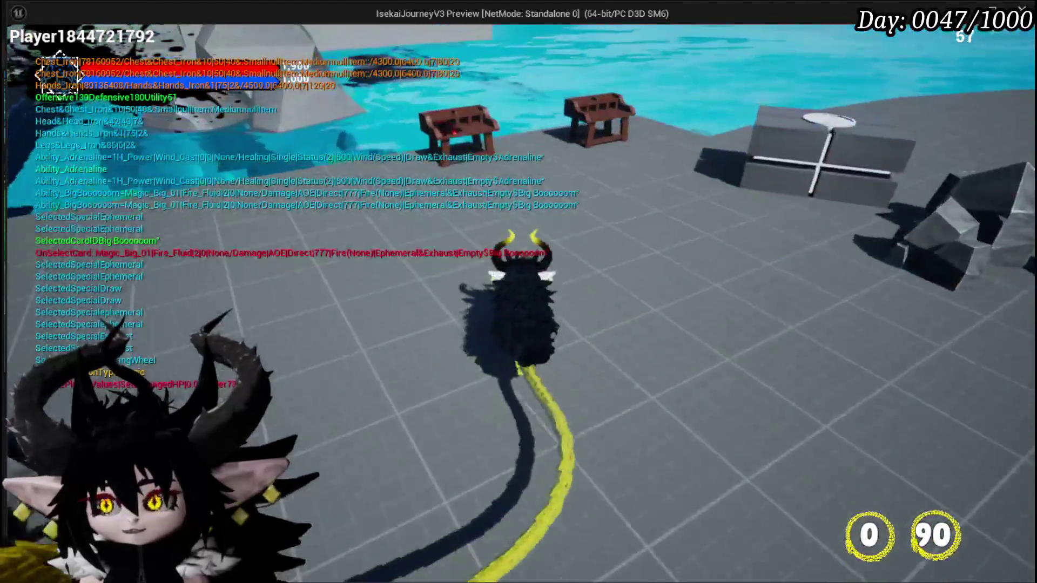
key("Tab")
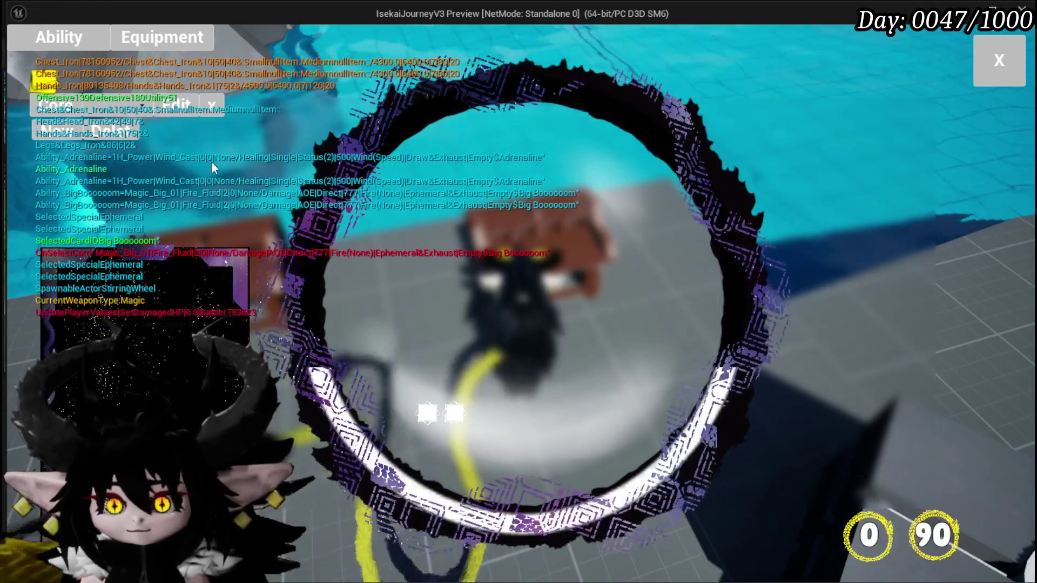
- Show the chosen magic core's cards, then close the ability menu
left_click(122, 101)
left_click(127, 132)
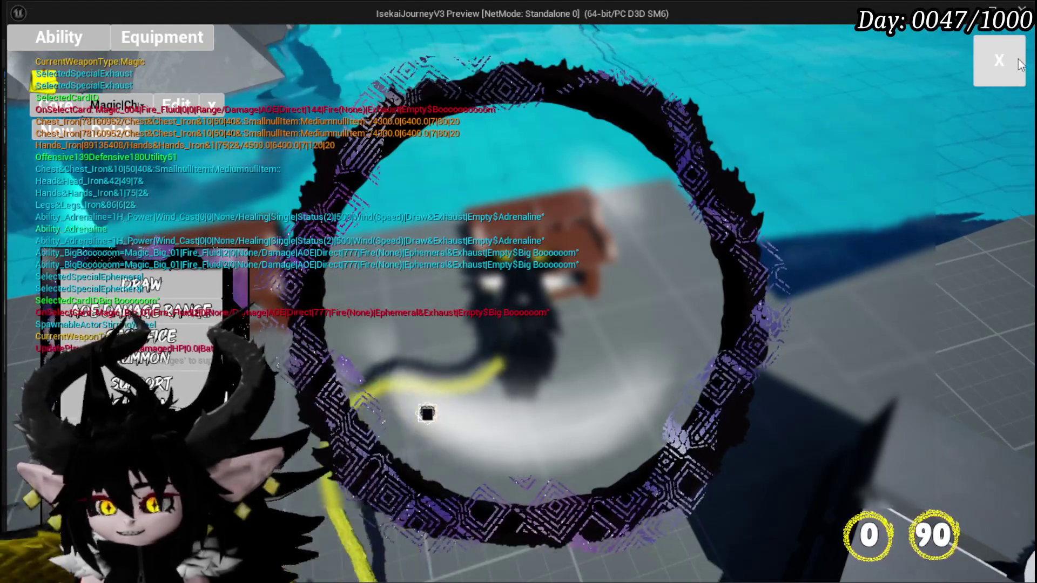
left_click(1019, 59)
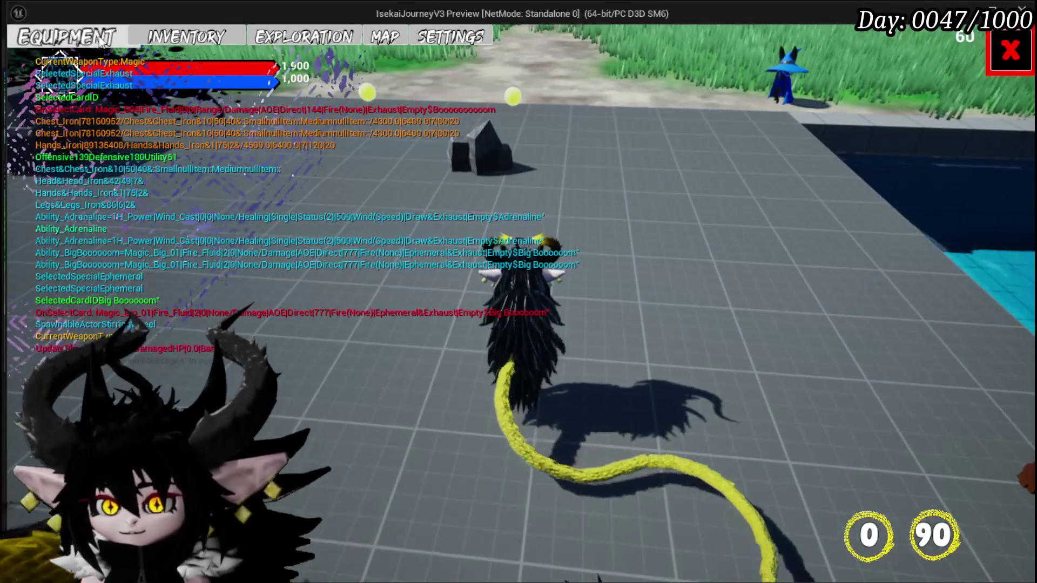
- Check the equipment screen, then save the game from the settings menu
left_click(100, 42)
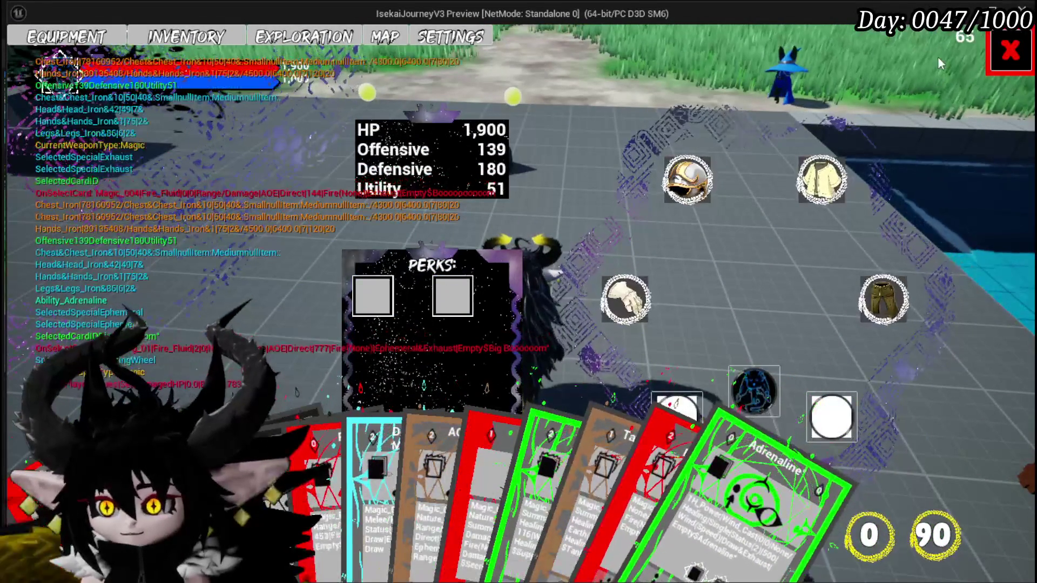
left_click(1010, 51)
key("Escape")
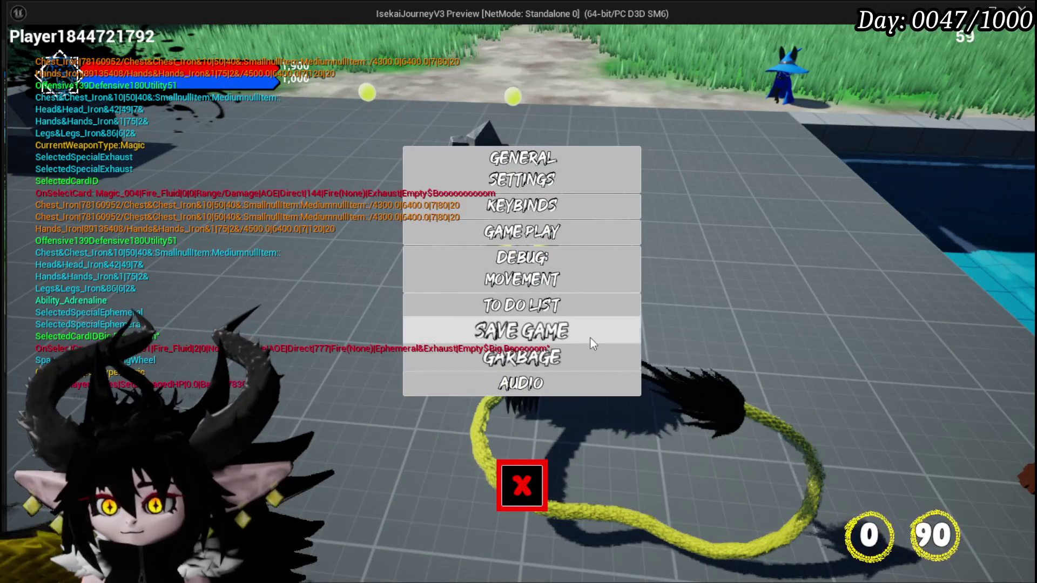
left_click(593, 340)
left_click(531, 483)
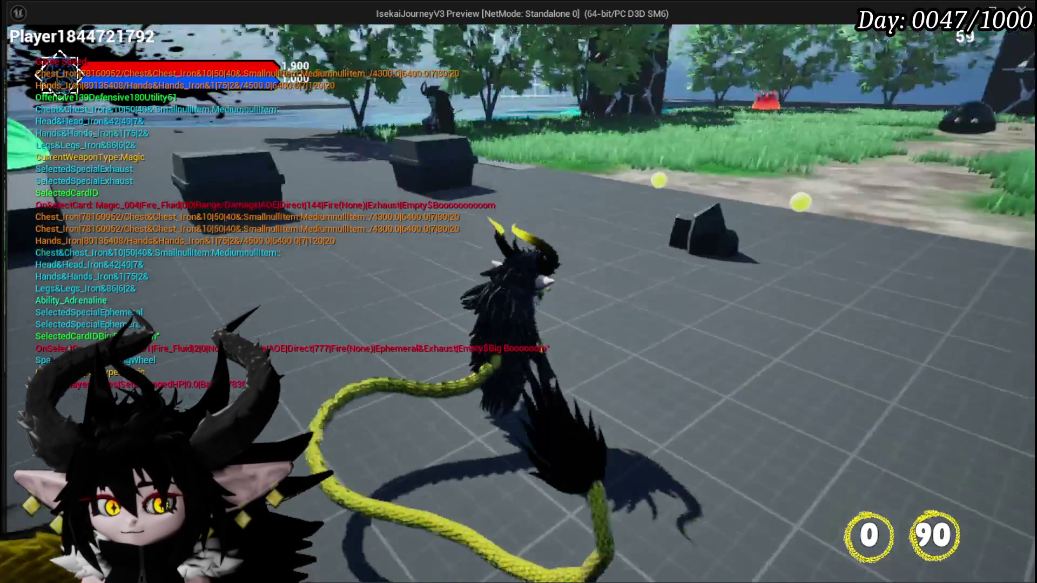
- Stop the play preview and open the SetVisibilityCardCreationHUD function graph
key("Escape")
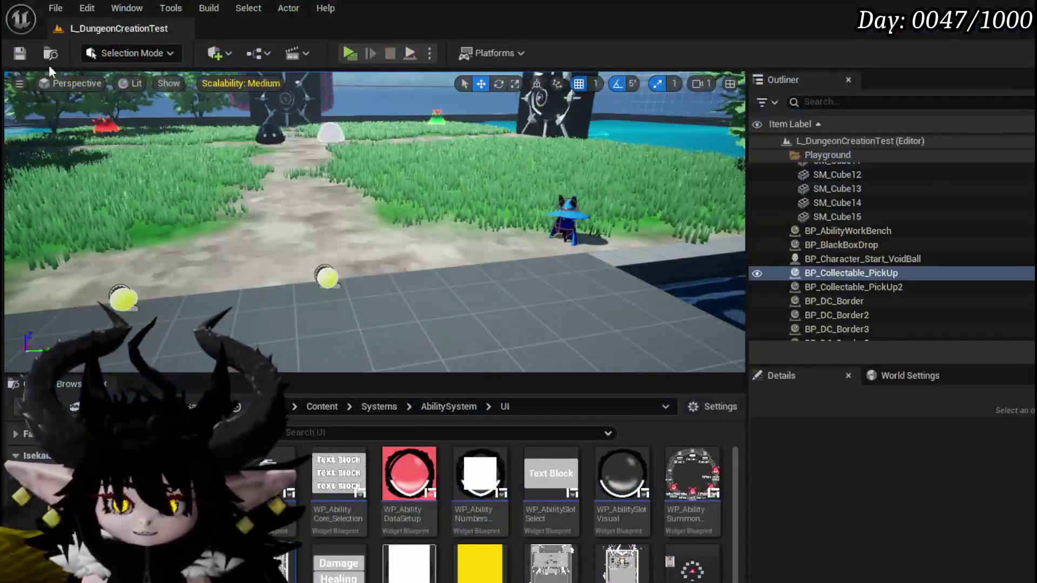
key("ctrl+s")
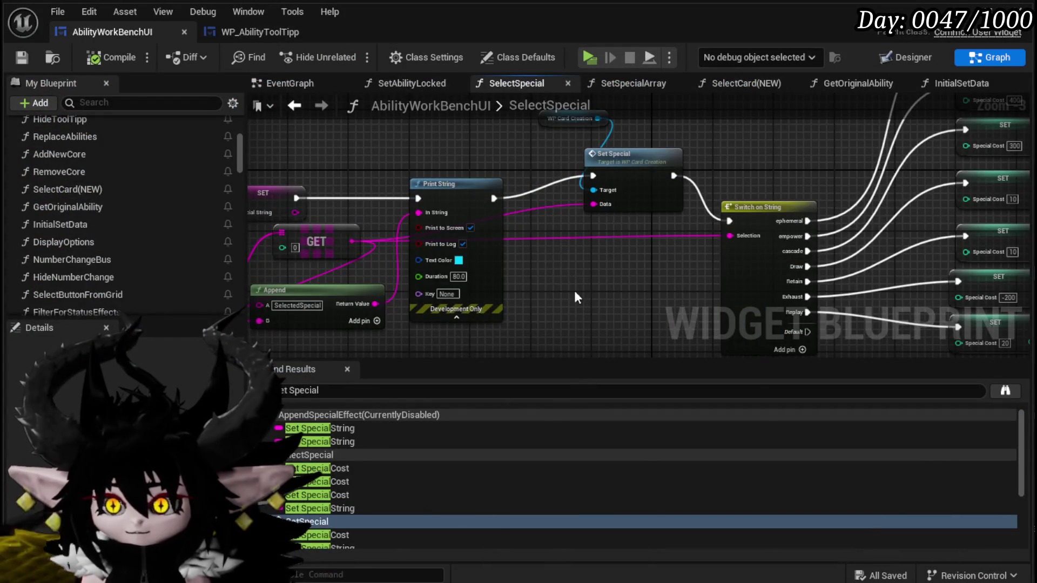
scroll(131, 205, "down", 1)
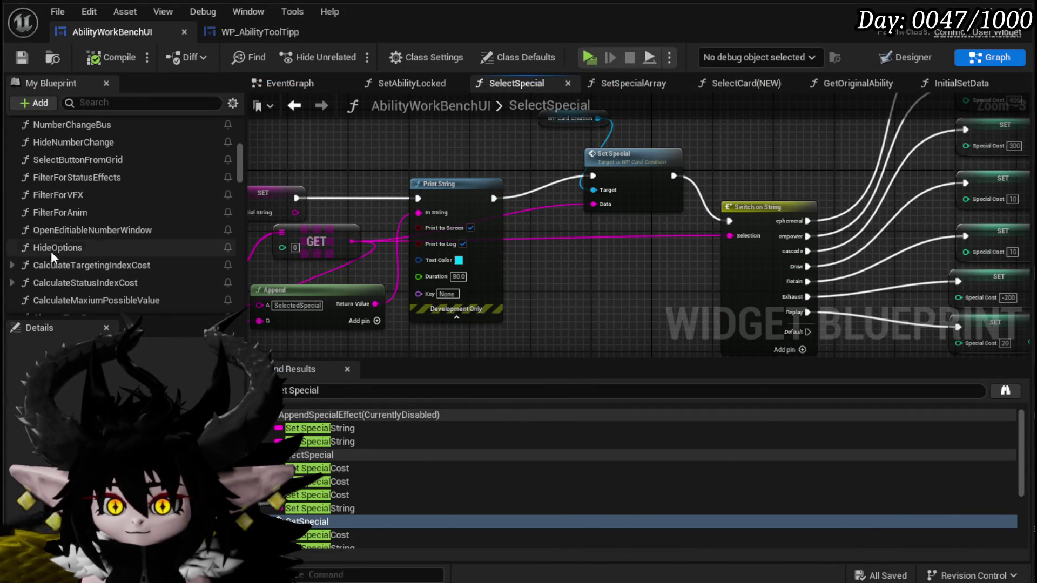
double_click(53, 249)
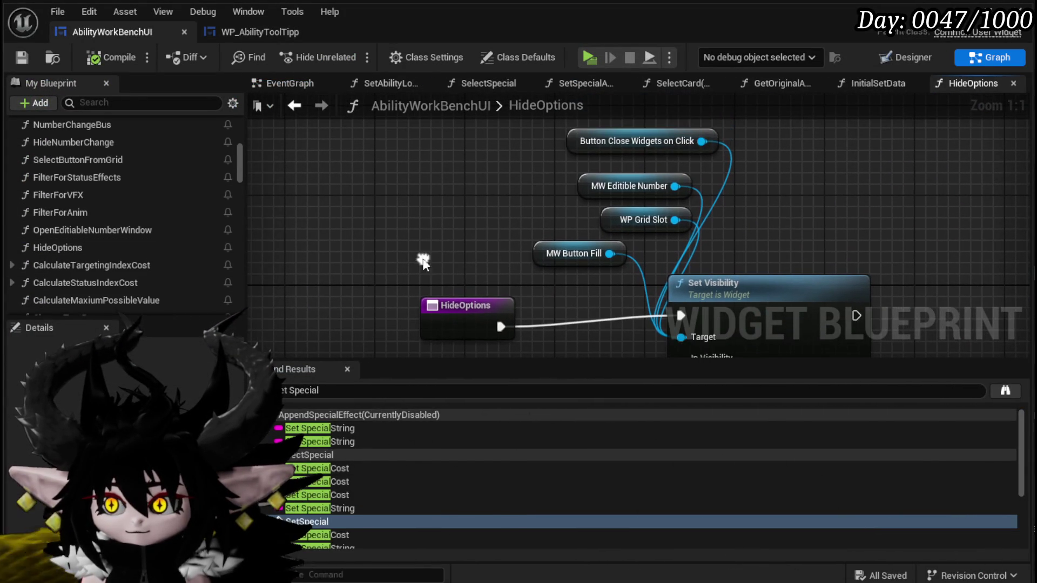
scroll(147, 233, "down", 5)
scroll(147, 235, "down", 3)
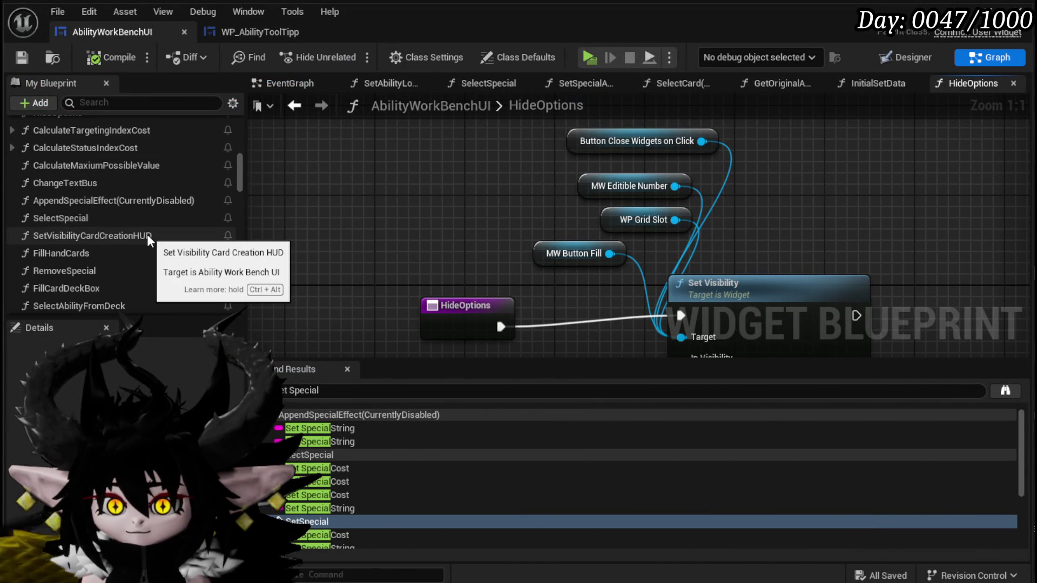
double_click(147, 235)
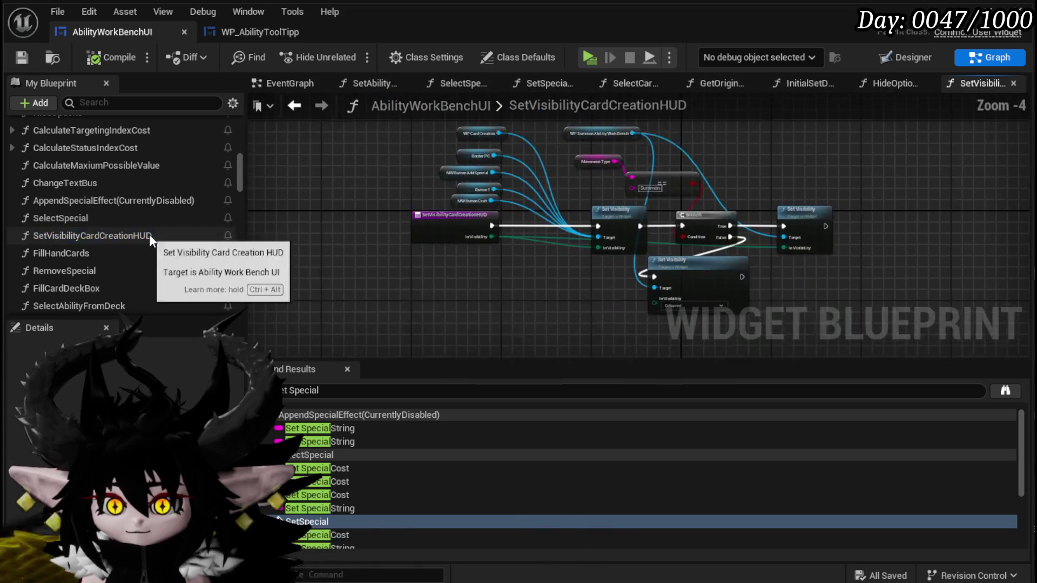
- Add a Get HorizontalBox_Specials node for Set Visibility's Target and save the Blueprint
scroll(493, 258, "up", 2)
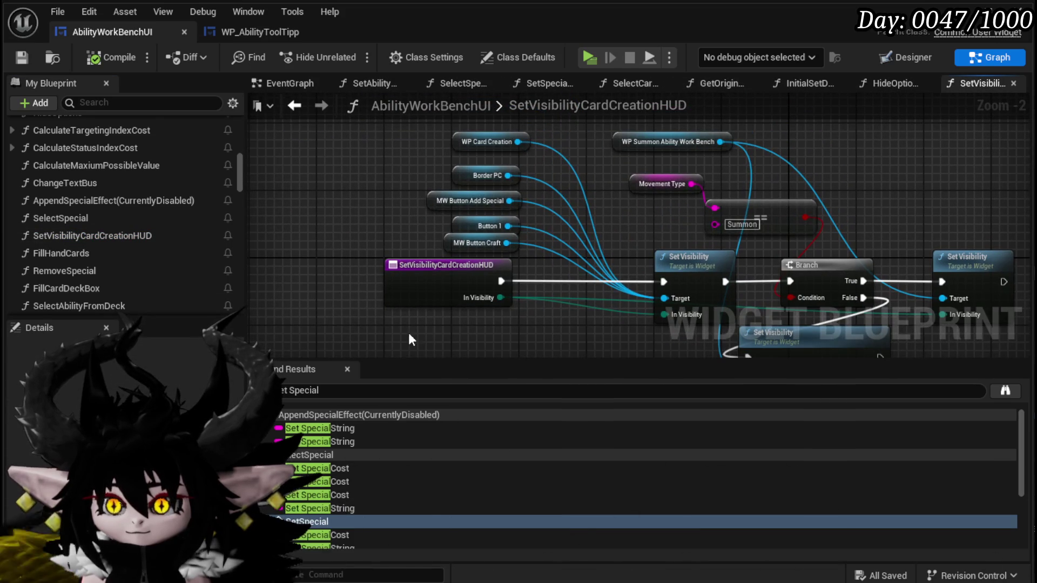
right_click(337, 172)
type("hori")
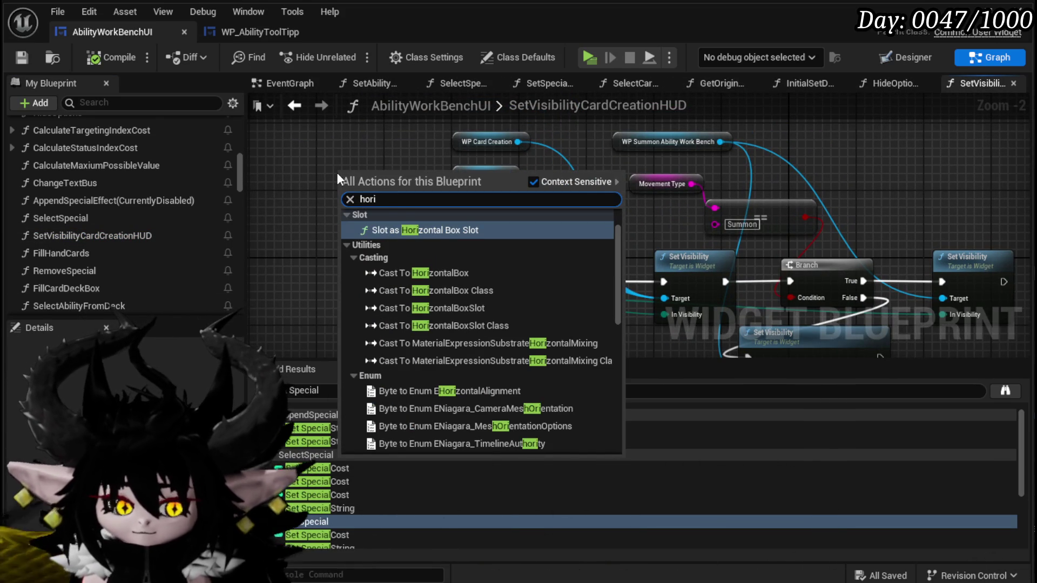
type("zontal")
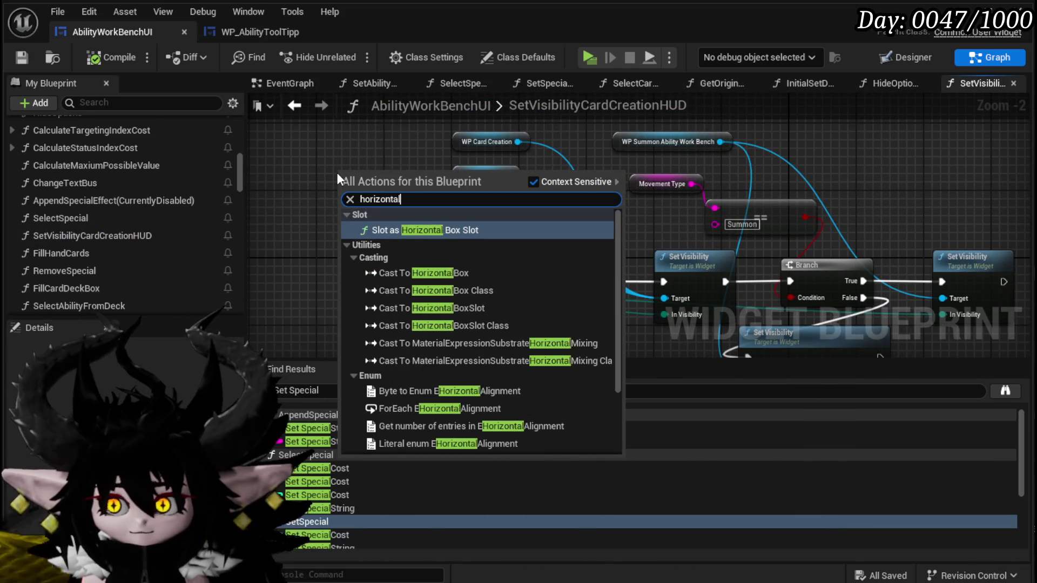
type(" box")
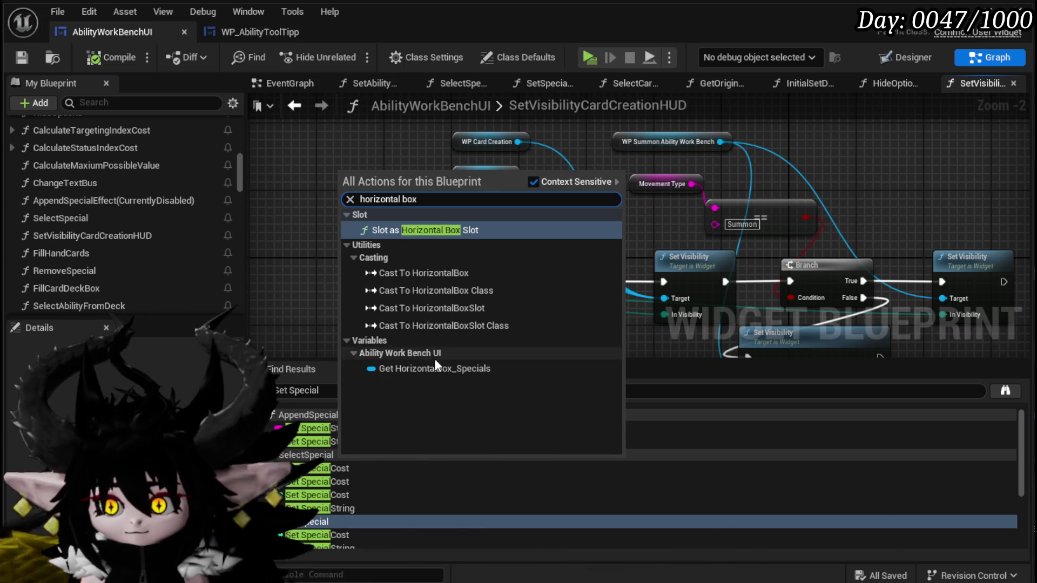
left_click(435, 368)
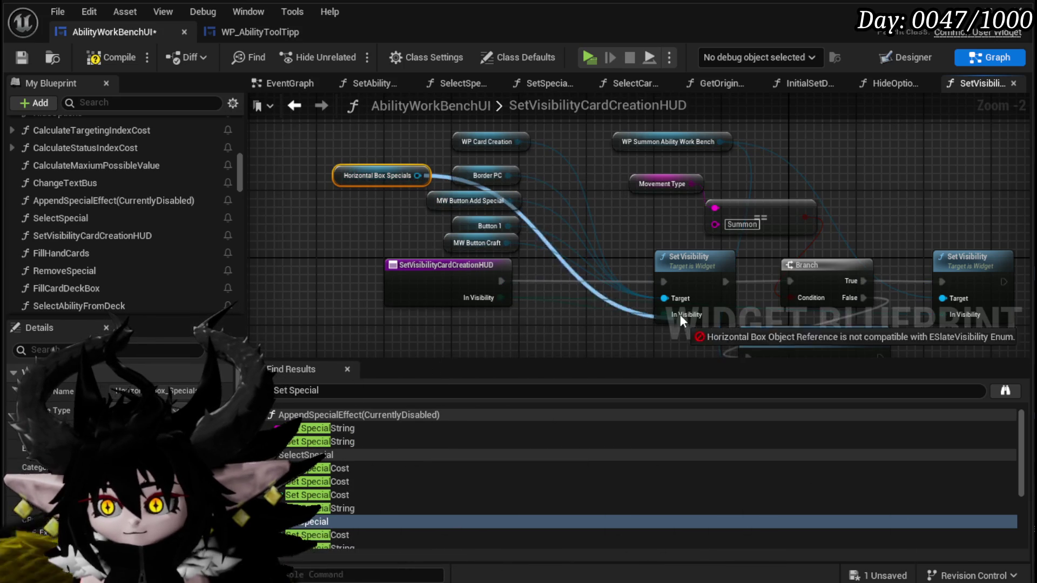
left_click(23, 58)
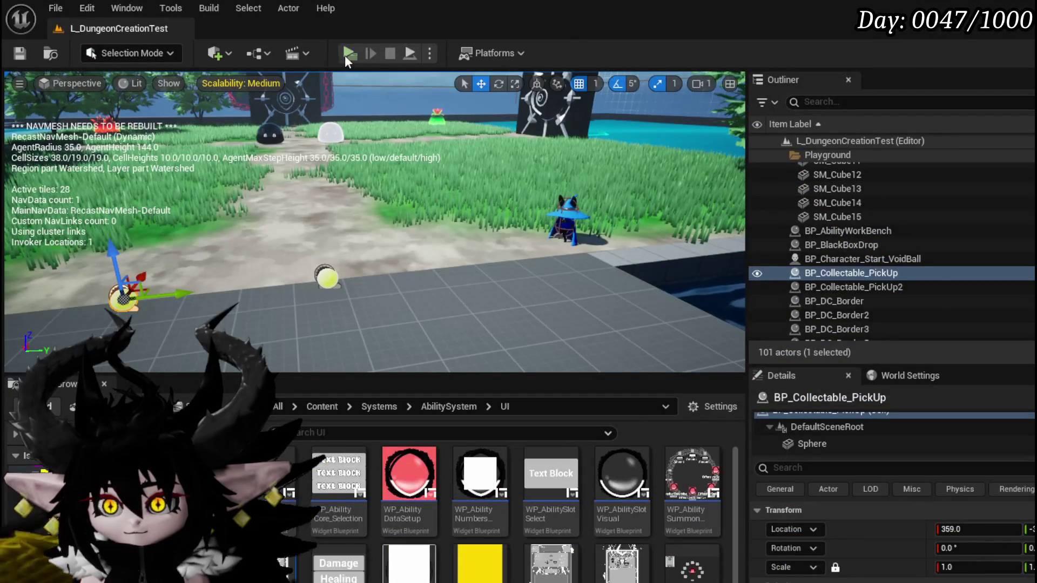
- Start a test play, switch to the magic card set and inspect the Bounce on it Dayo card
left_click(346, 54)
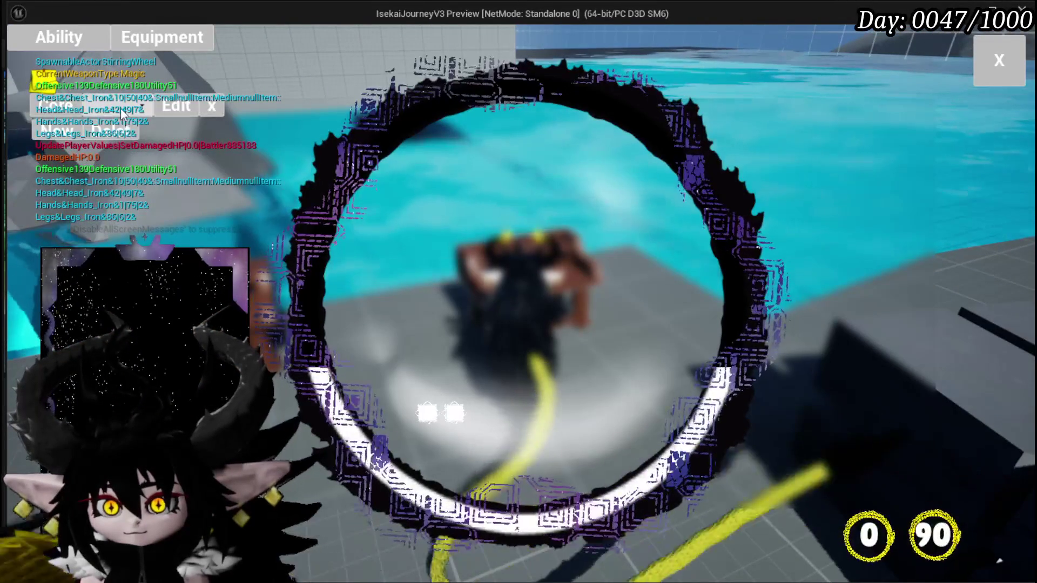
left_click(121, 108)
left_click(135, 135)
left_click(162, 316)
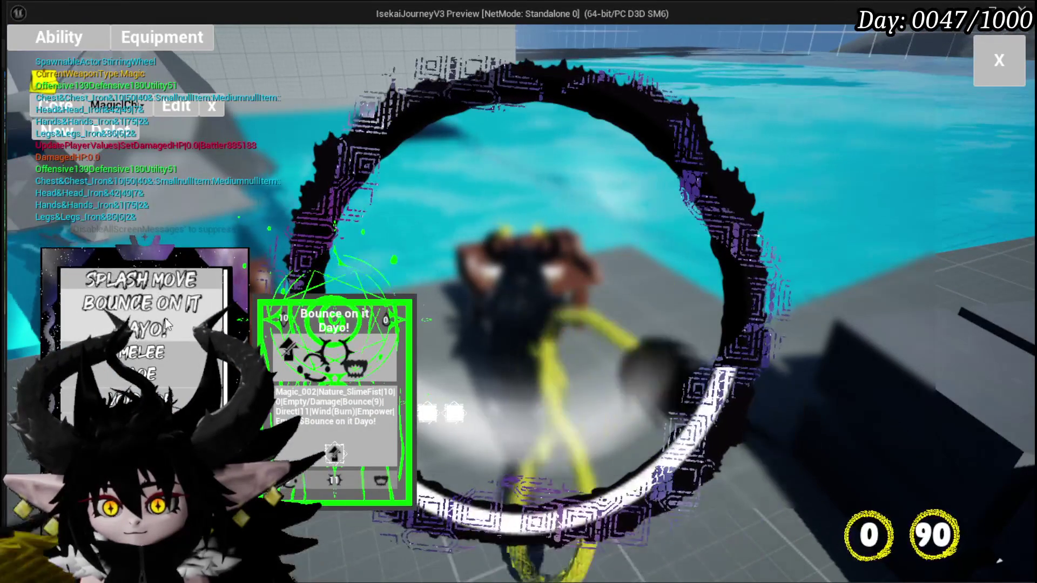
left_click(167, 324)
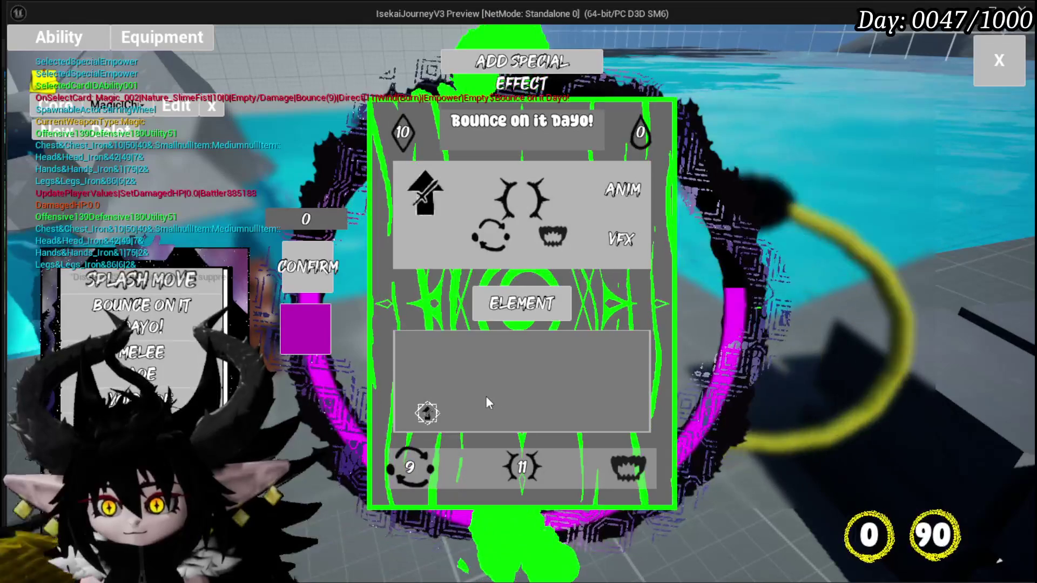
left_click(124, 136)
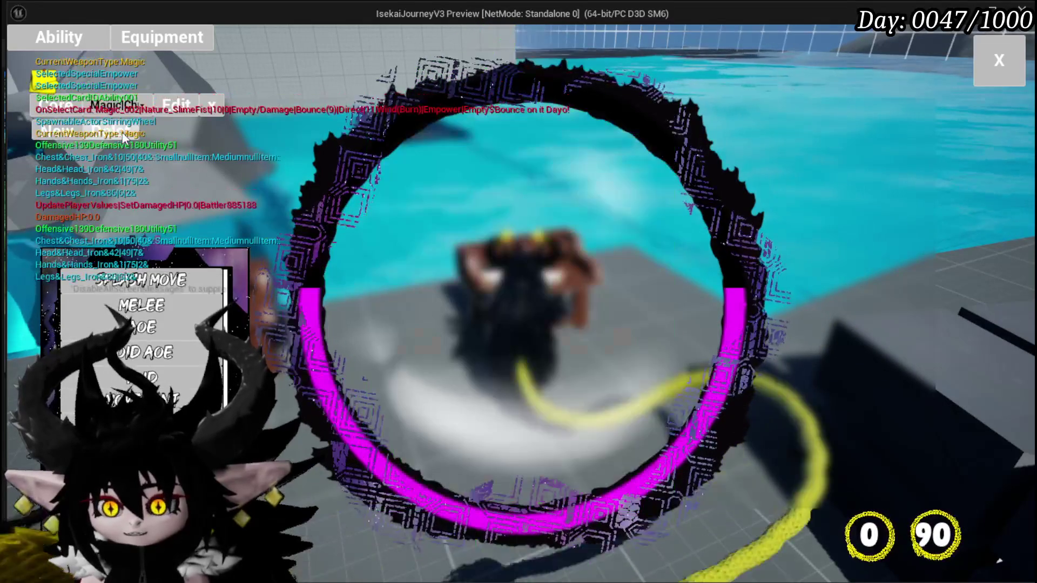
- Inspect the Void AOE card, then close the editor and stop the test play
scroll(143, 352, "down", 1)
left_click(335, 405)
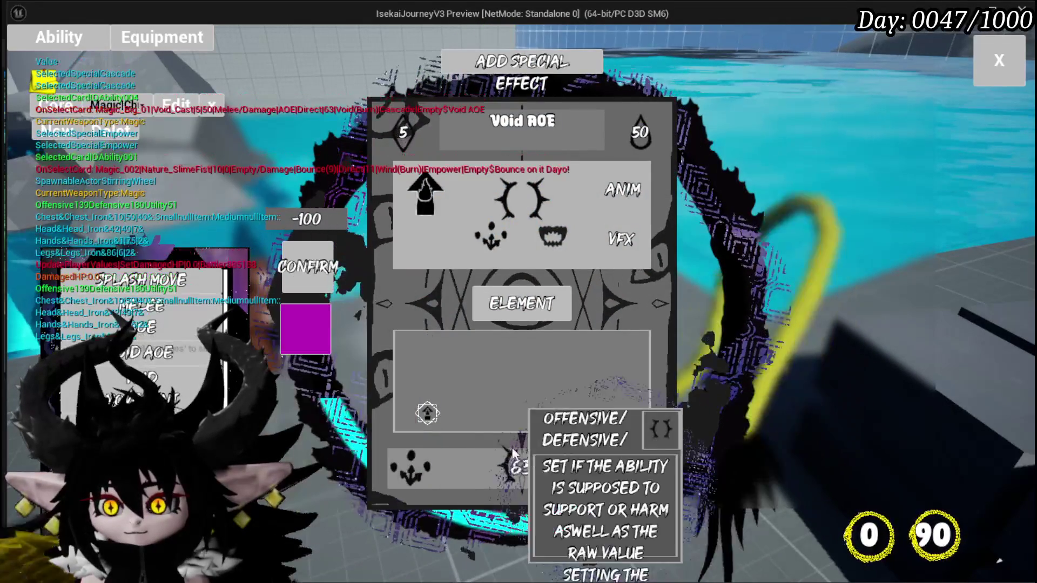
left_click(993, 74)
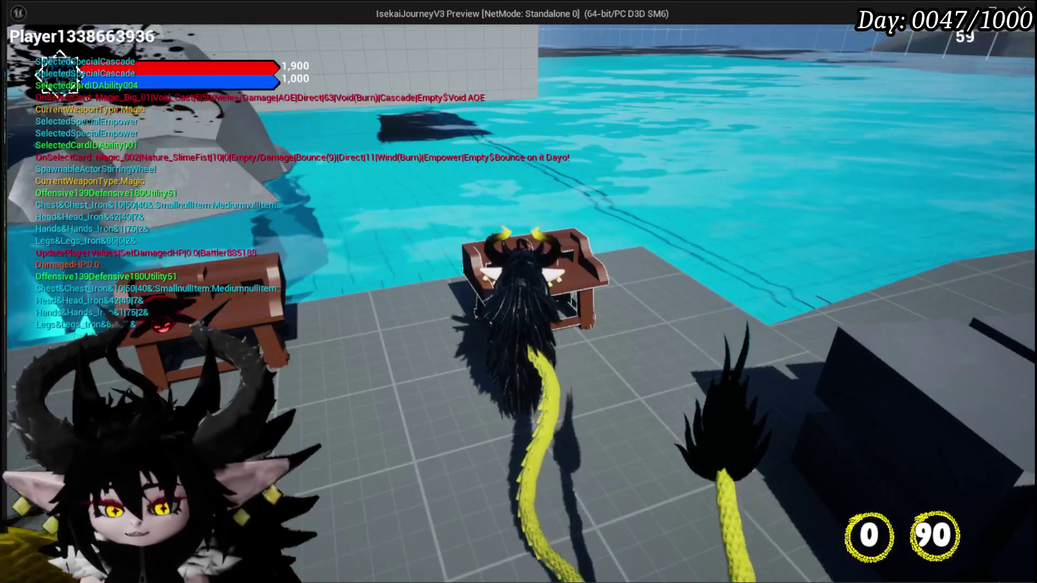
key("Escape")
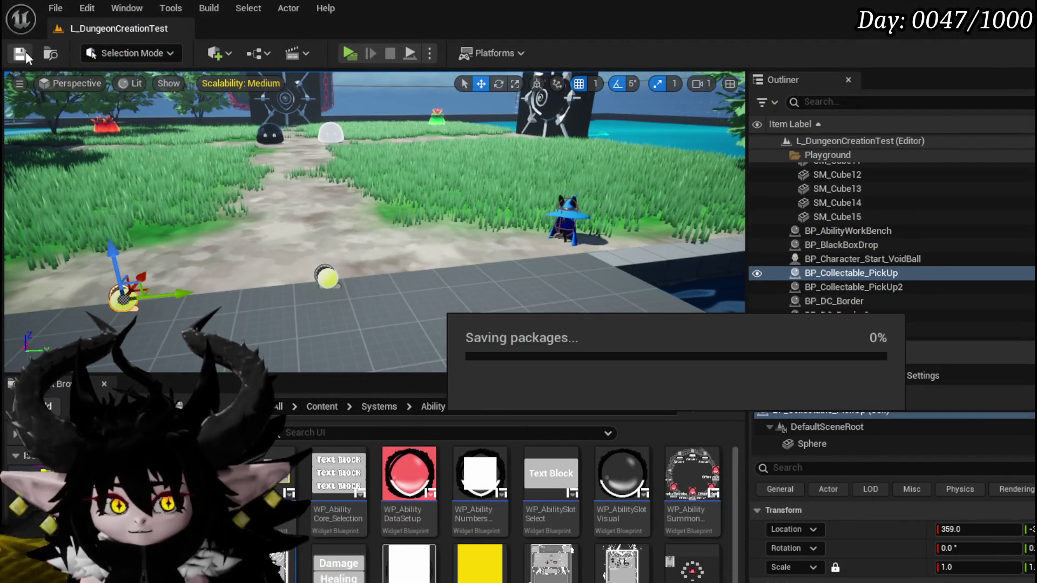
- Launch a new play session and run into the fire slime to start a battle
key("alt+p")
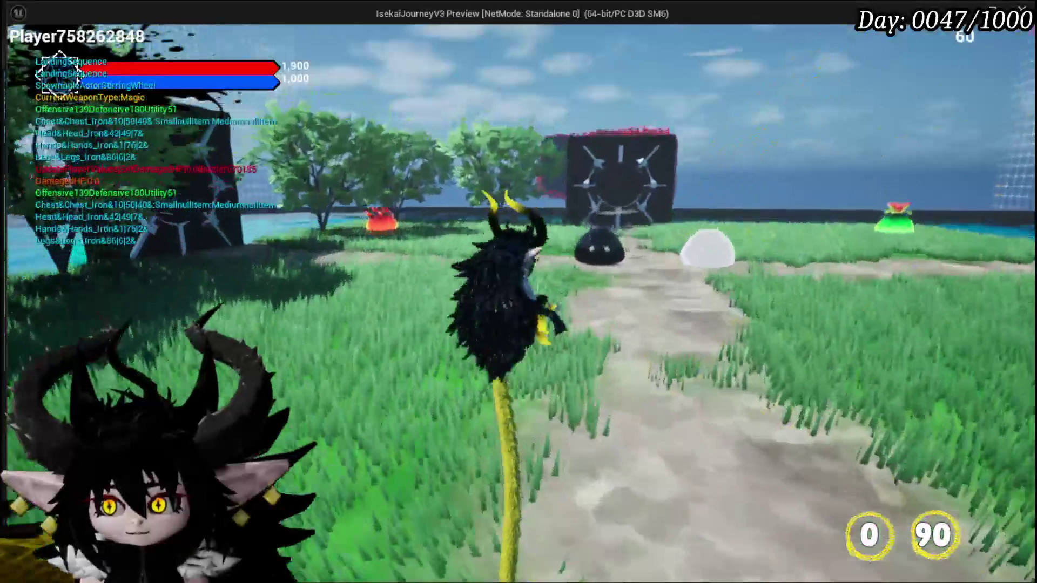
key("w")
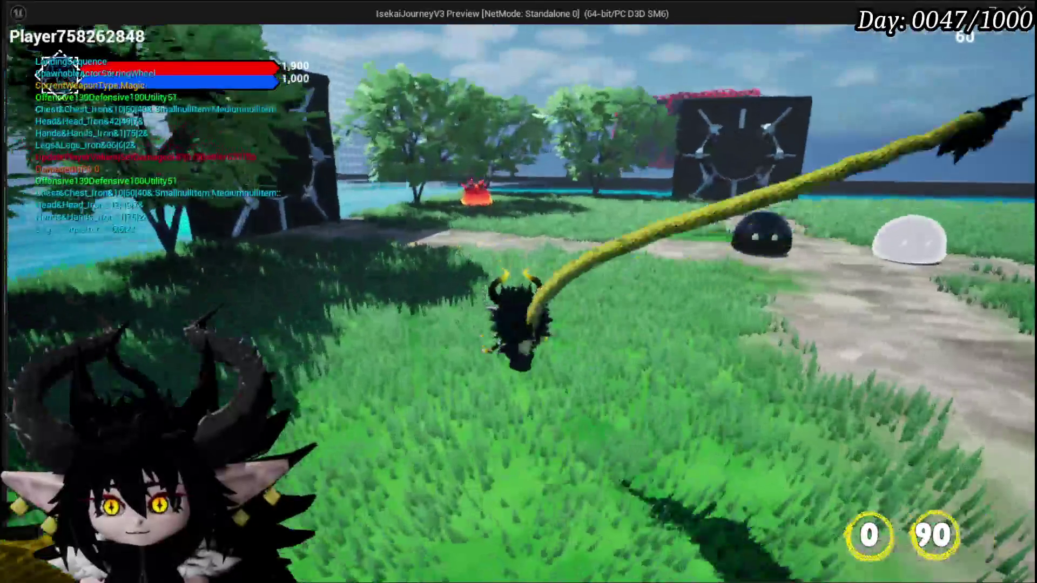
key("w")
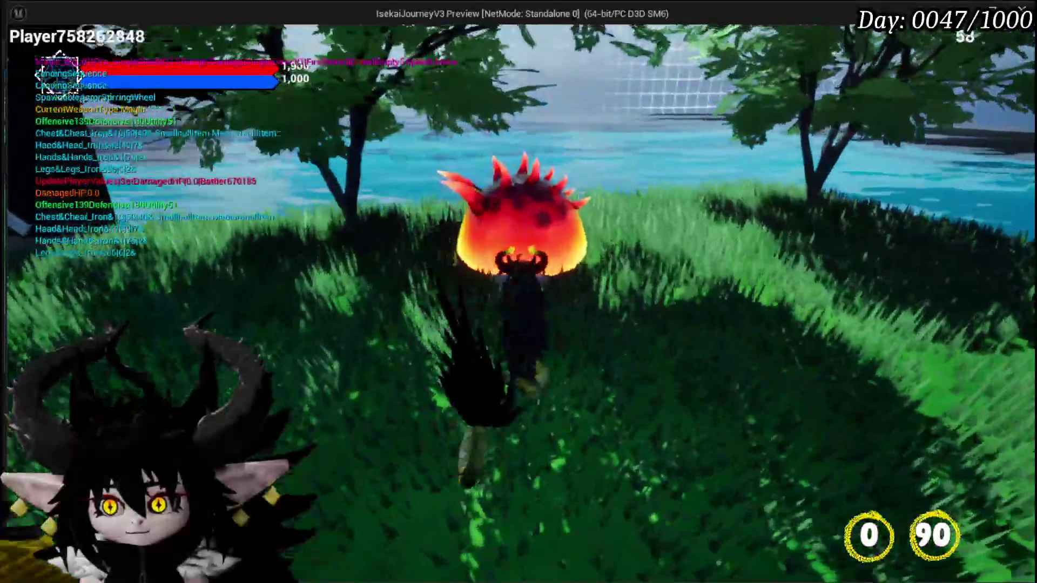
key("e")
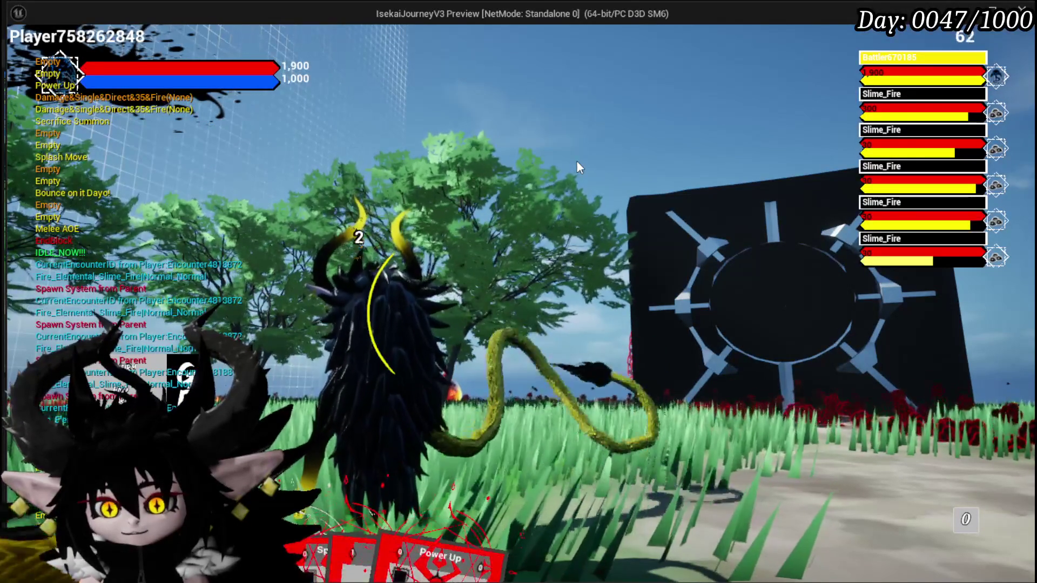
- Play Splash Move, another card and Big Booooom against the slimes
left_click(319, 534)
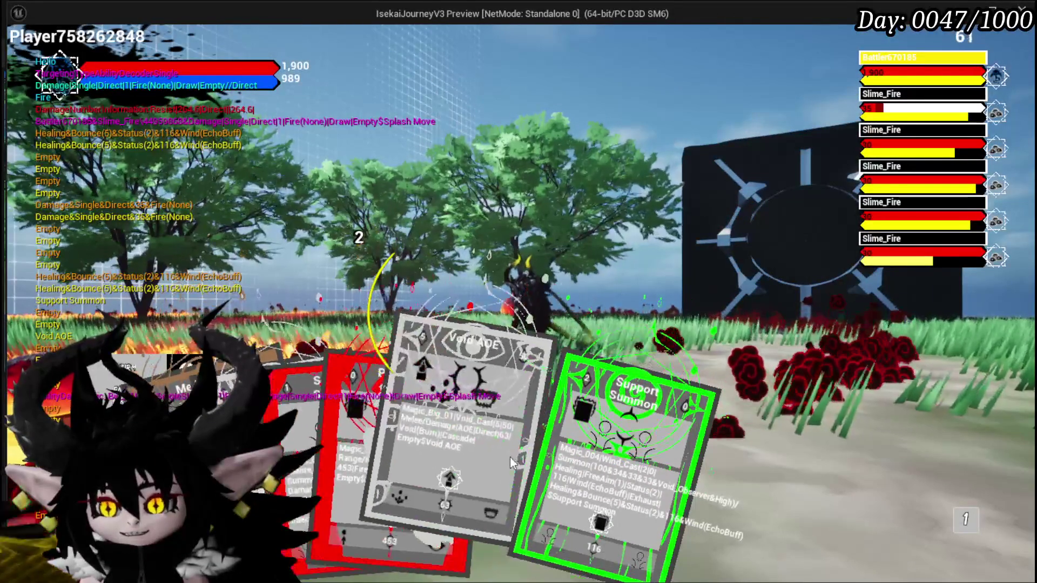
left_click(510, 457)
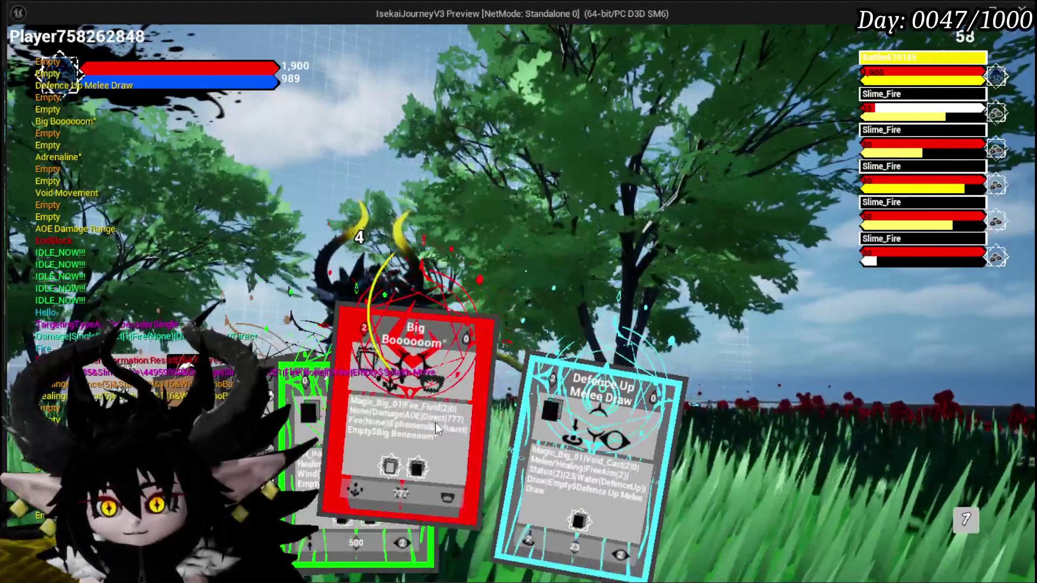
left_click(435, 423)
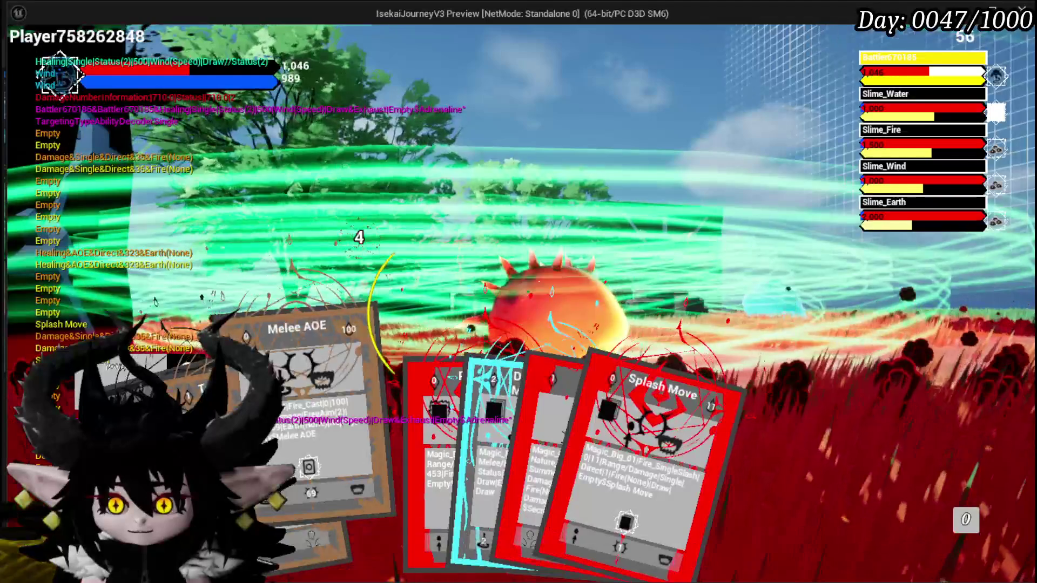
- Cast Melee AOE on Slime_Fire and Void Movement at the red target area
left_click(302, 351)
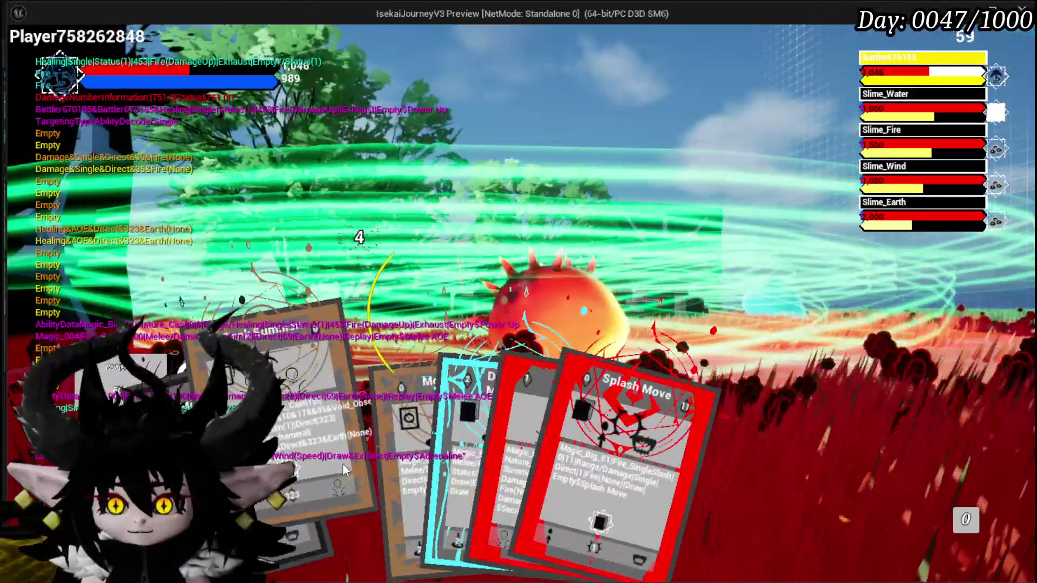
left_click(370, 455)
left_click(574, 401)
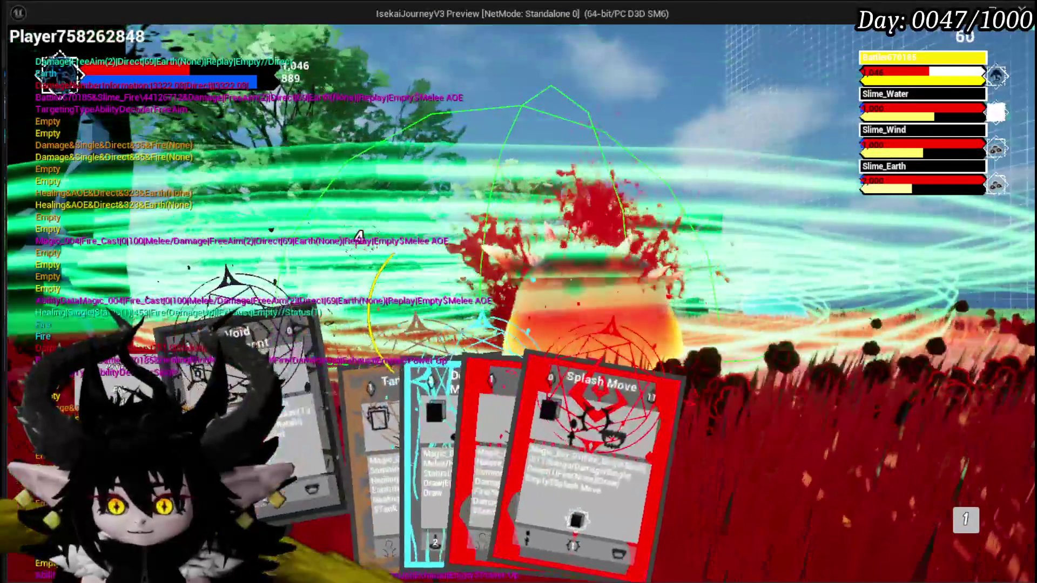
left_click(351, 443)
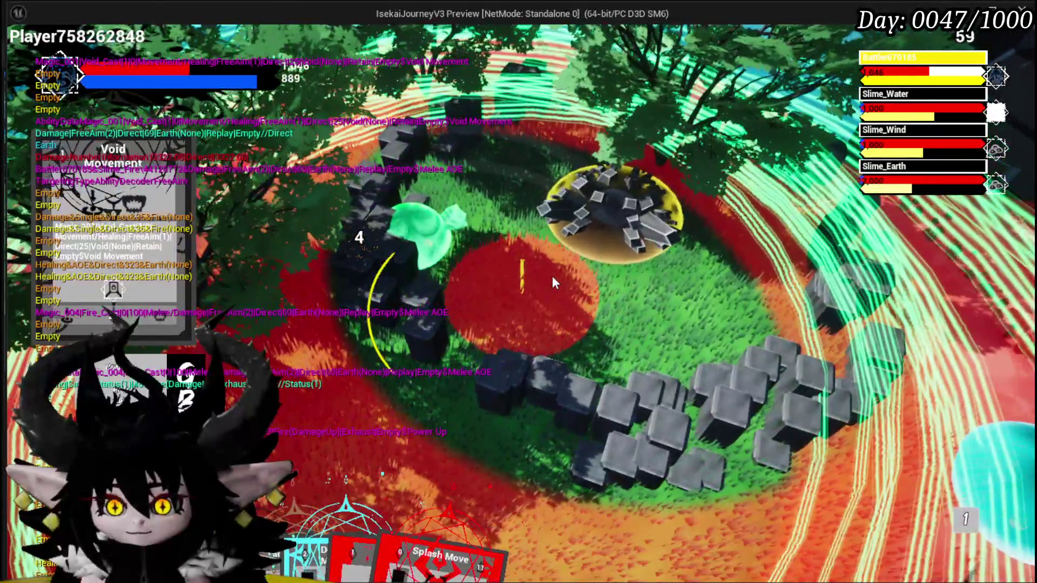
left_click(552, 277)
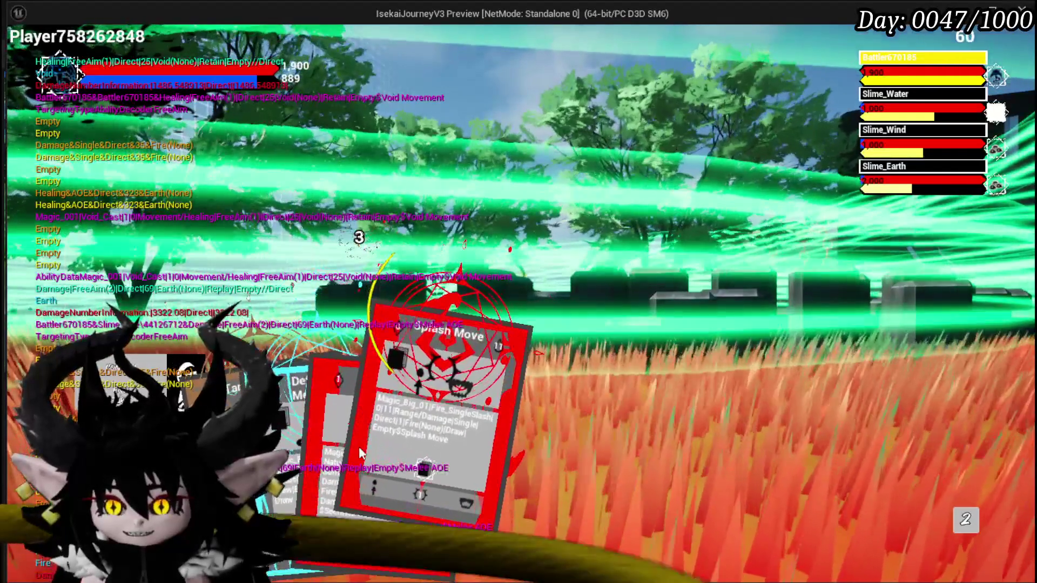
- Play Splash Move with its target switched from Slime_Earth to Slime_Water
left_click(446, 449)
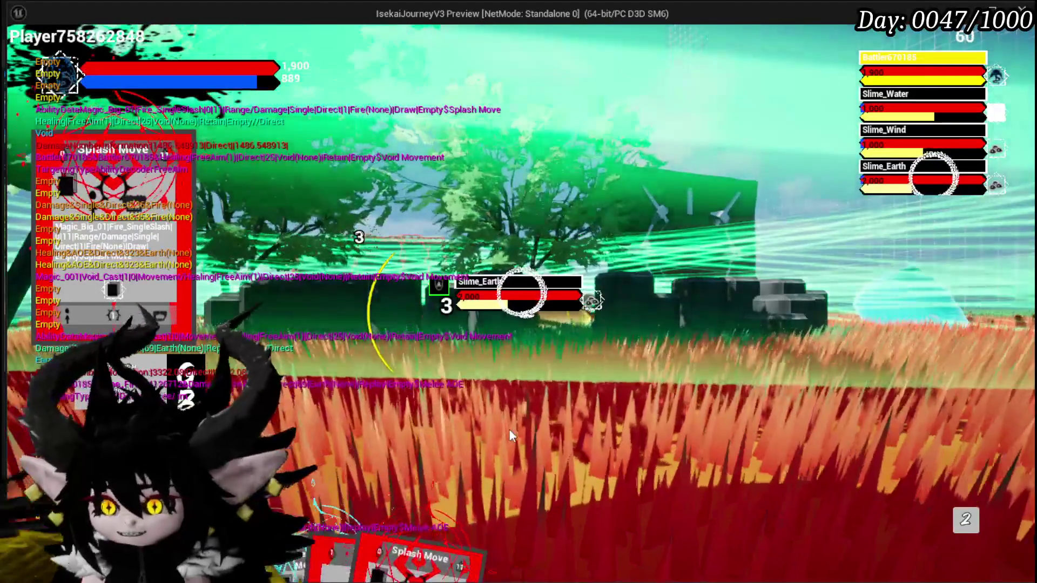
key("e")
key("e")
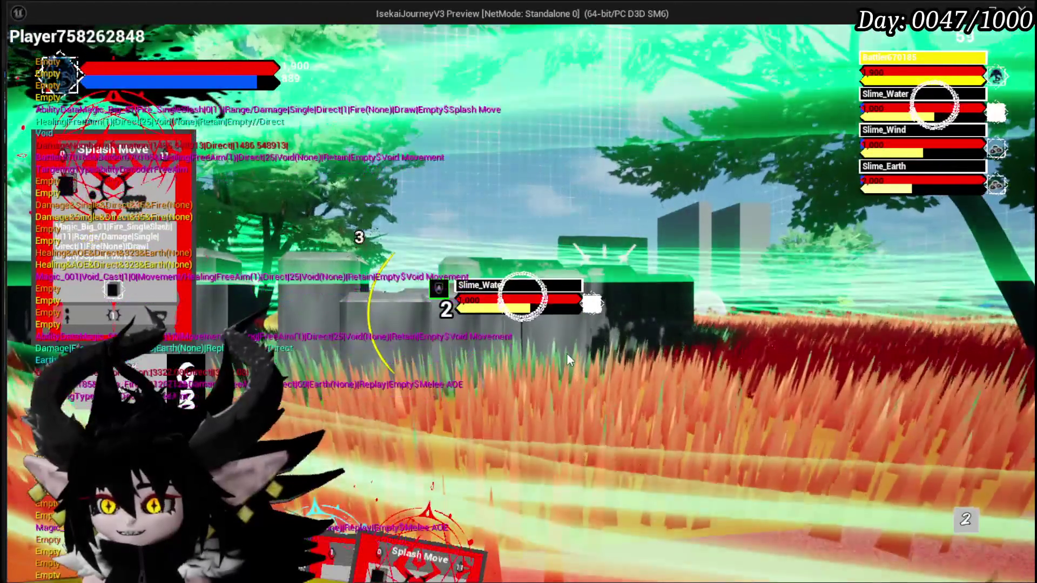
left_click(566, 353)
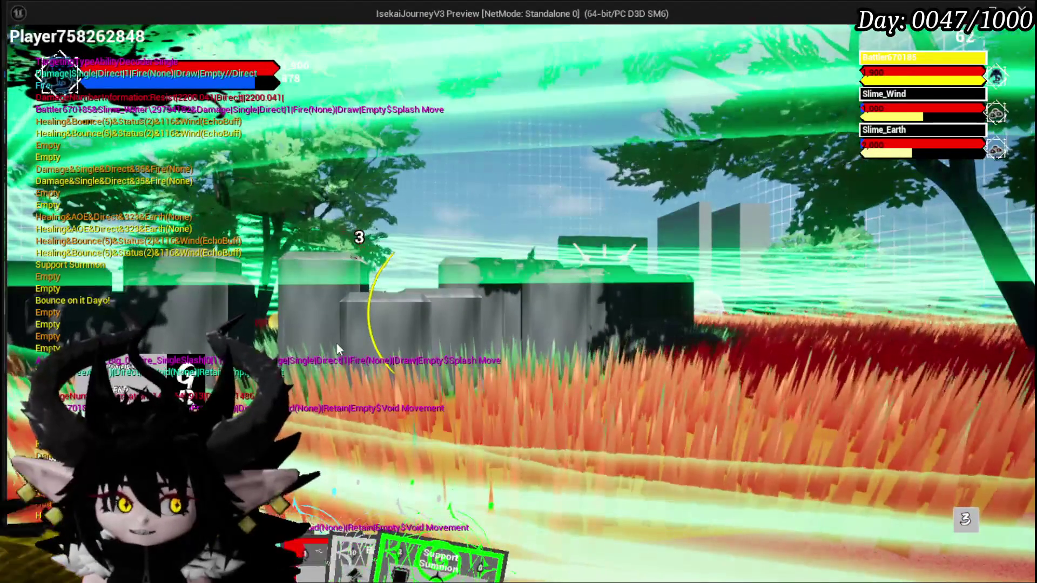
- Play Defence Up Melee Draw and another card from the hand
mouse_move(295, 547)
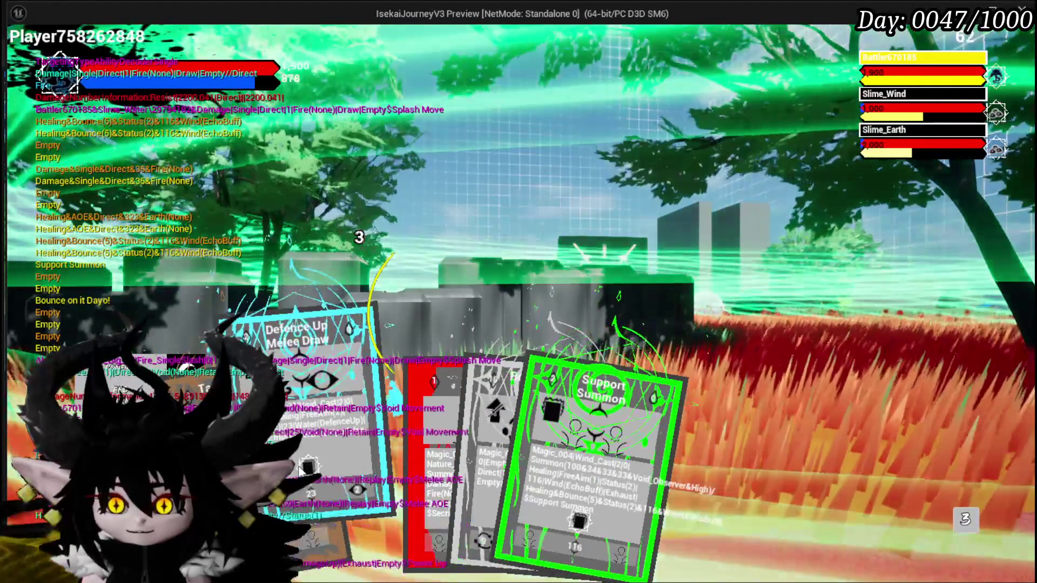
left_click(300, 469)
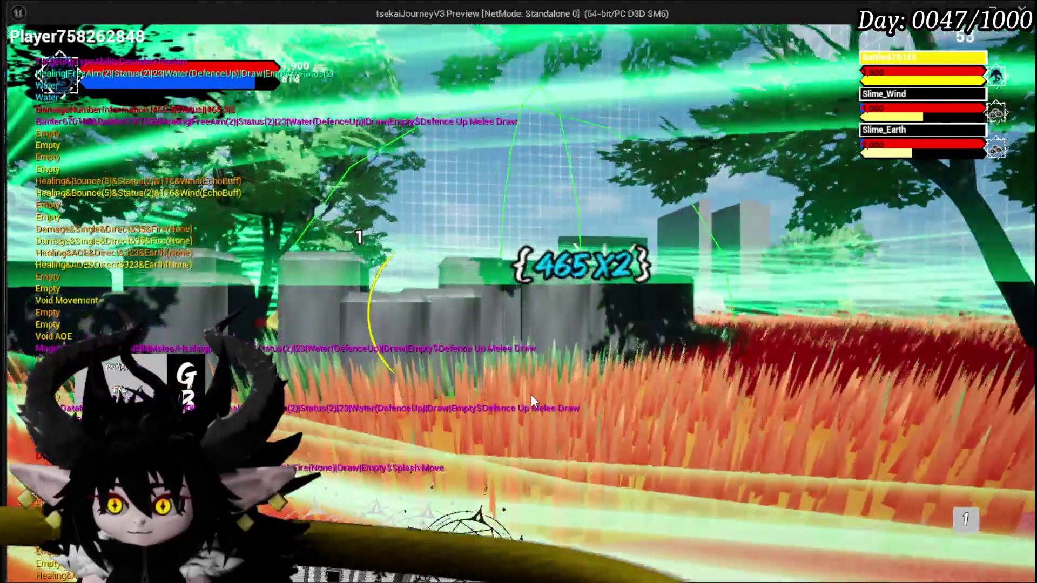
mouse_move(333, 508)
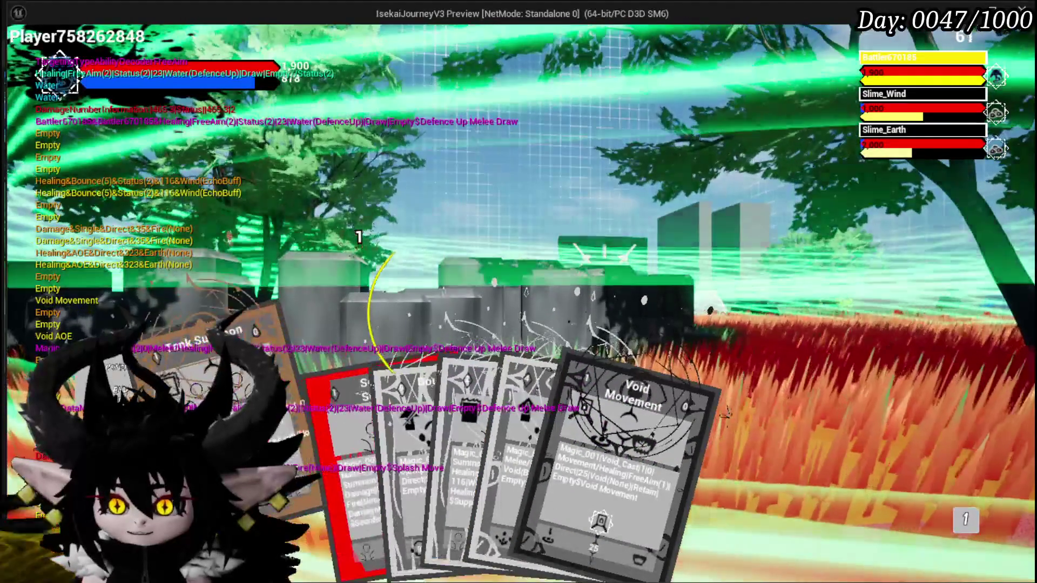
left_click(335, 494)
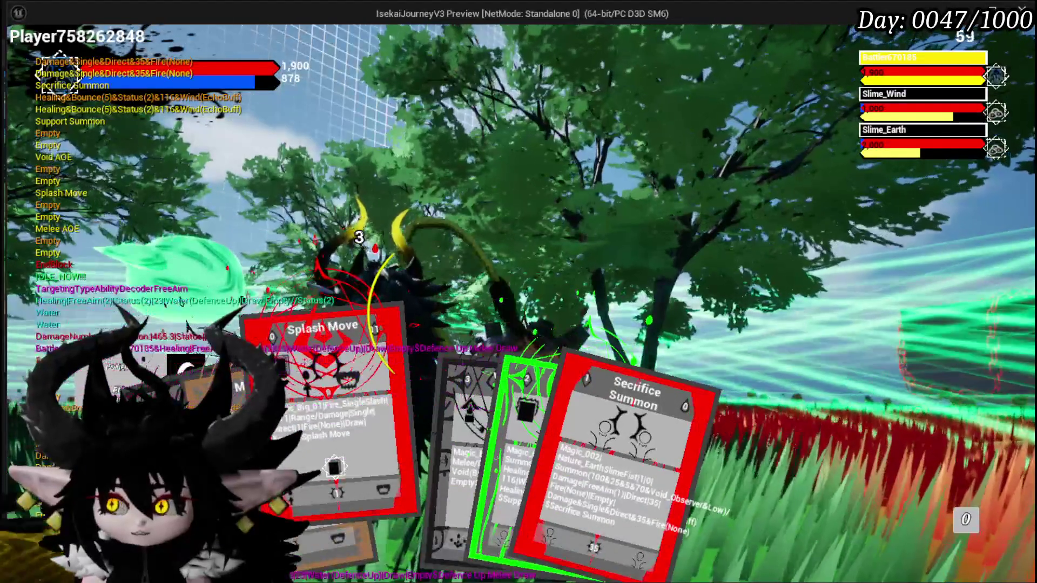
- Play Splash Move on Slime_Earth, fire the Void attack, and unleash Melee AOE on the enemies
left_click(324, 405)
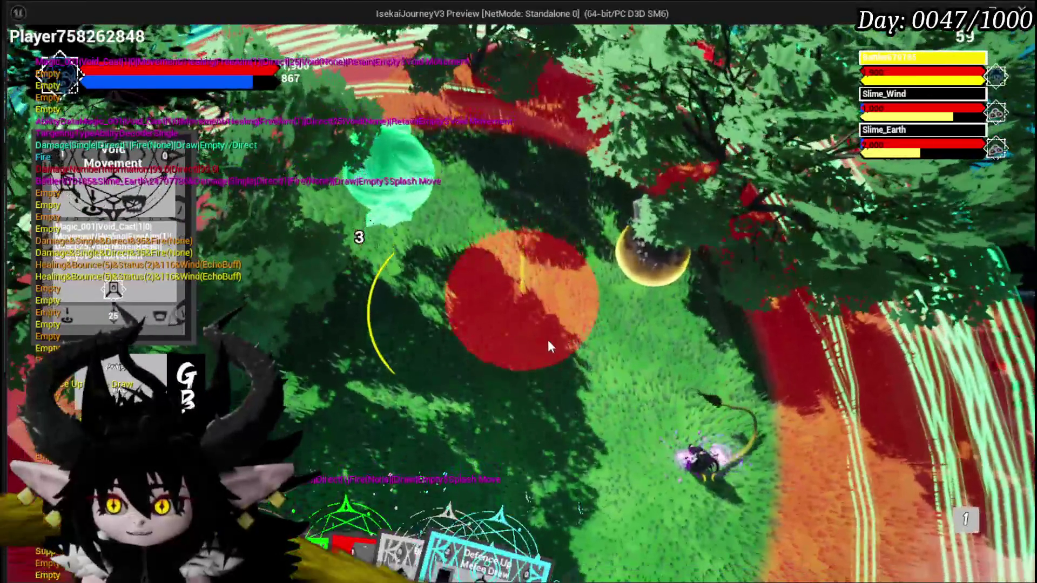
left_click(547, 339)
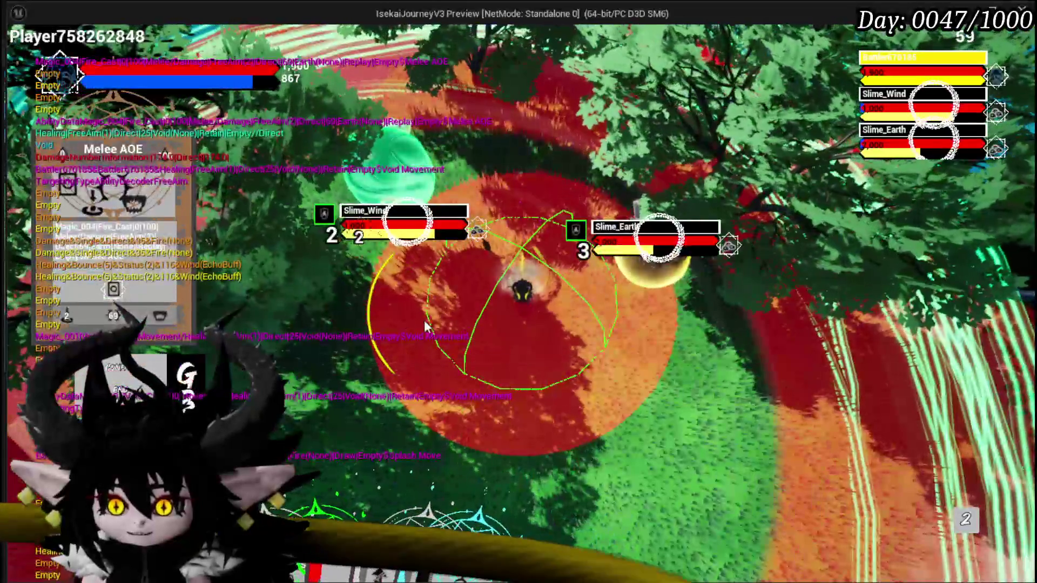
left_click(423, 320)
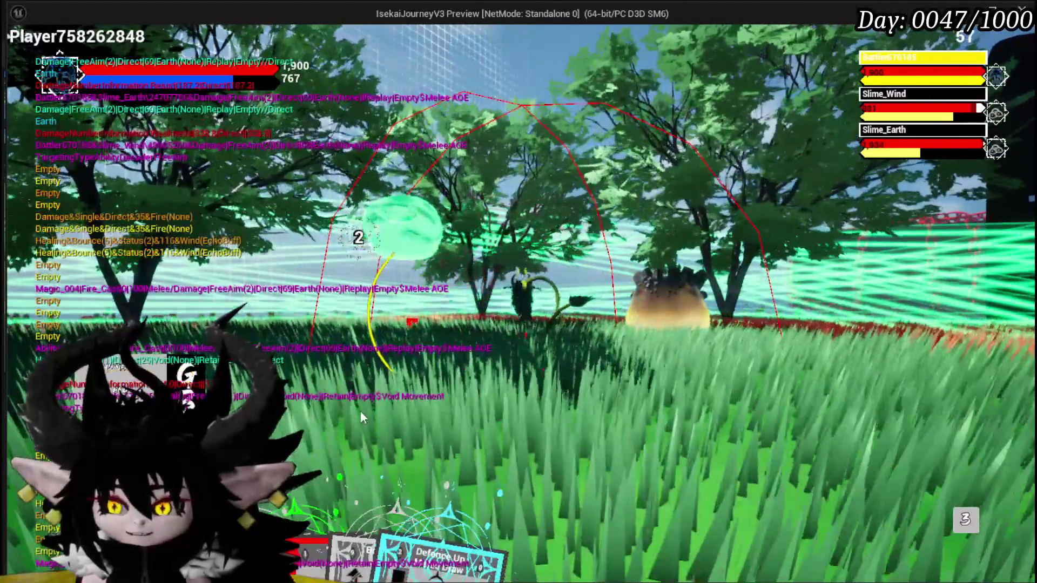
mouse_move(400, 550)
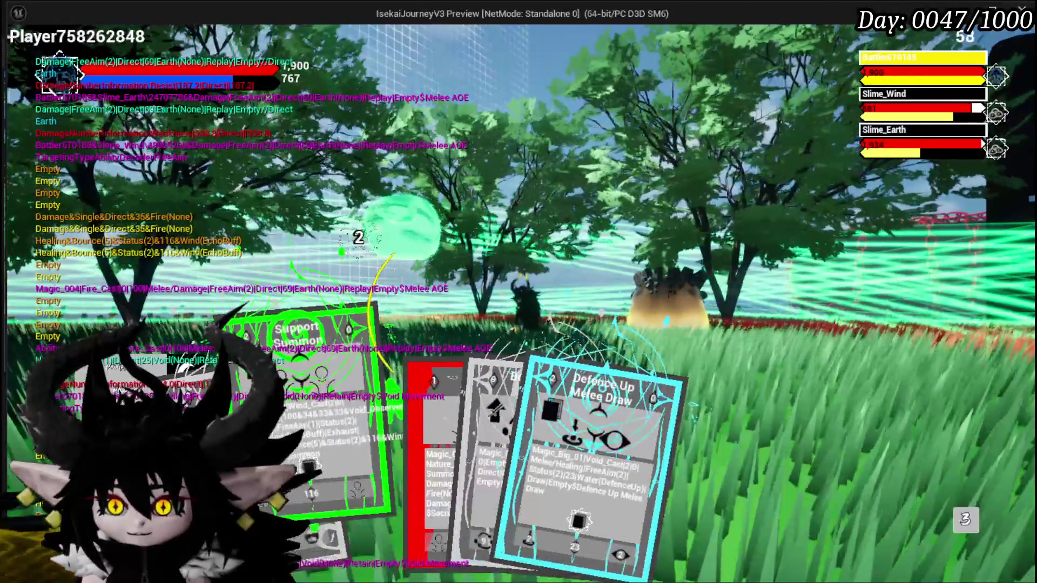
mouse_move(410, 469)
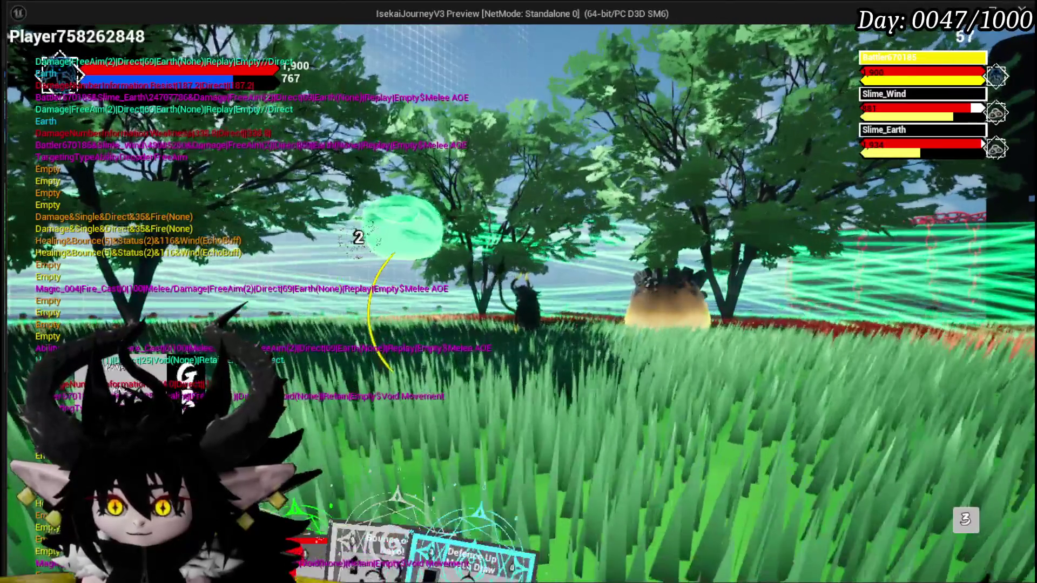
mouse_move(340, 502)
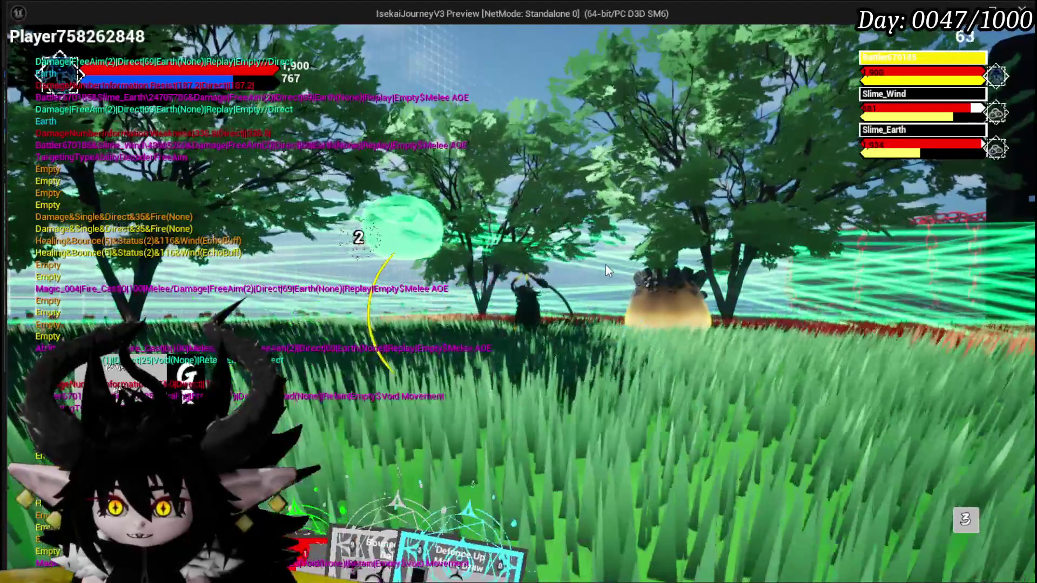
left_click(605, 264)
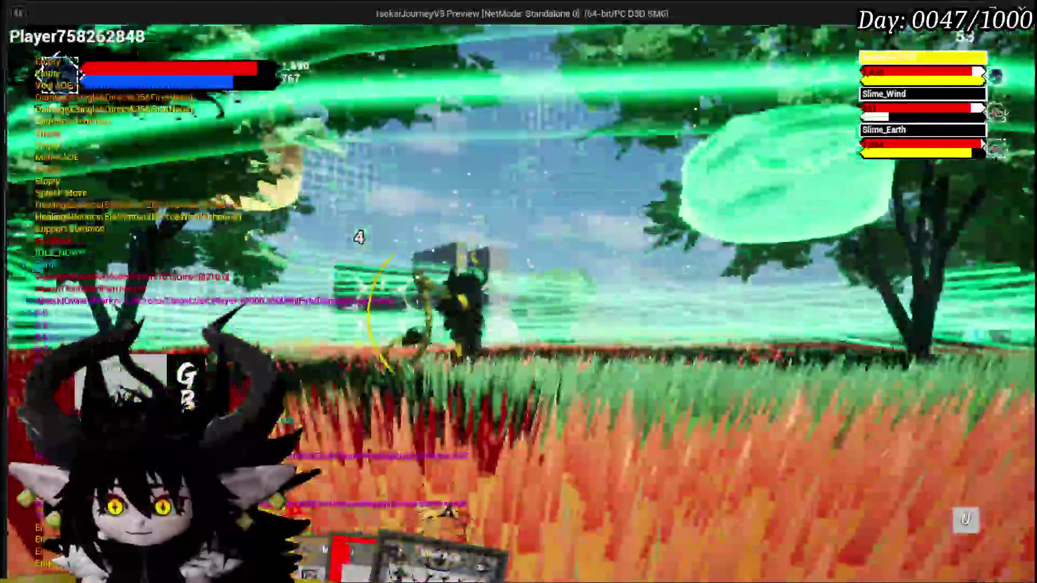
- Hit Slime_Wind with Splash Move, then cast Secrifice Summon to add a Summon ally
mouse_move(468, 518)
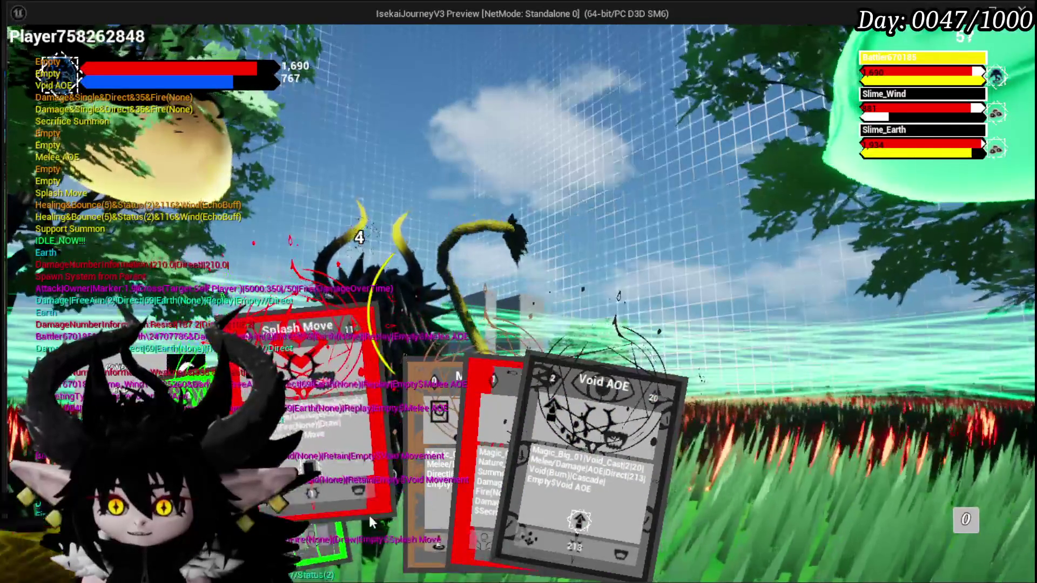
left_click(368, 513)
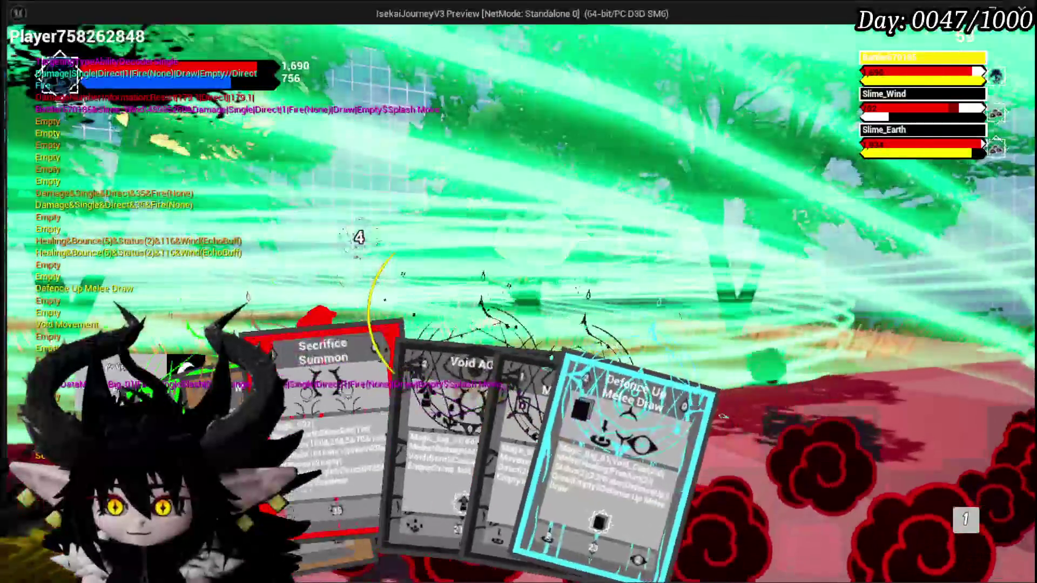
left_click(332, 421)
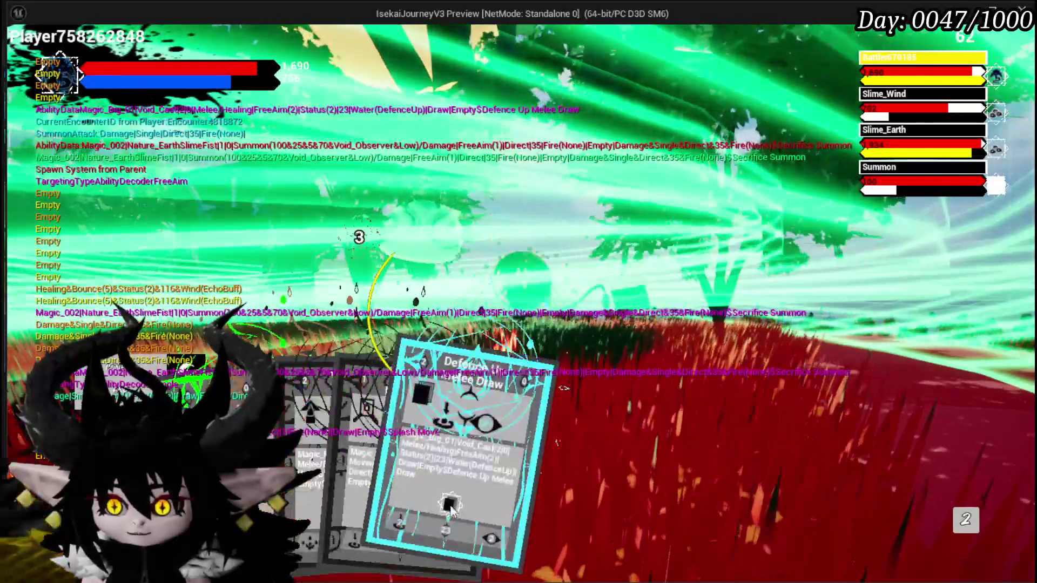
- Cast the Defence Up Melee Draw card from the hand
left_click(451, 510)
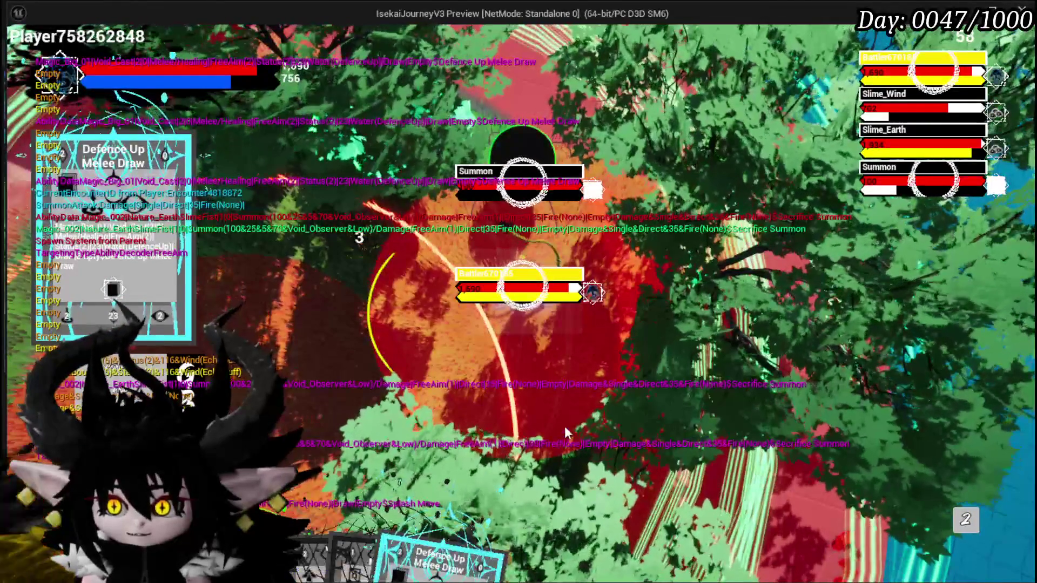
left_click(501, 296)
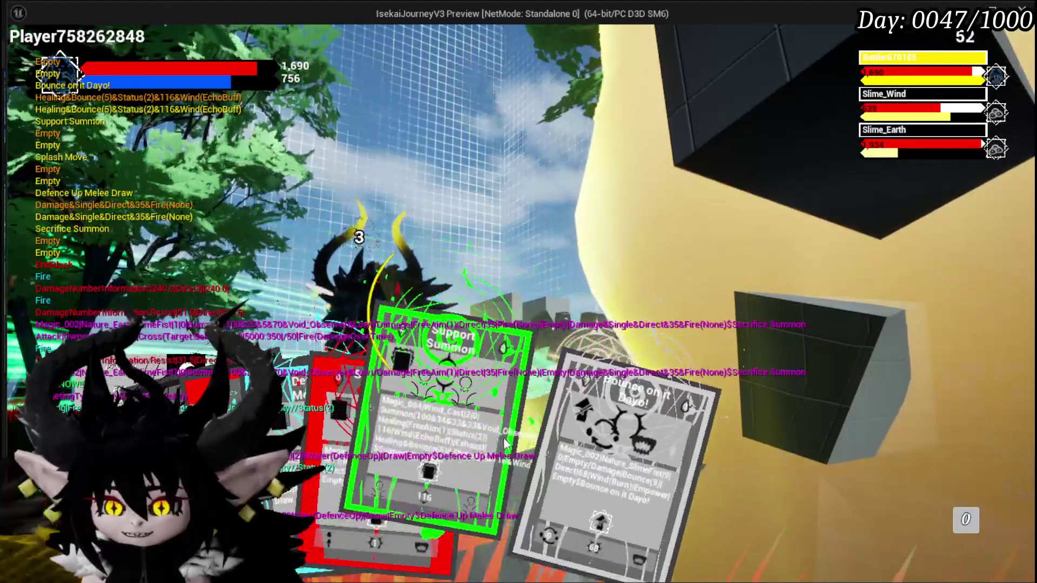
left_click(505, 444)
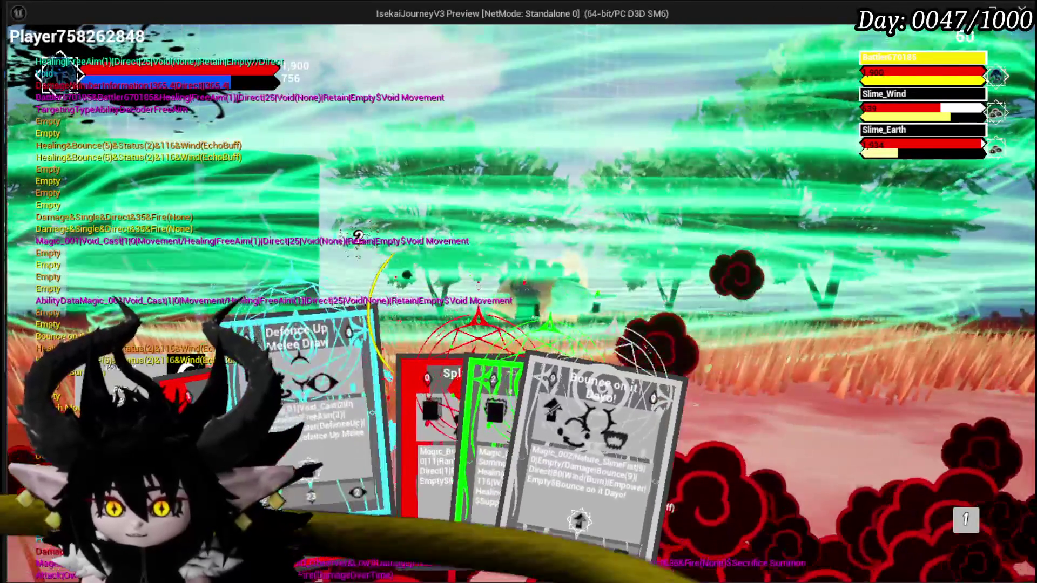
left_click(507, 344)
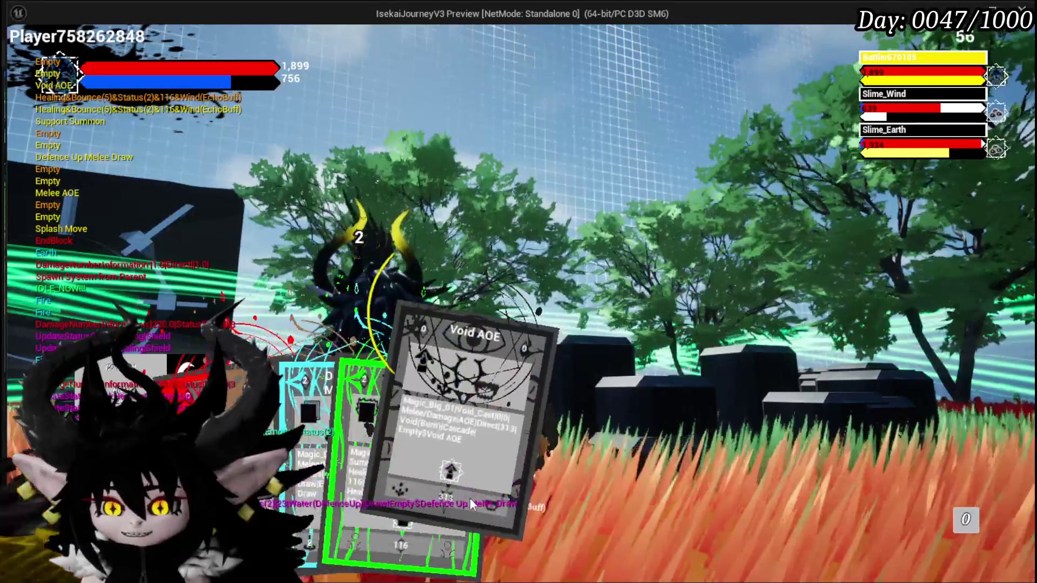
- Cast Void AOE, then play Support Summon
left_click(473, 482)
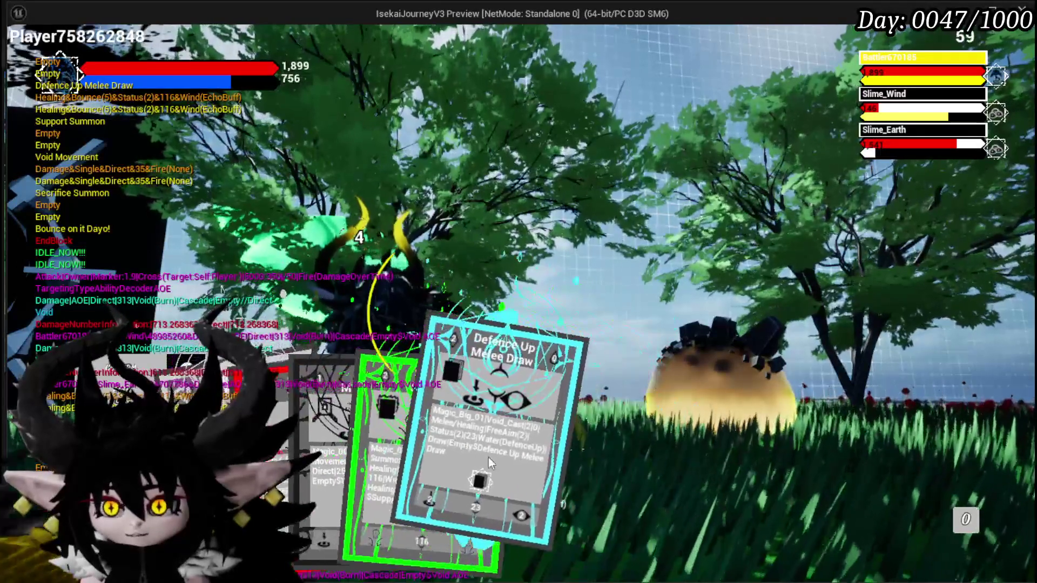
mouse_move(293, 460)
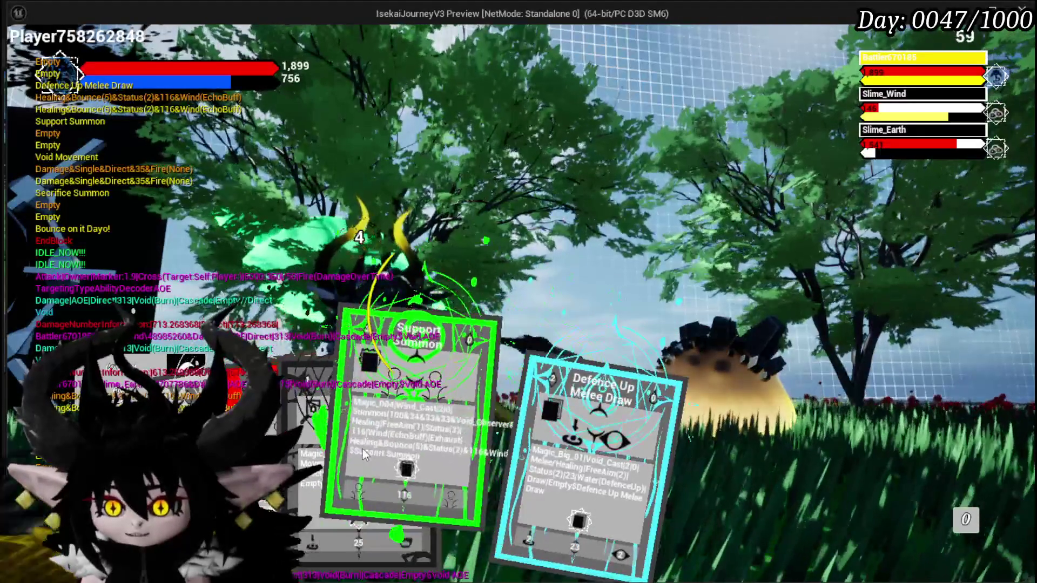
mouse_move(463, 453)
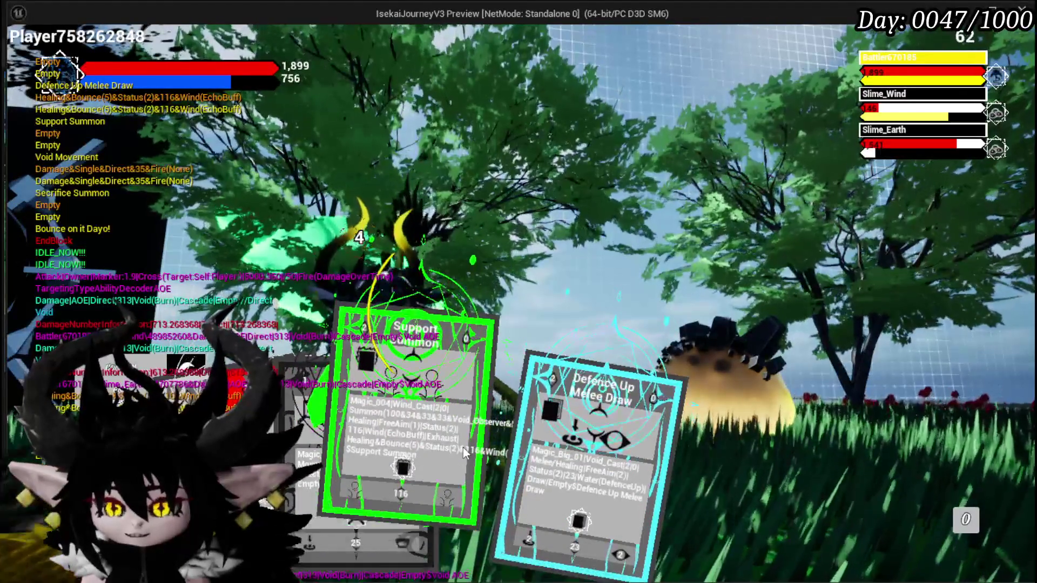
left_click(463, 452)
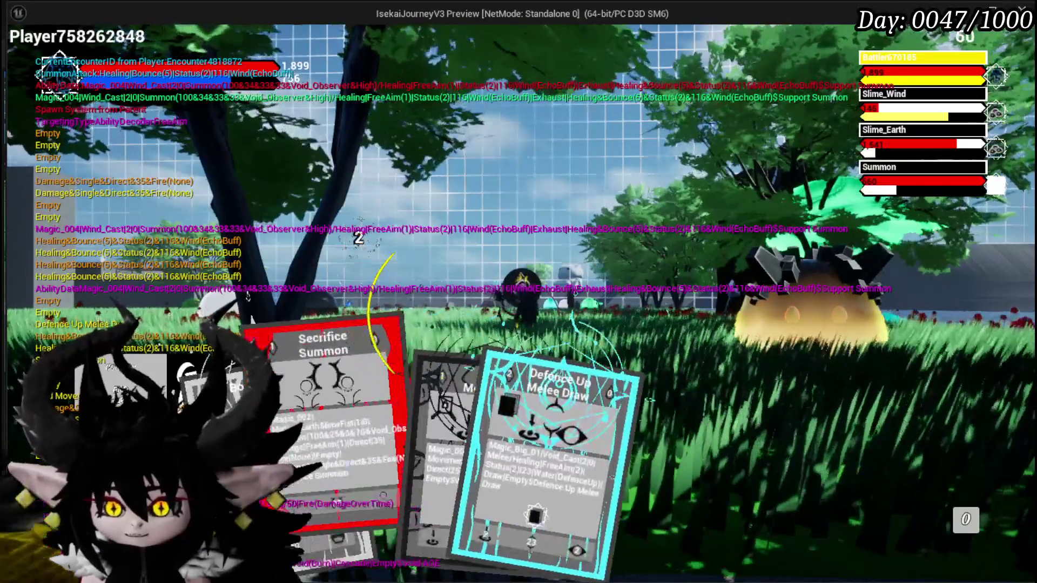
- Cast two Secrifice Summon cards, placing each black sphere summon on the battlefield ground
left_click(339, 464)
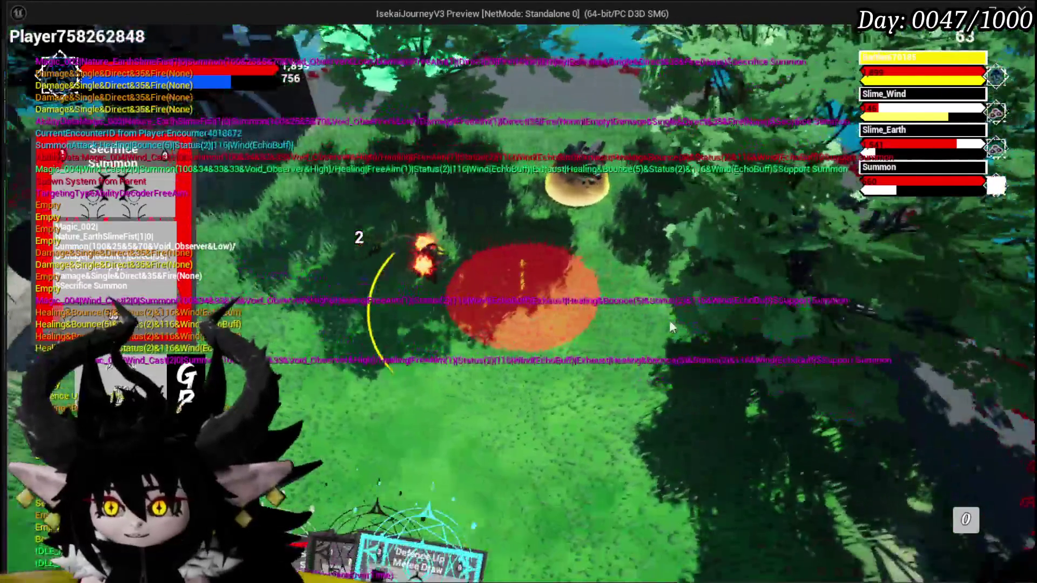
left_click(669, 319)
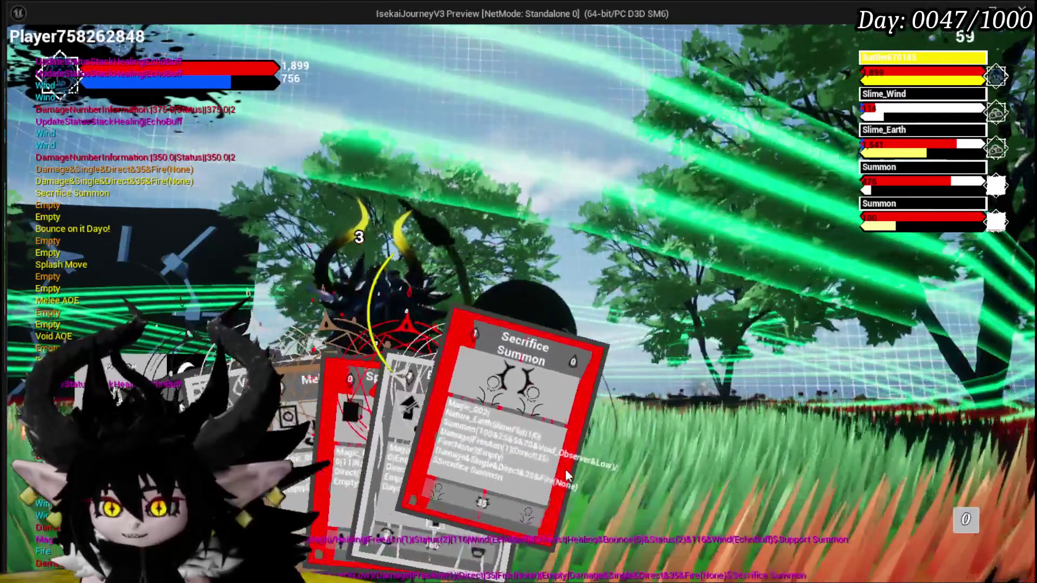
left_click(565, 468)
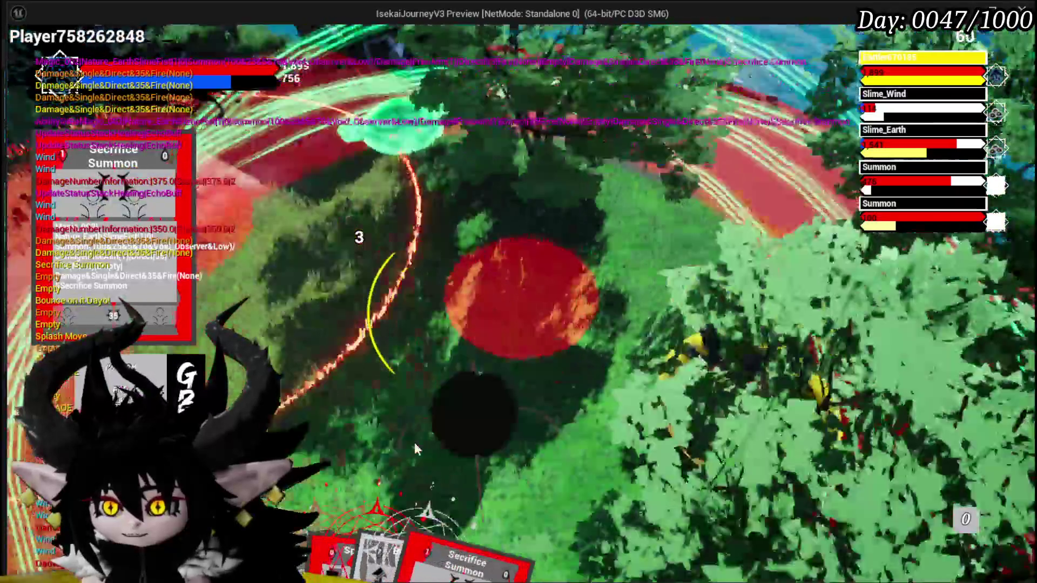
left_click(414, 442)
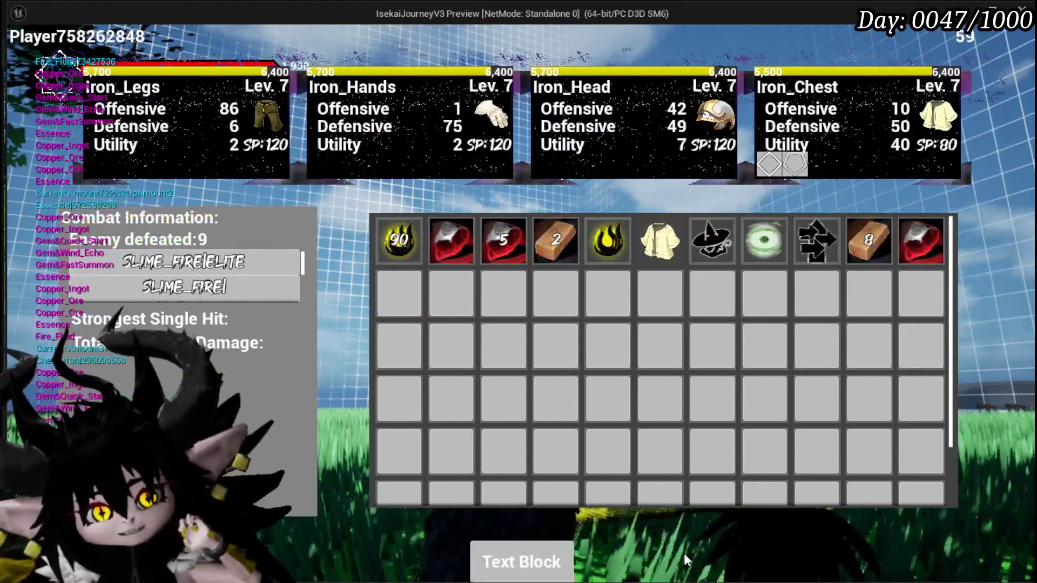
- Close the inventory and equipment overlay with the I key to return to the game view
key("i")
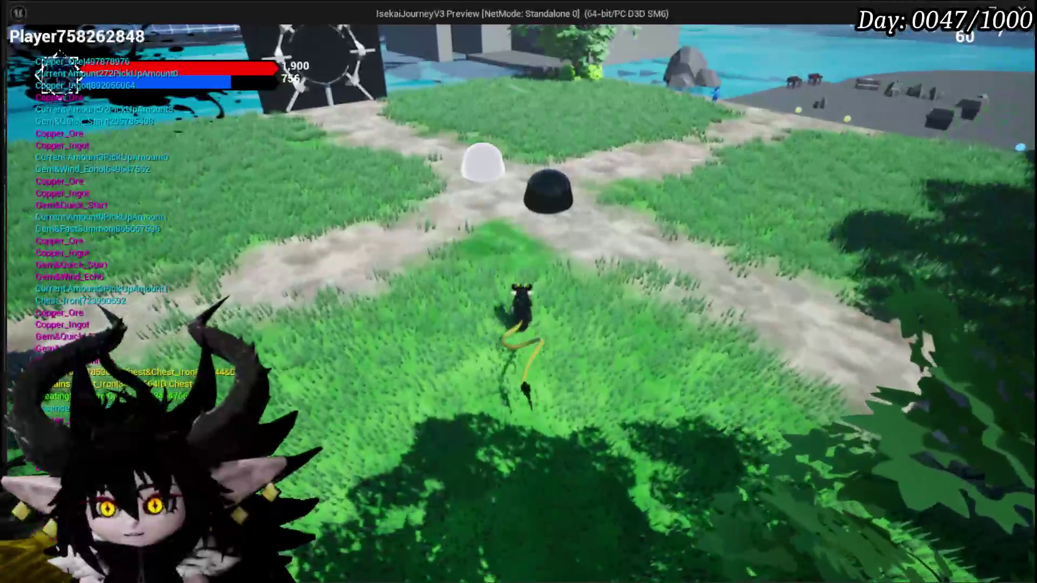
- Save the game from the settings menu and resume play
key("Escape")
left_click(611, 335)
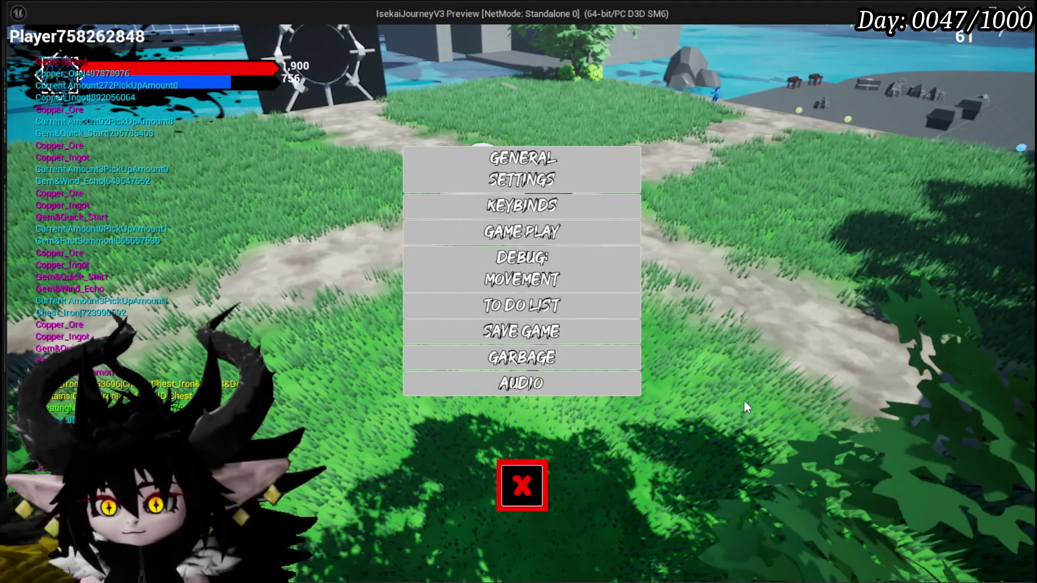
left_click(517, 492)
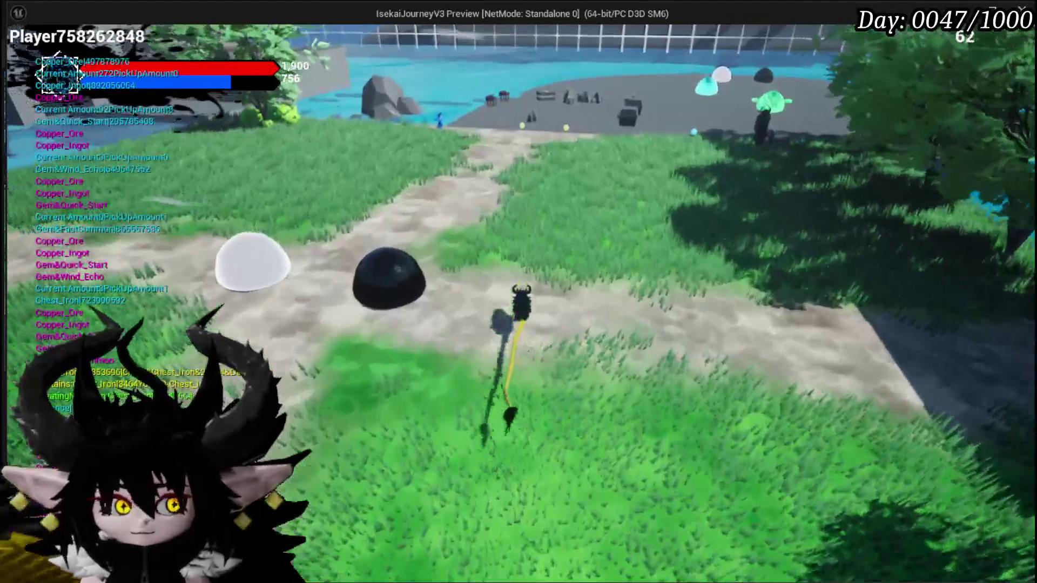
- Walk and jump the character over the dark blocks onto the stone platform near the slimes
key("w")
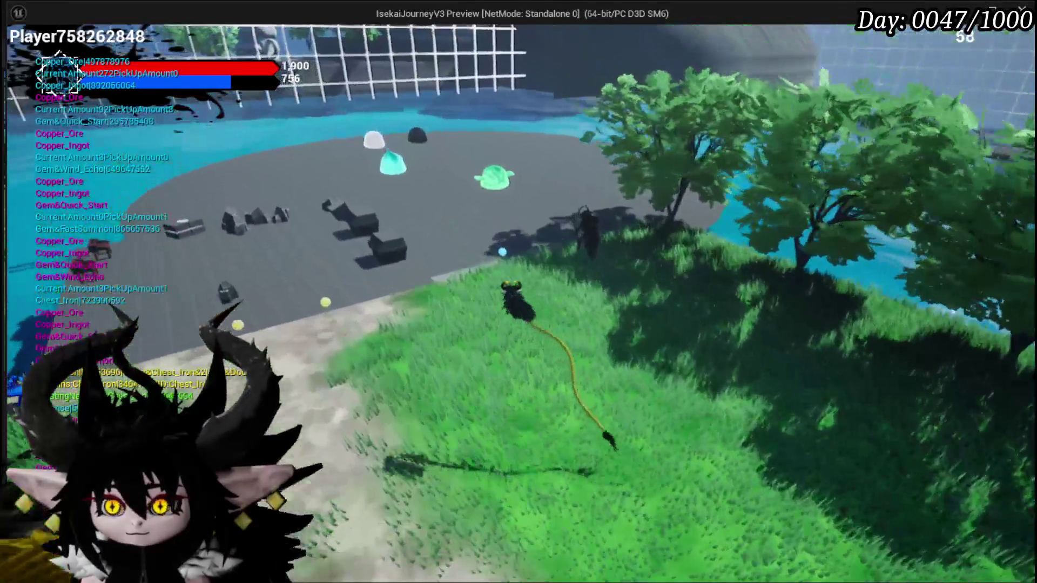
key("w")
key("space")
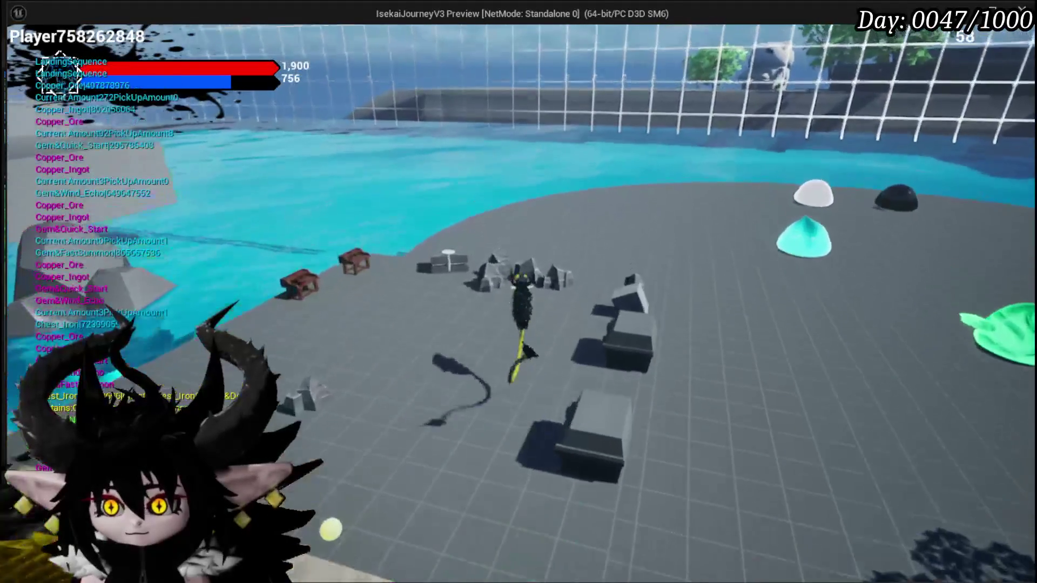
key("w")
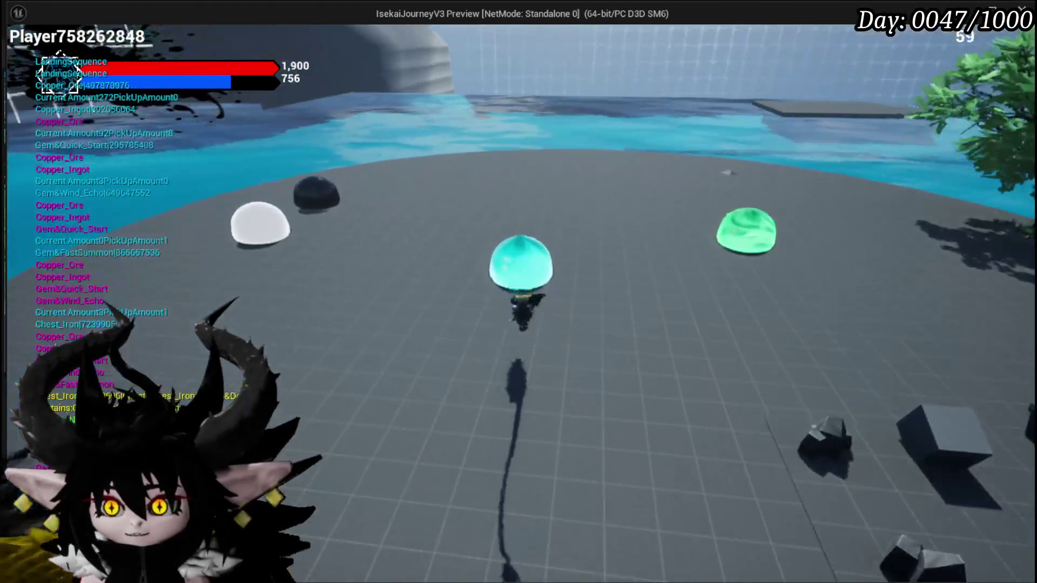
key("w")
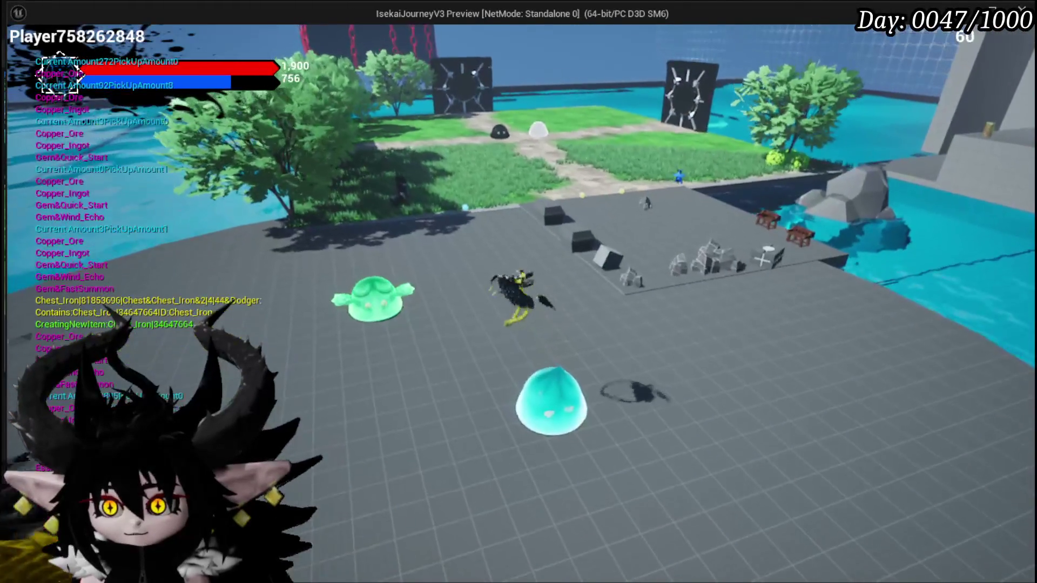
key("w")
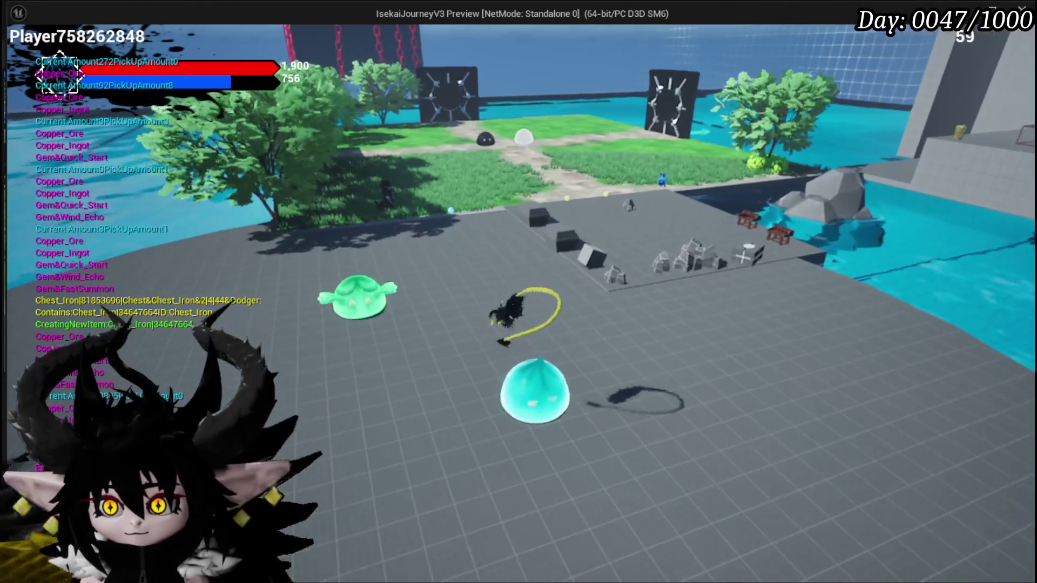
- Stop the game preview and fly the editor camera past the dark wall toward the water and domes
key("Escape")
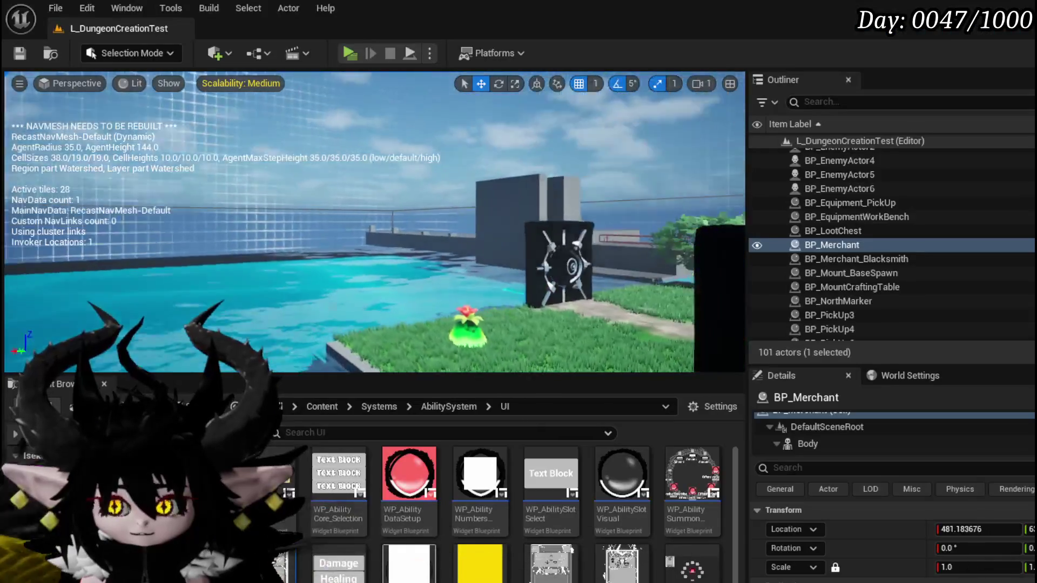
key("w")
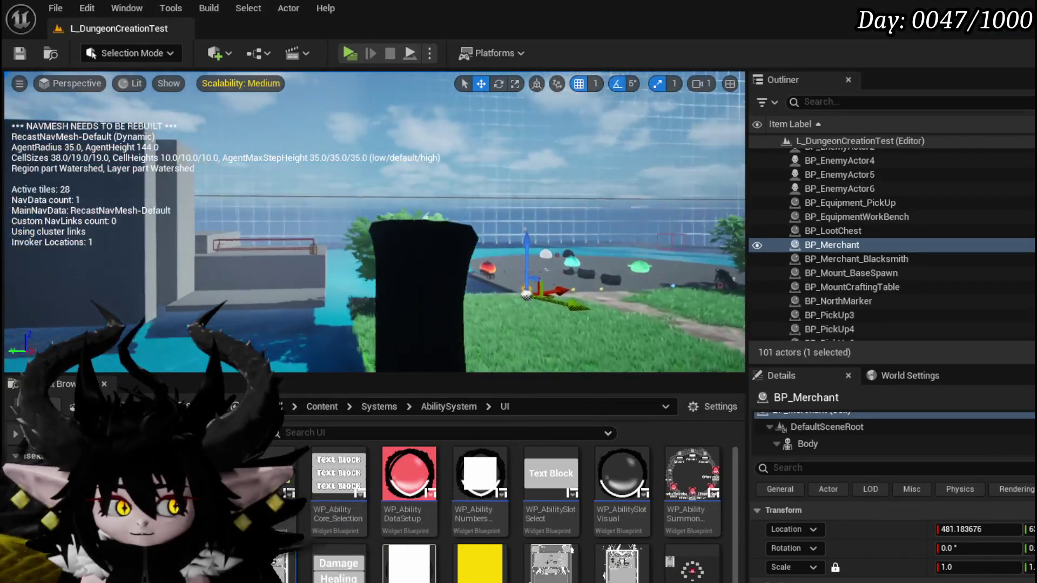
key("w")
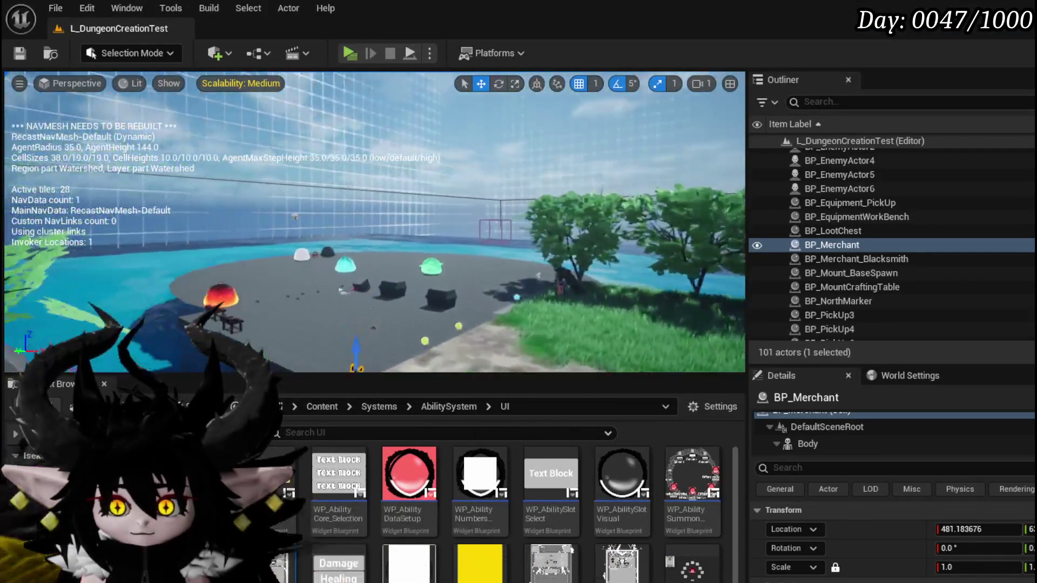
key("w")
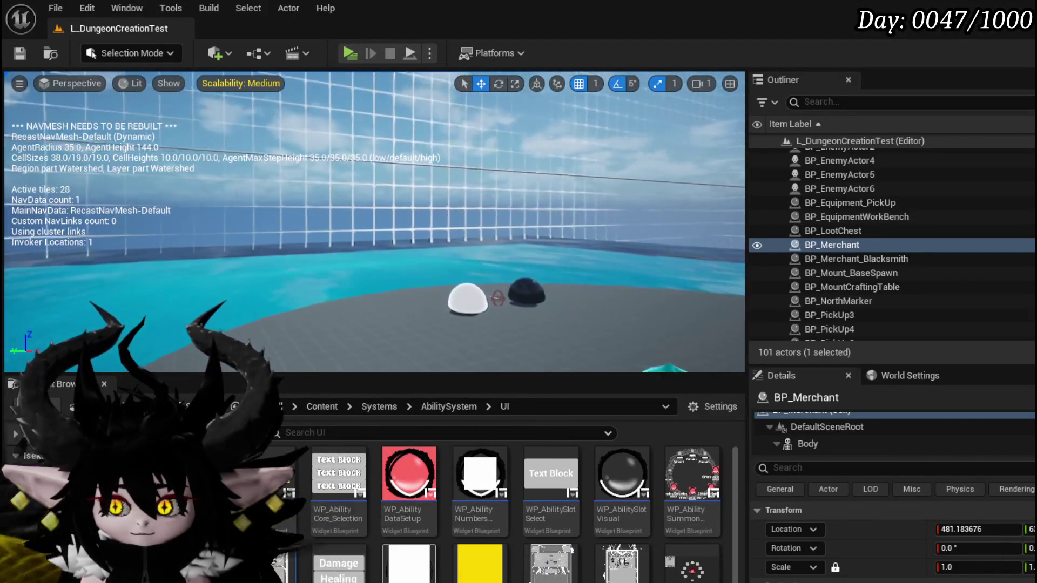
- Focus on BP_Merchant, survey the crossroads path and save the level
key("f")
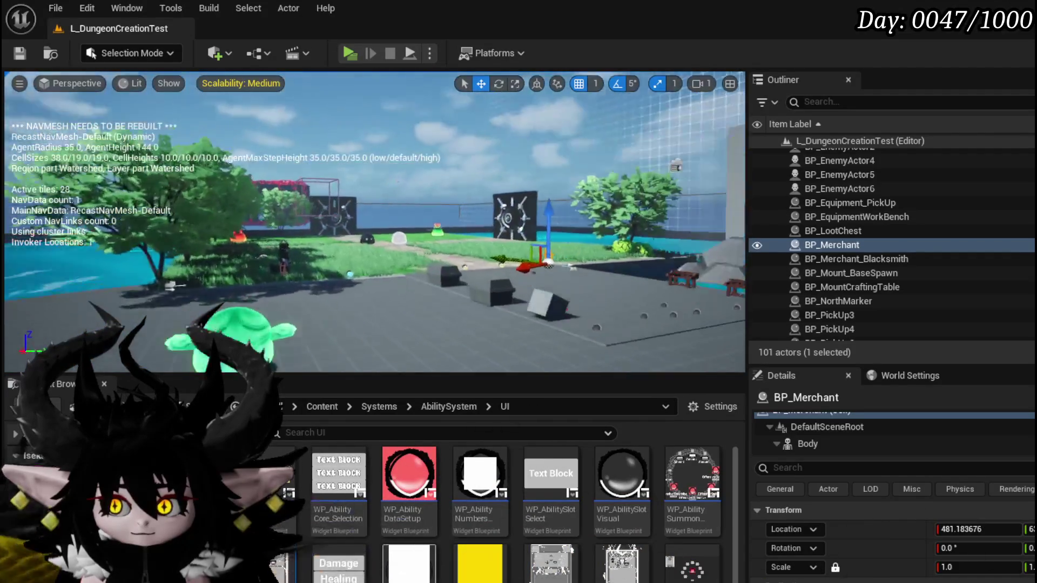
key("w")
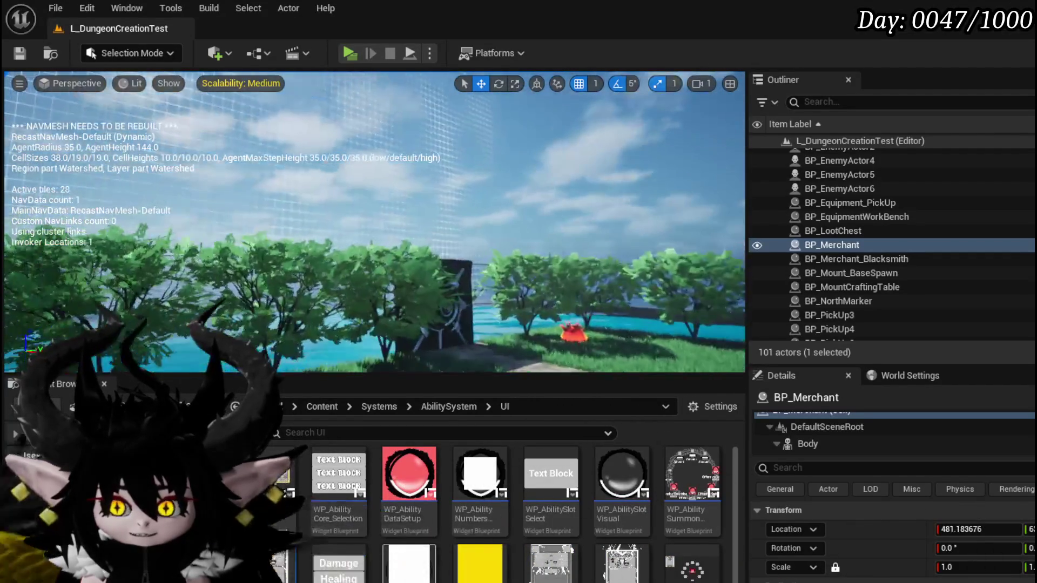
key("s")
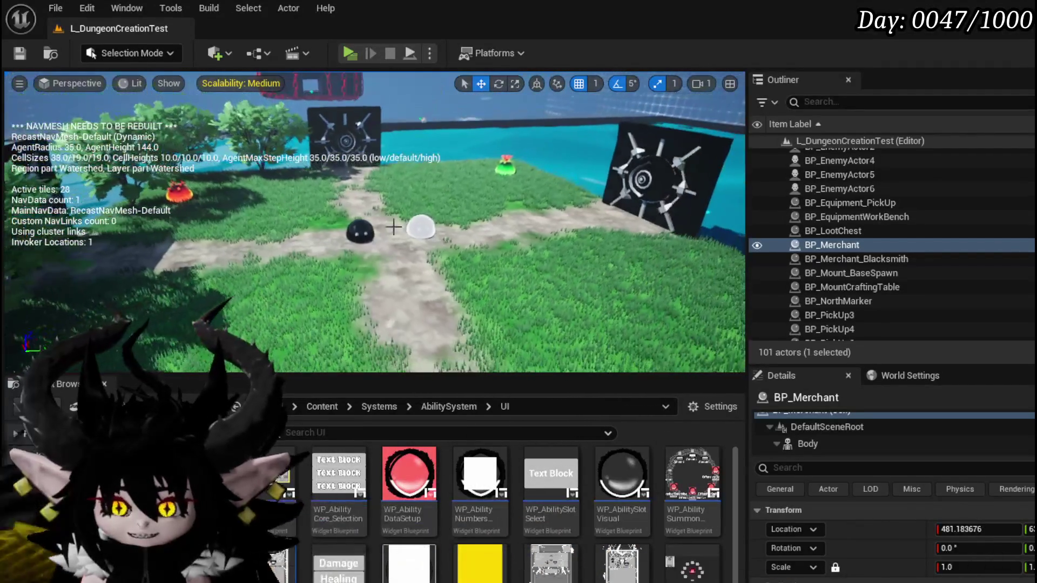
left_click(20, 53)
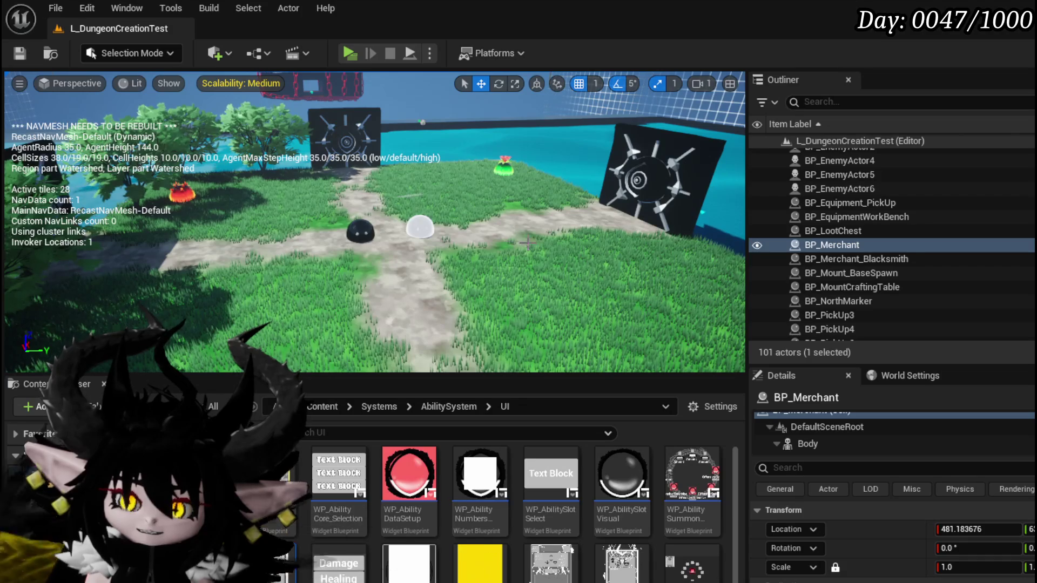
- Fly the camera along the path and back over the BP_Merchant area
key("w")
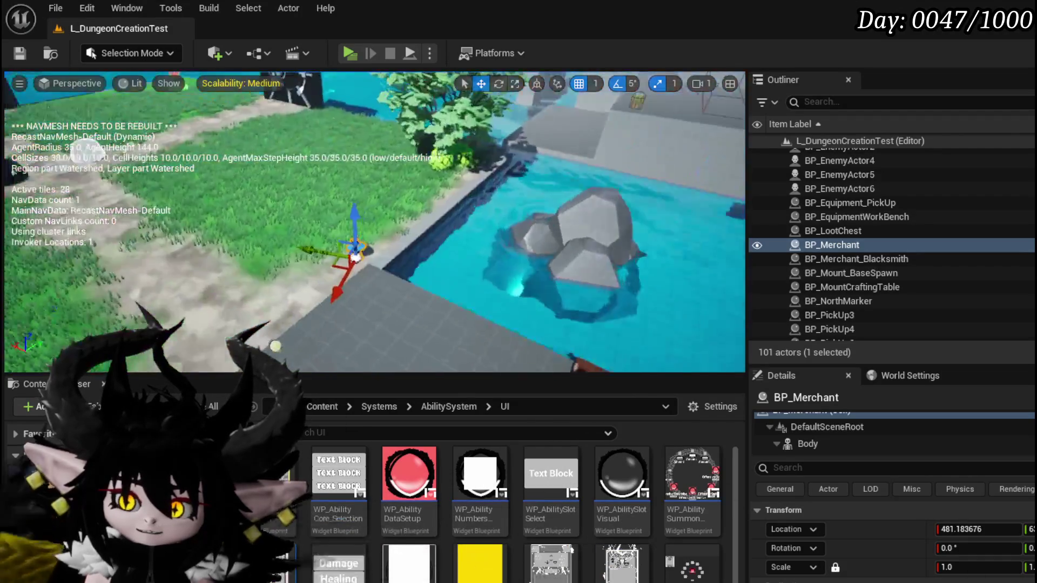
key("s")
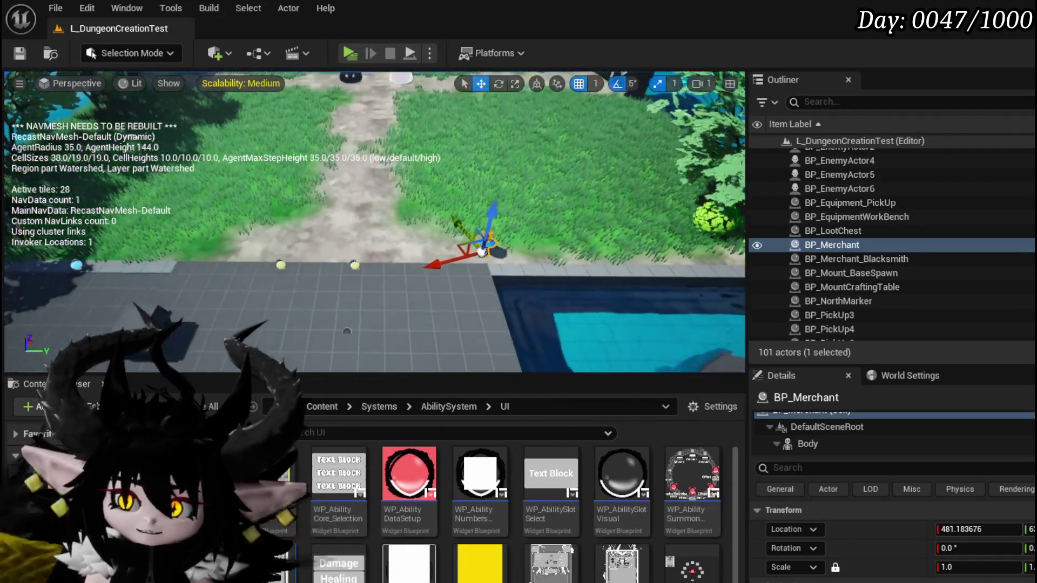
key("w")
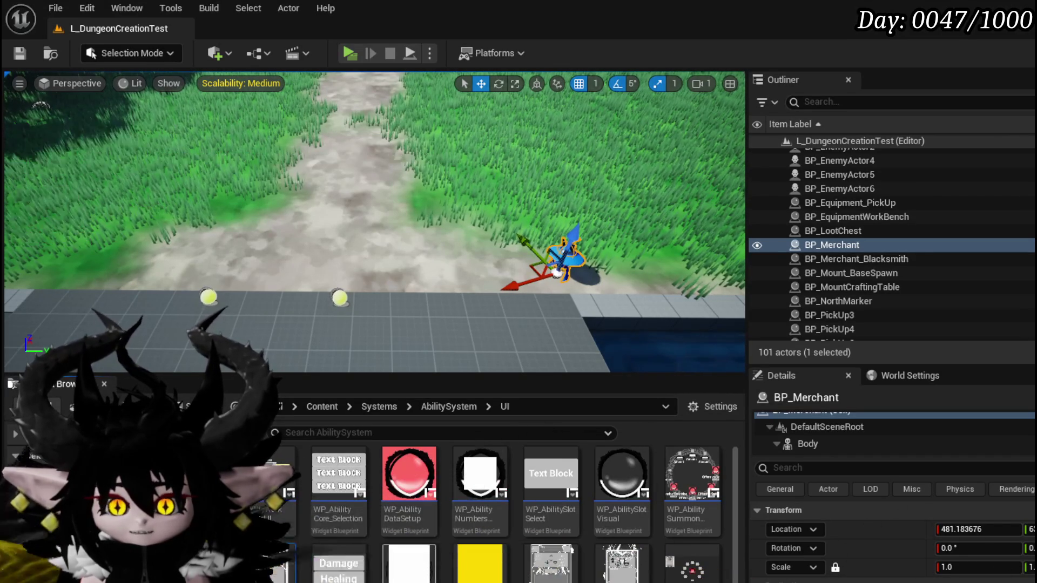
- Browse AbilitySystem's Actor and CameraShake folders, then open CombatSystem > UI to list the WP_ widgets
left_click(448, 406)
double_click(268, 476)
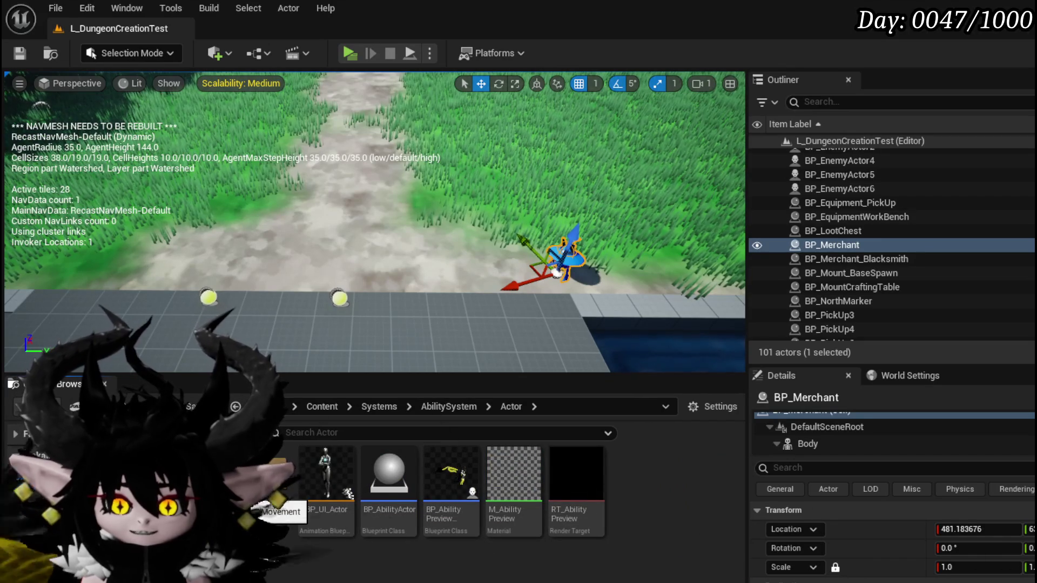
key("alt+Left")
key("alt+Right")
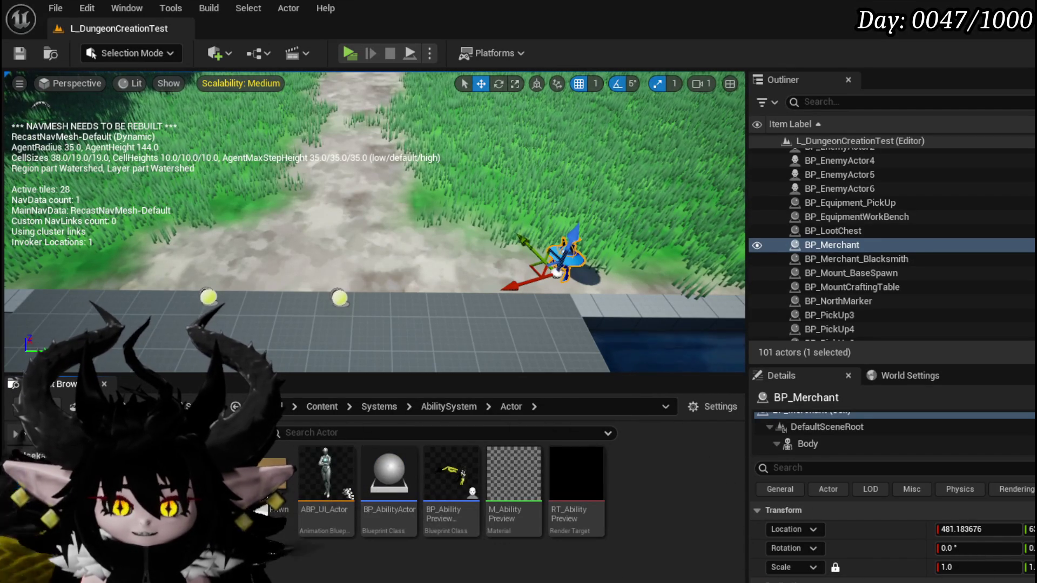
key("Down")
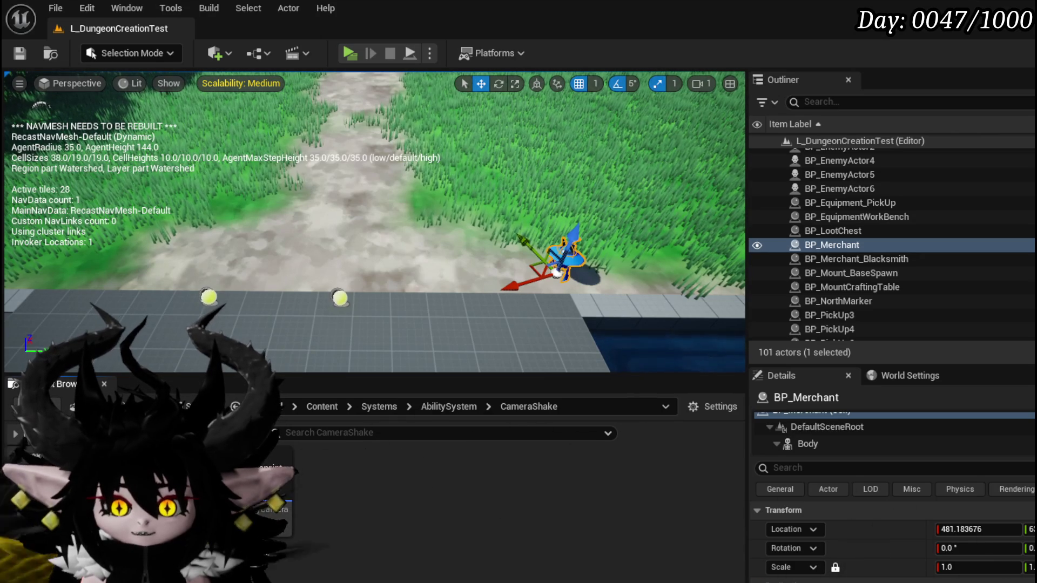
left_click(48, 573)
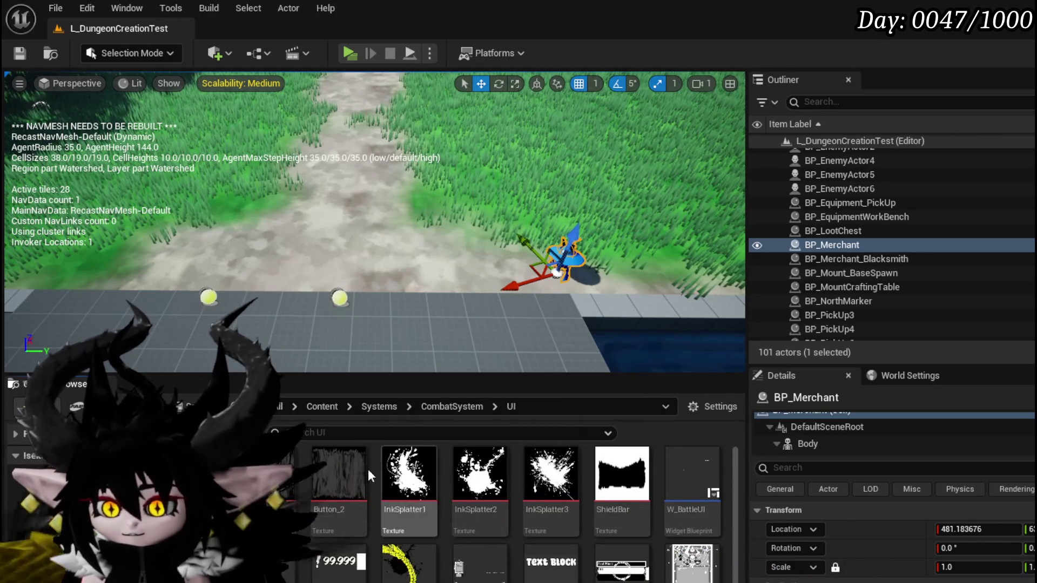
scroll(708, 522, "down", 2)
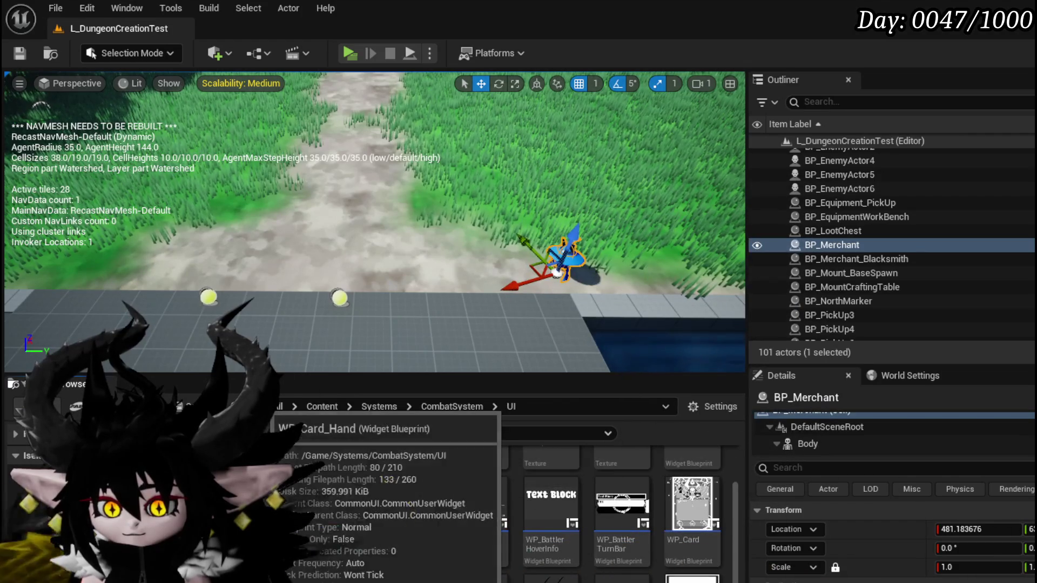
- Open the WP_Card_Hand and WP_ActionSelection widget blueprints
double_click(696, 503)
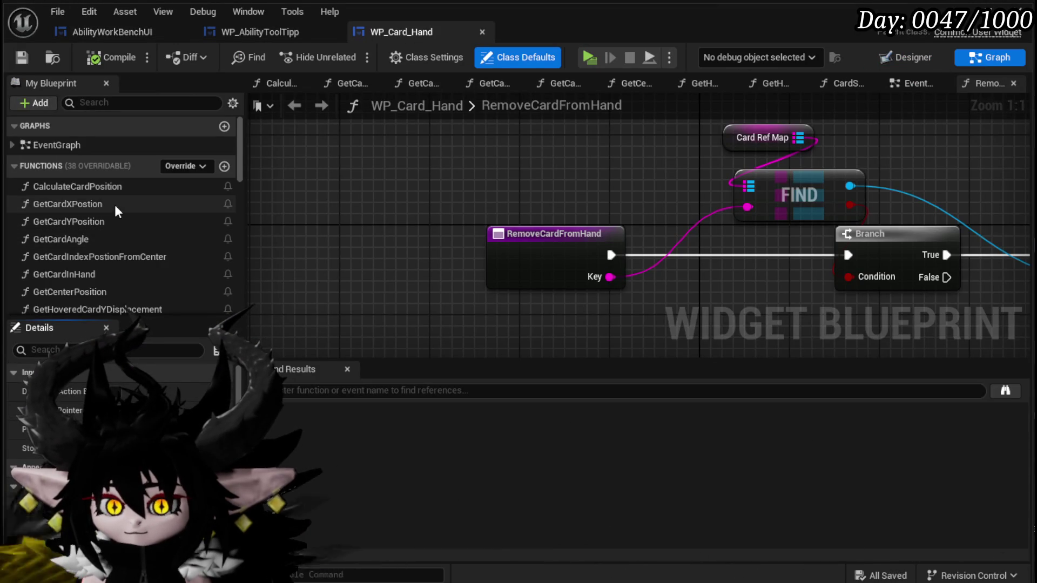
scroll(116, 210, "down", 5)
scroll(116, 210, "up", 5)
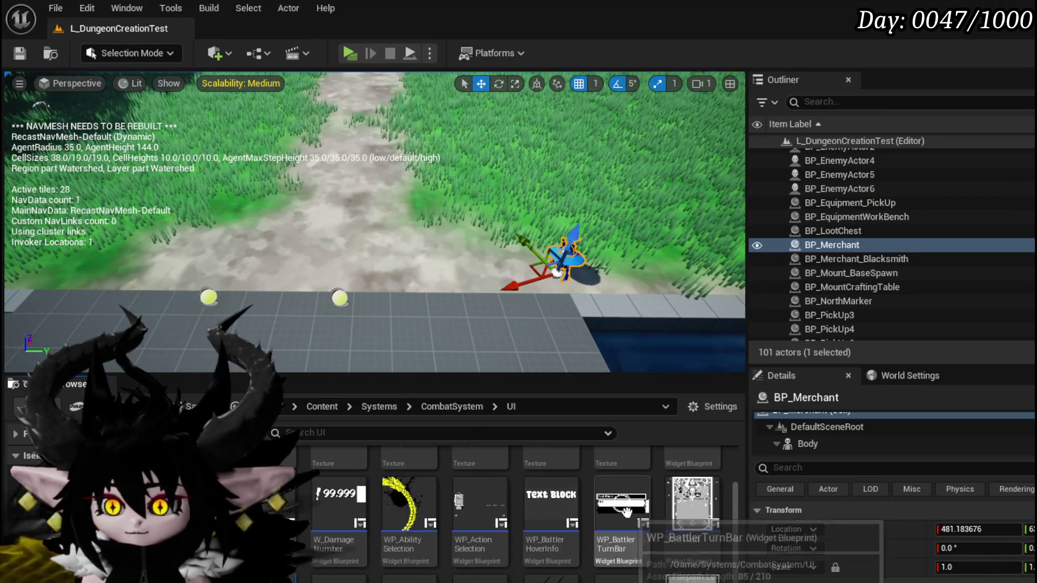
double_click(479, 501)
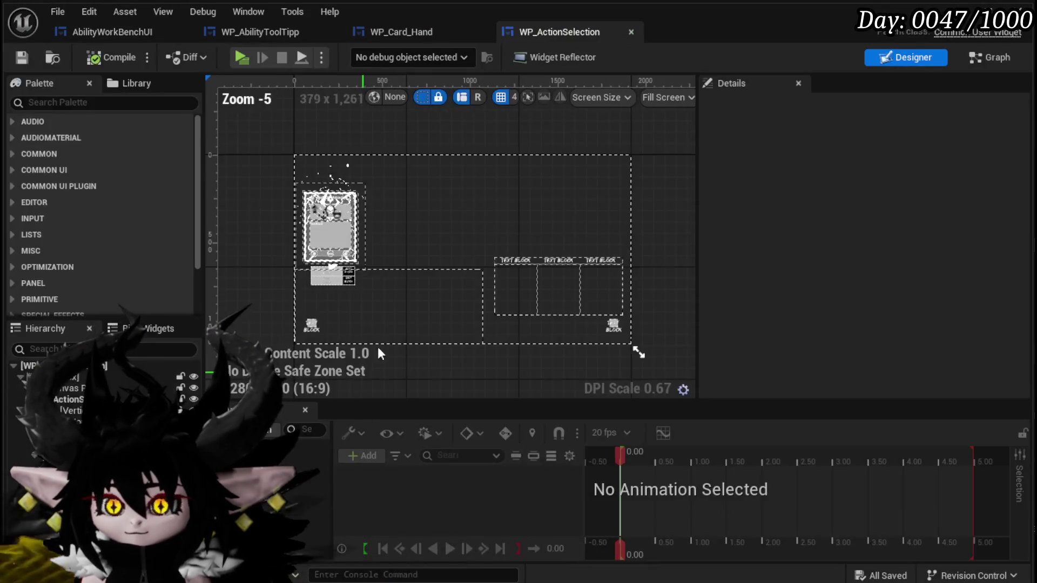
- In WP_ActionSelection's graph, open the Trigger Play Special function's own graph
left_click(984, 66)
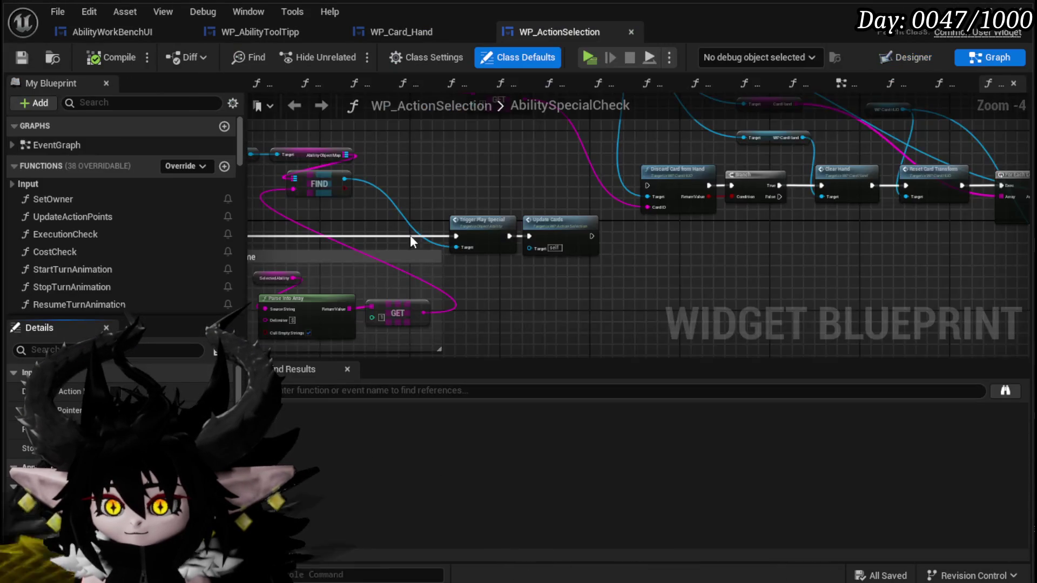
double_click(481, 211)
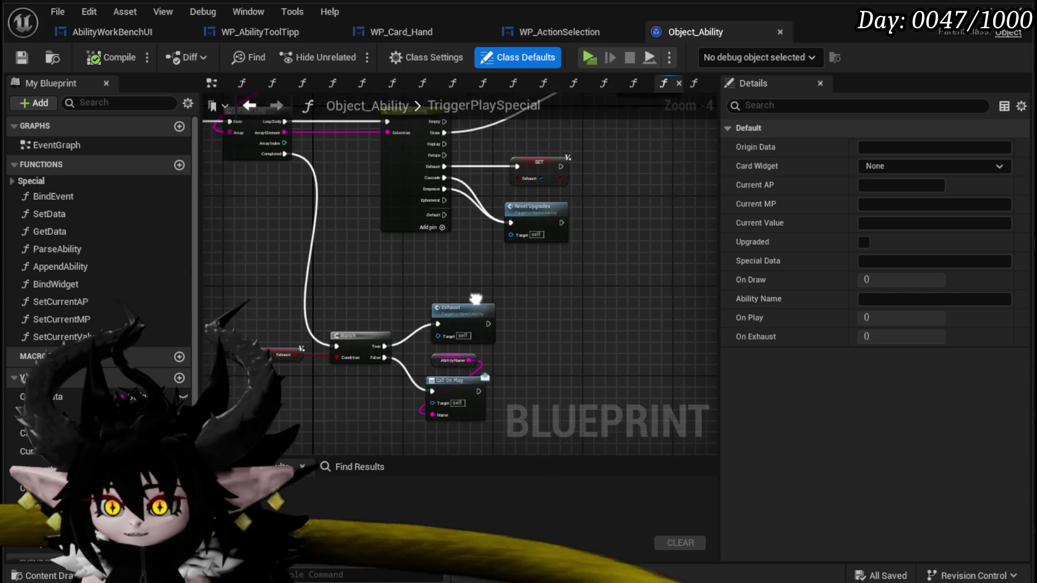
left_click_drag(476, 299, 464, 366)
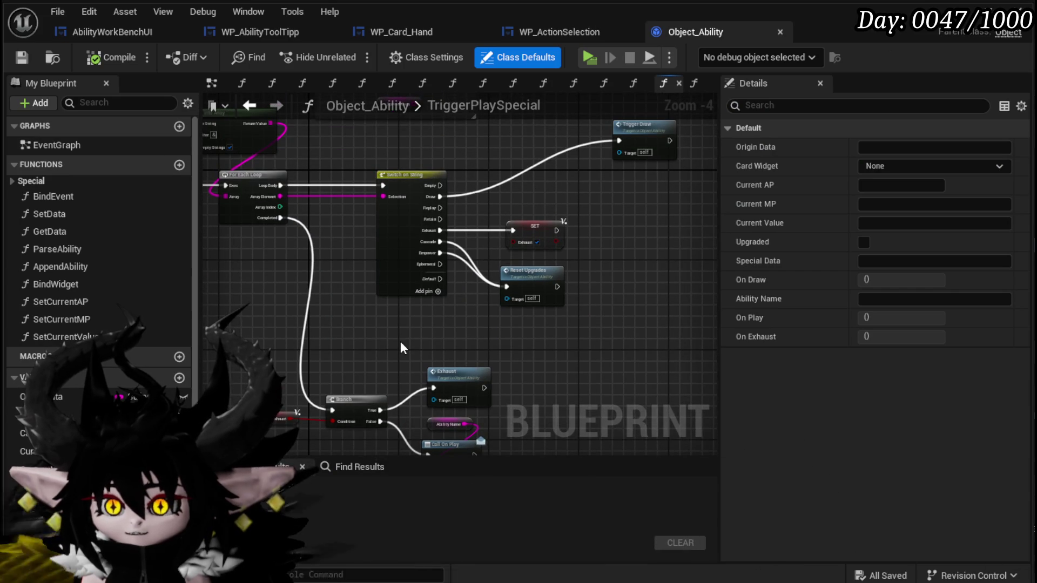
- Move the SET and Reset Upgrades nodes further right and save Object_Ability
left_click_drag(401, 341, 514, 200)
mouse_move(529, 283)
left_mouse_down()
mouse_move(637, 266)
mouse_move(633, 254)
mouse_move(643, 252)
left_mouse_up()
left_click(576, 303)
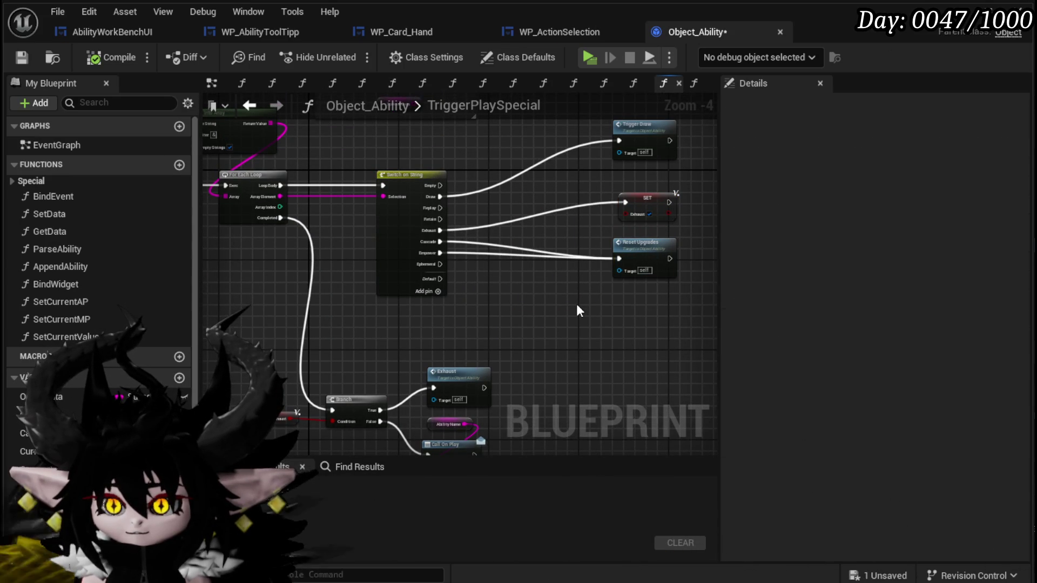
mouse_move(577, 305)
left_mouse_down()
mouse_move(663, 320)
mouse_move(490, 328)
left_mouse_up()
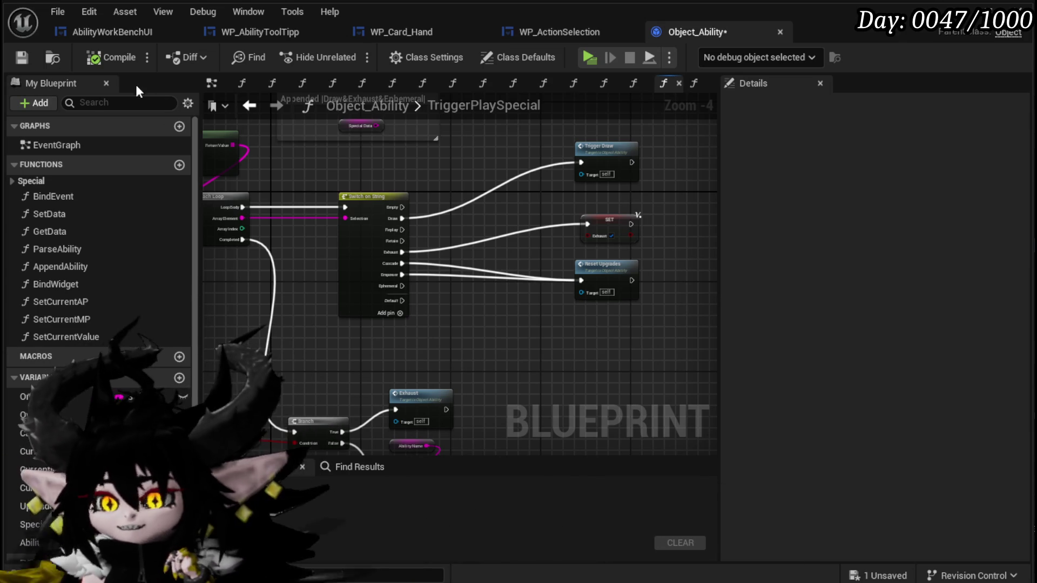
left_click(22, 57)
left_click_drag(433, 166, 620, 232)
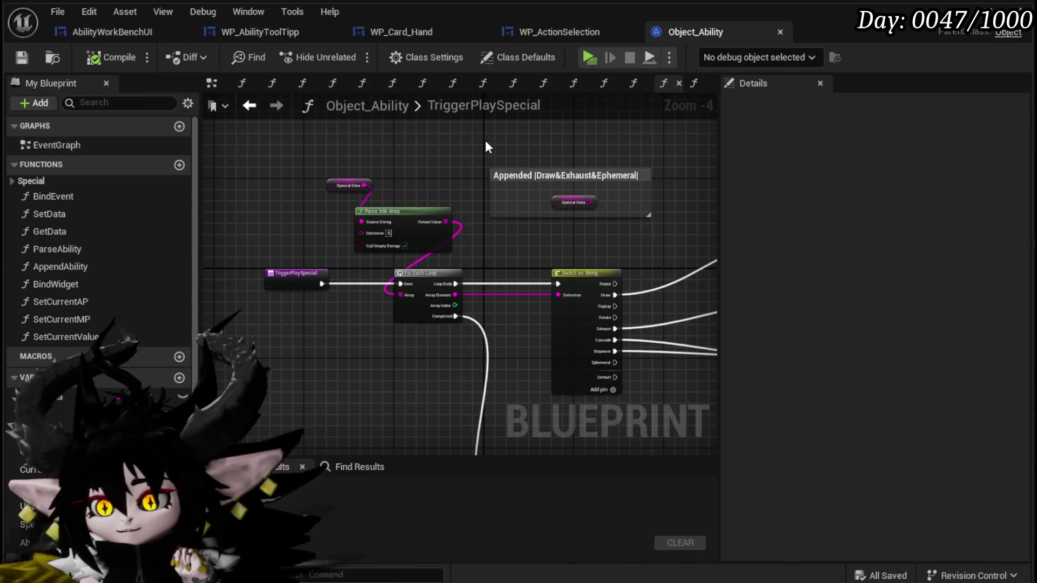
- Return to WP_ActionSelection and bring its FIND and Parse Into Array nodes into view
left_click(540, 39)
scroll(365, 175, "down", 3)
mouse_move(365, 175)
left_mouse_down()
mouse_move(562, 185)
mouse_move(627, 211)
mouse_move(722, 200)
left_mouse_up()
scroll(551, 169, "down", 3)
scroll(370, 169, "up", 2)
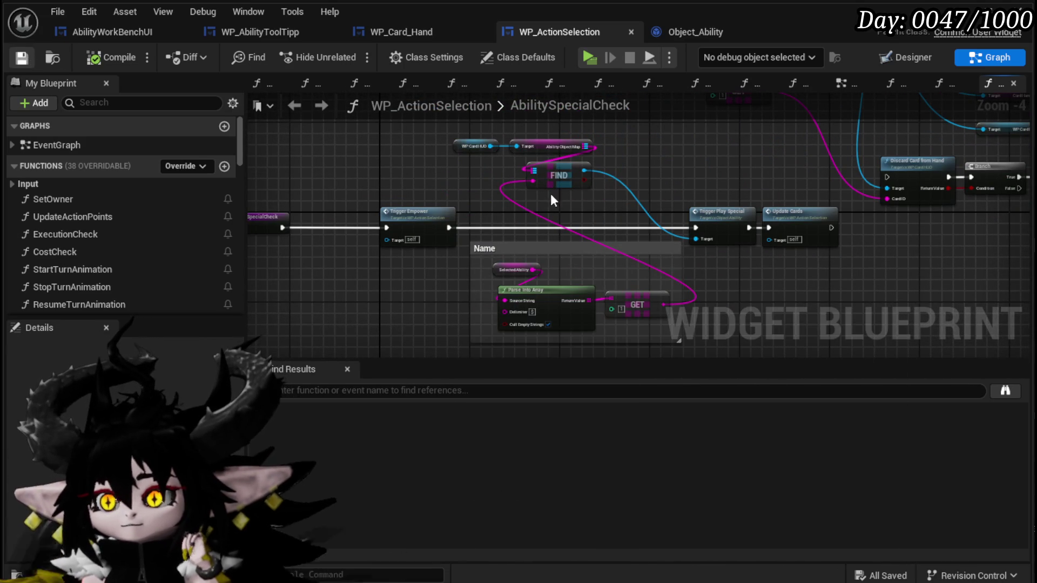
- Inspect the Trigger Play Special node in AbilitySpecialCheck, then view WP_Card_Hand's graph
left_click(701, 215)
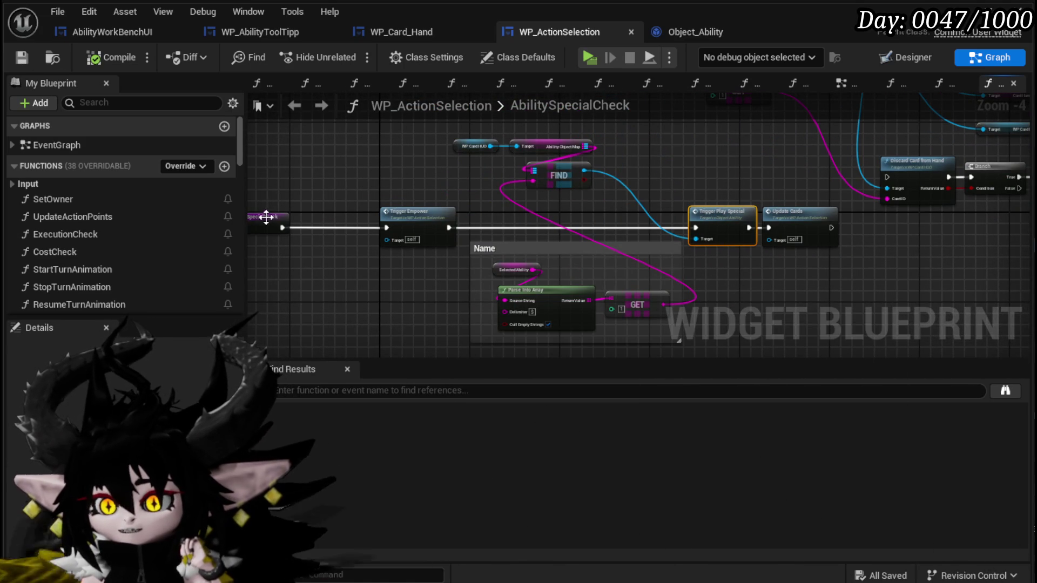
left_click_drag(263, 216, 338, 211)
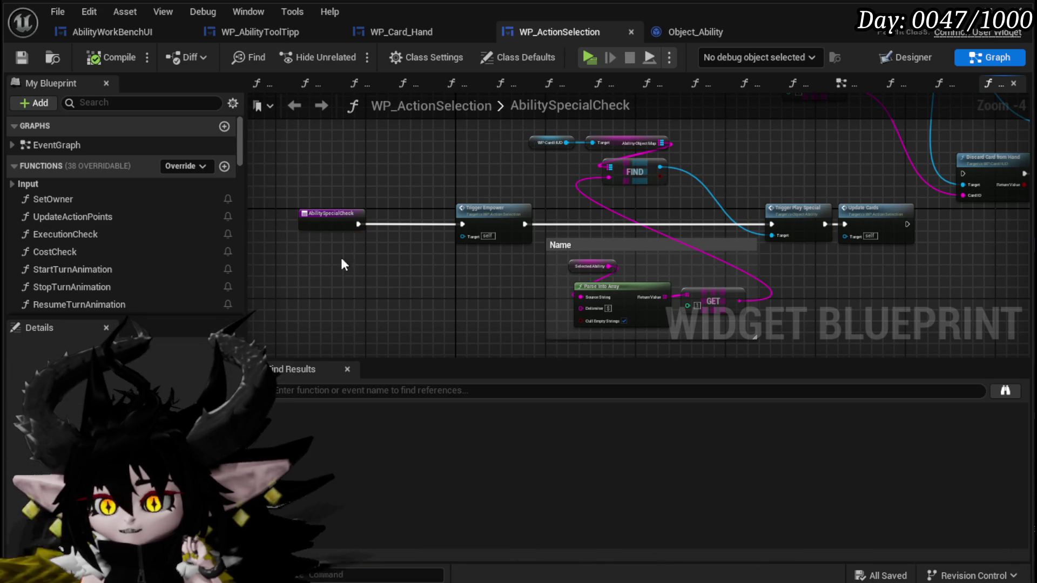
left_click(401, 31)
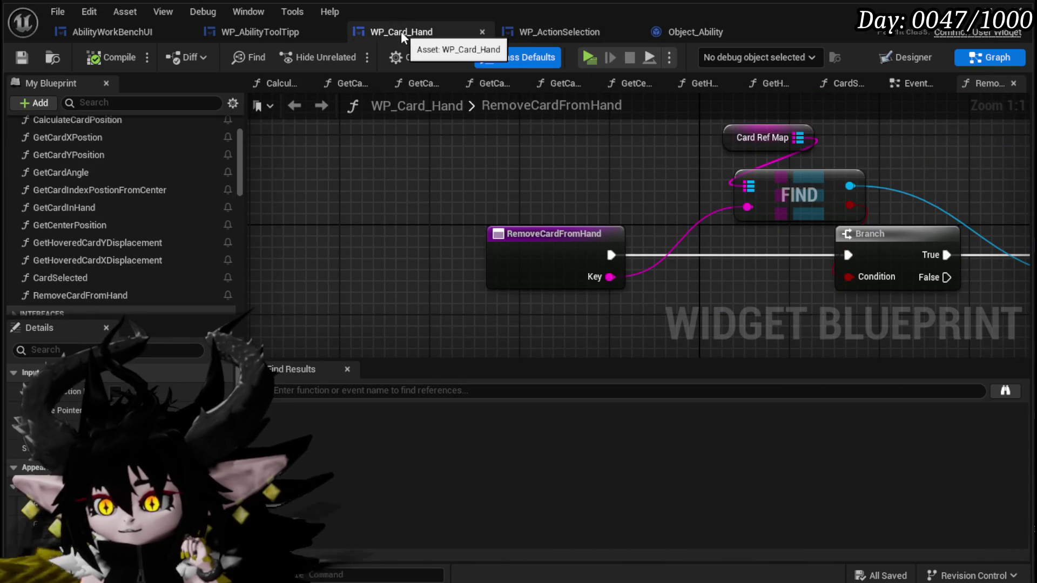
- Survey WP_AbilityToolTipp's SetSpecial graph, including the Set Brush from Texture and Parse Into Array nodes
left_click(264, 31)
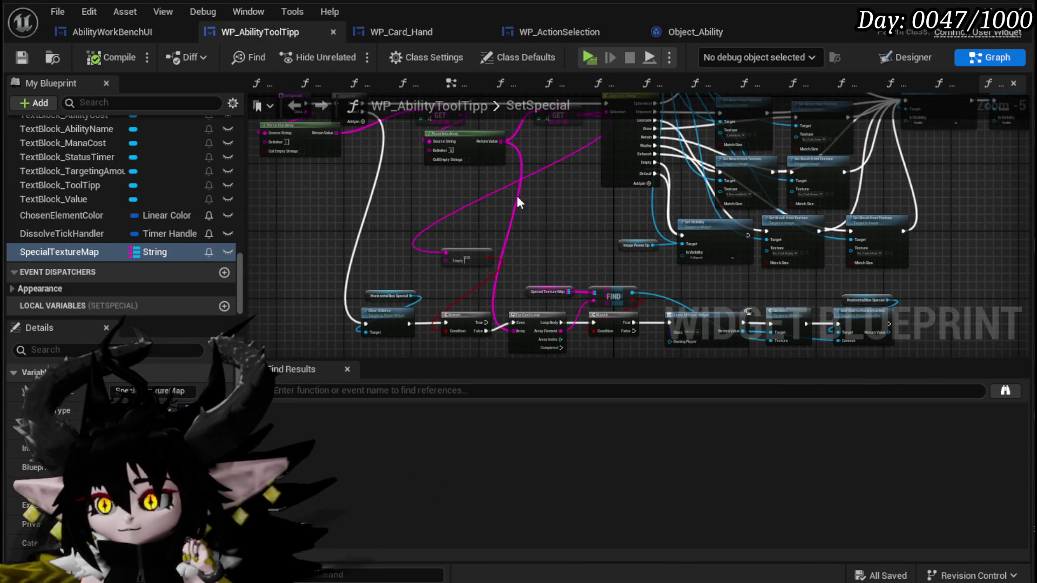
left_click_drag(545, 189, 348, 175)
scroll(761, 177, "up", 2)
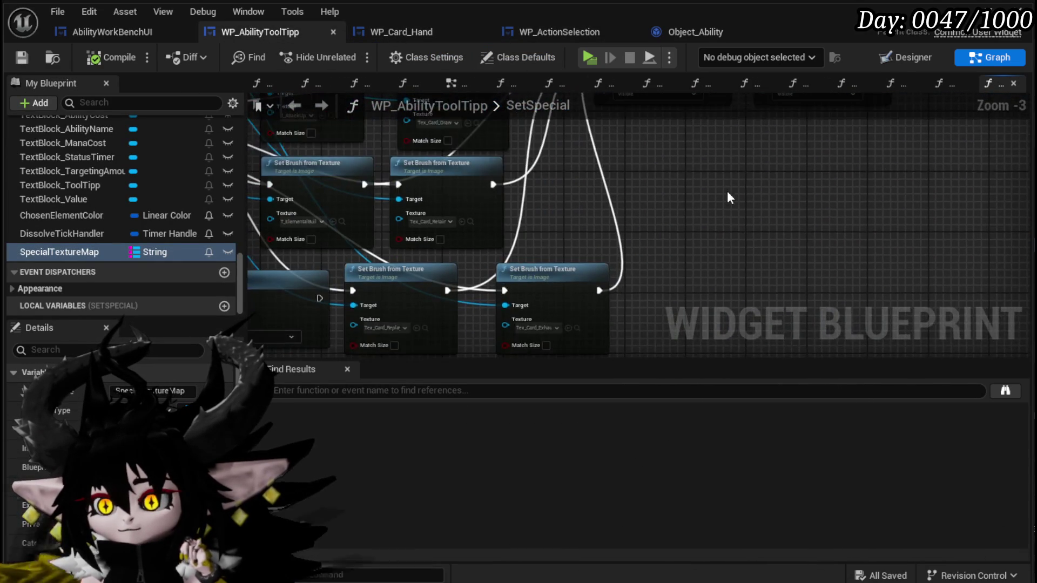
scroll(727, 190, "down", 2)
mouse_move(727, 190)
left_mouse_down()
mouse_move(767, 244)
mouse_move(830, 249)
left_mouse_up()
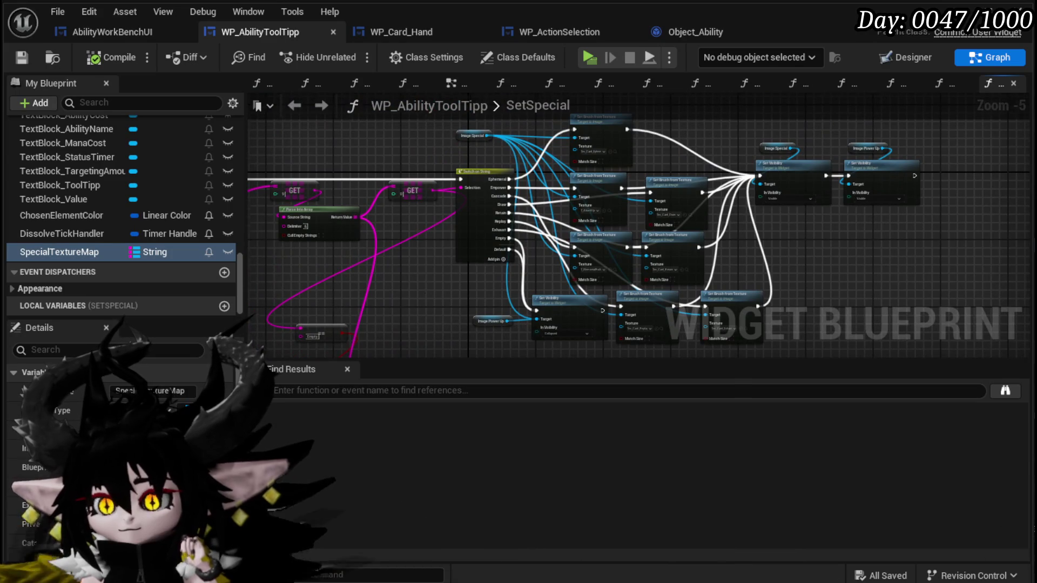
left_click_drag(486, 249, 784, 246)
scroll(390, 245, "up", 4)
scroll(335, 253, "down", 2)
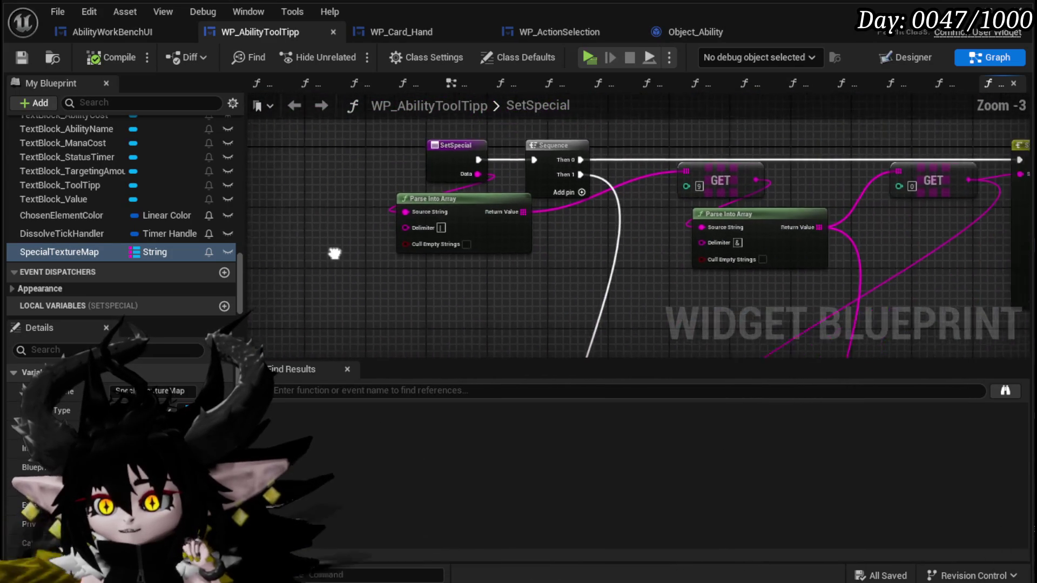
- Pan to the SetSpecial Switch on String node, cancelling an accidental graph rename
mouse_move(335, 254)
left_mouse_down()
mouse_move(51, 235)
mouse_move(306, 278)
left_mouse_up()
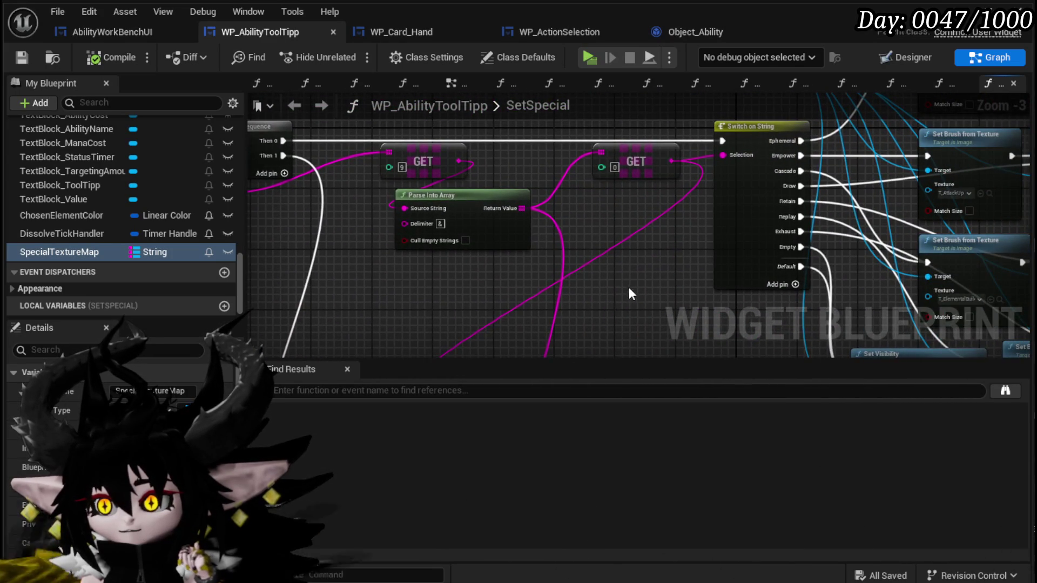
mouse_move(628, 287)
left_mouse_down()
mouse_move(398, 271)
mouse_move(531, 276)
left_mouse_up()
scroll(116, 200, "up", 3)
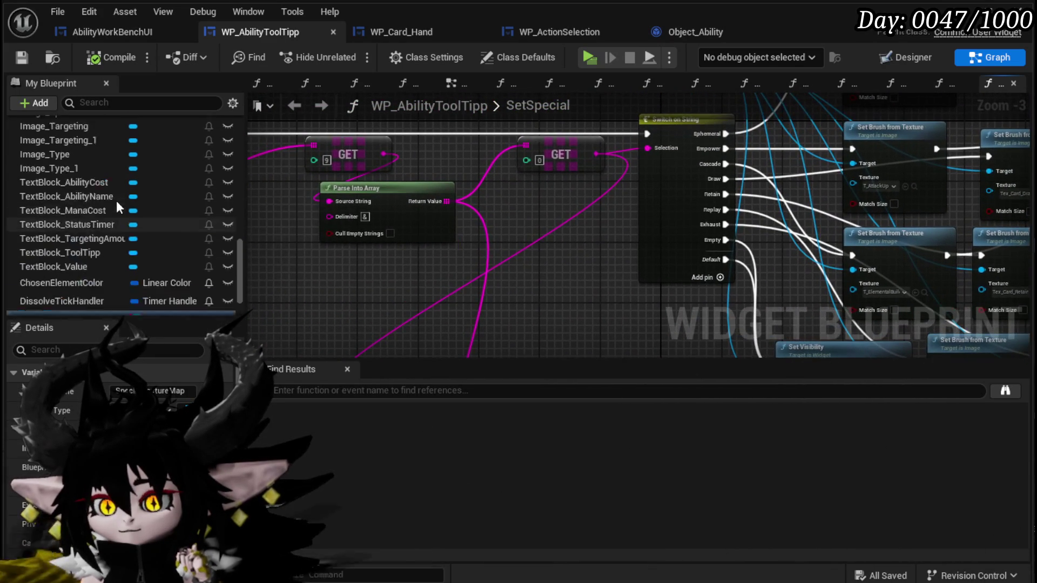
scroll(117, 198, "up", 15)
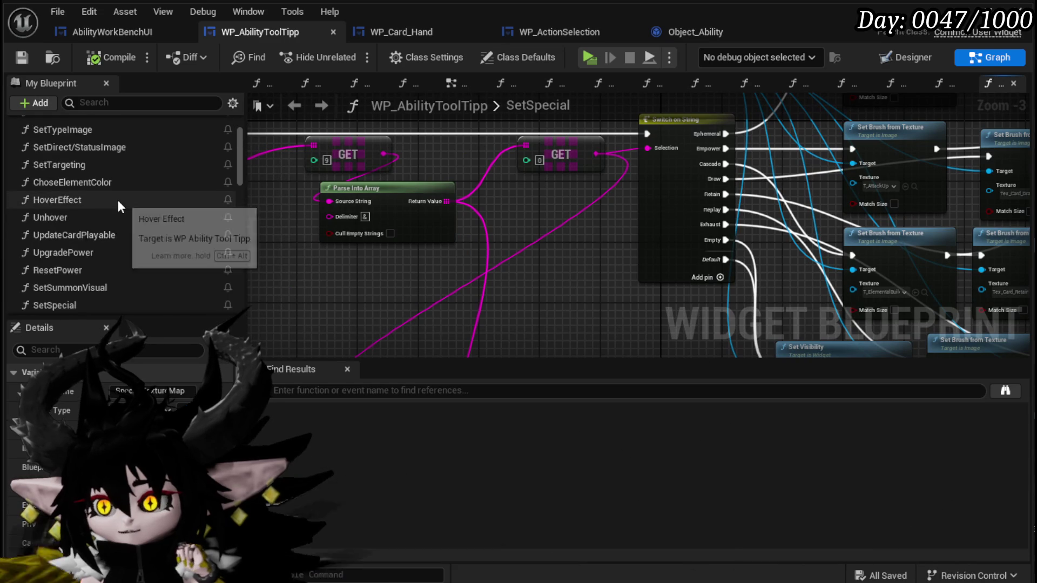
scroll(118, 200, "up", 3)
scroll(137, 254, "down", 4)
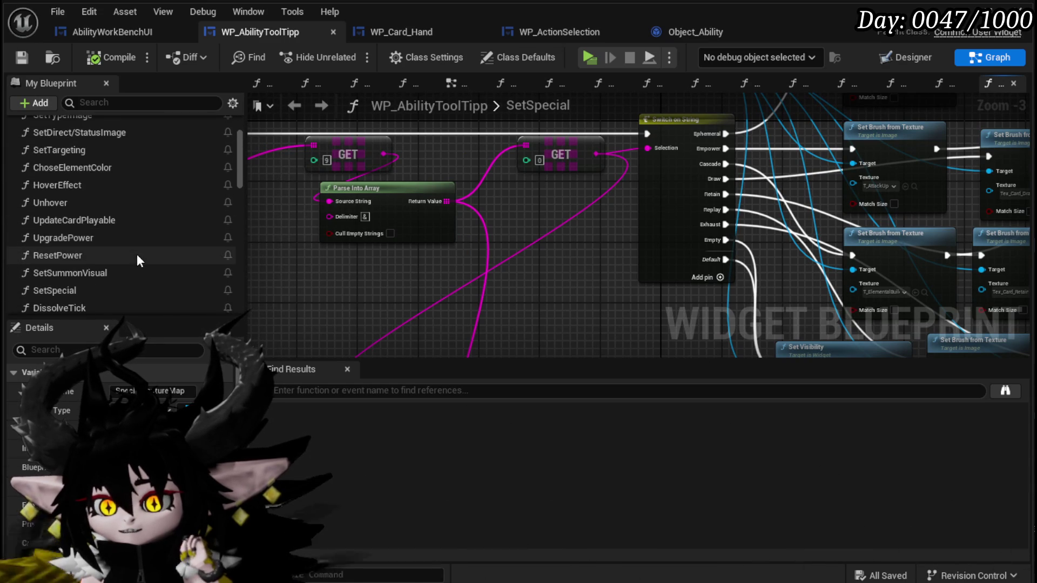
scroll(137, 256, "down", 3)
double_click(565, 97)
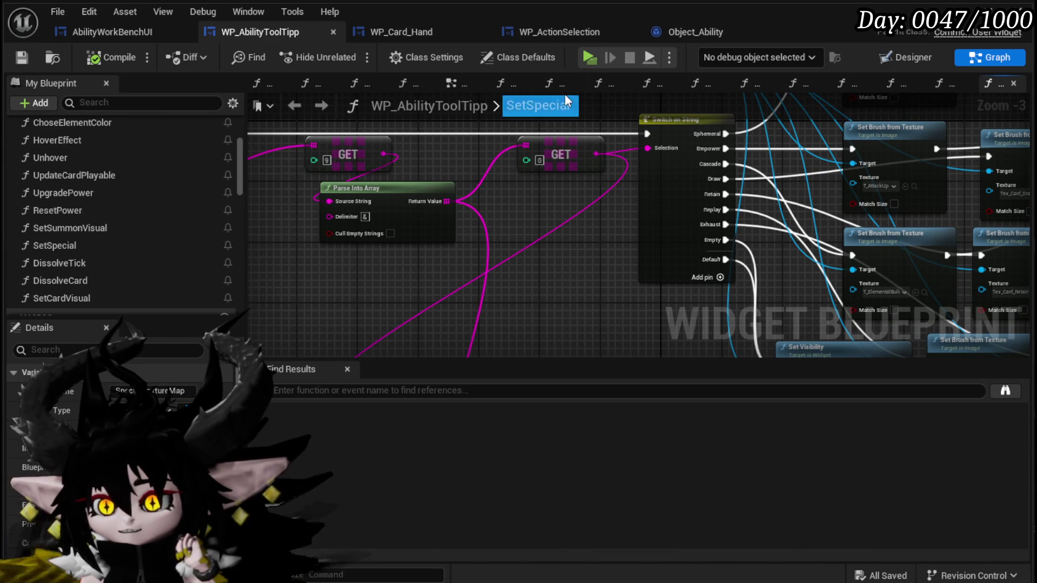
key("Escape")
- Glance at AbilityWorkBenchUI, then move the WP_ActionSelection tab first and show its Designer layout
left_click(93, 31)
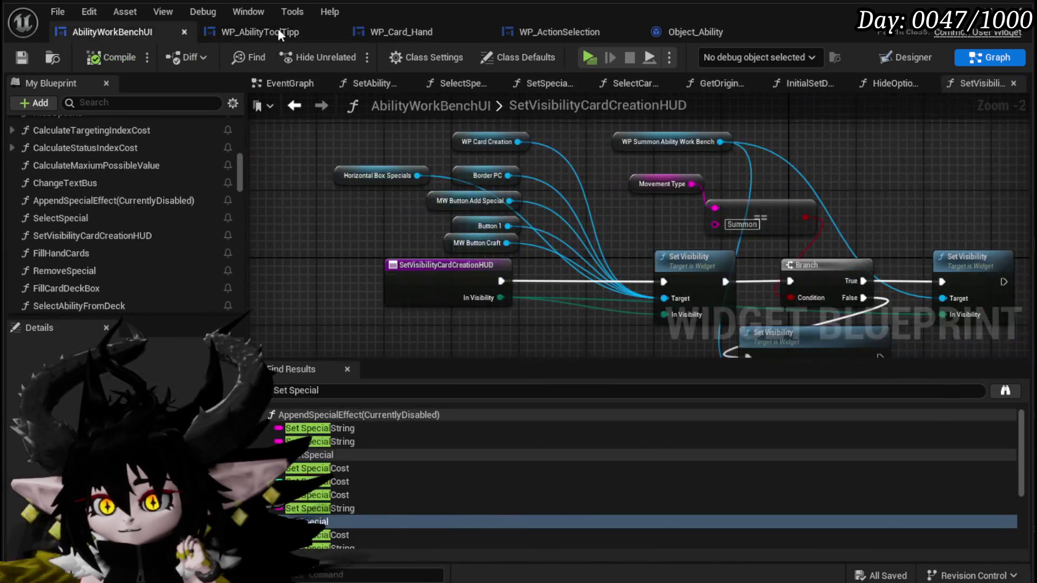
left_click(556, 33)
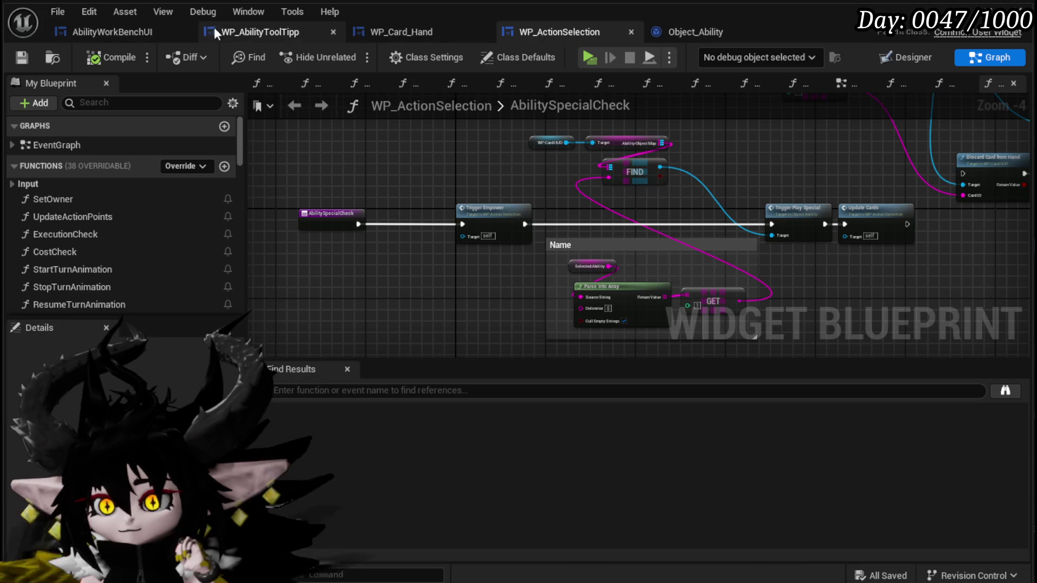
left_click_drag(543, 27, 135, 27)
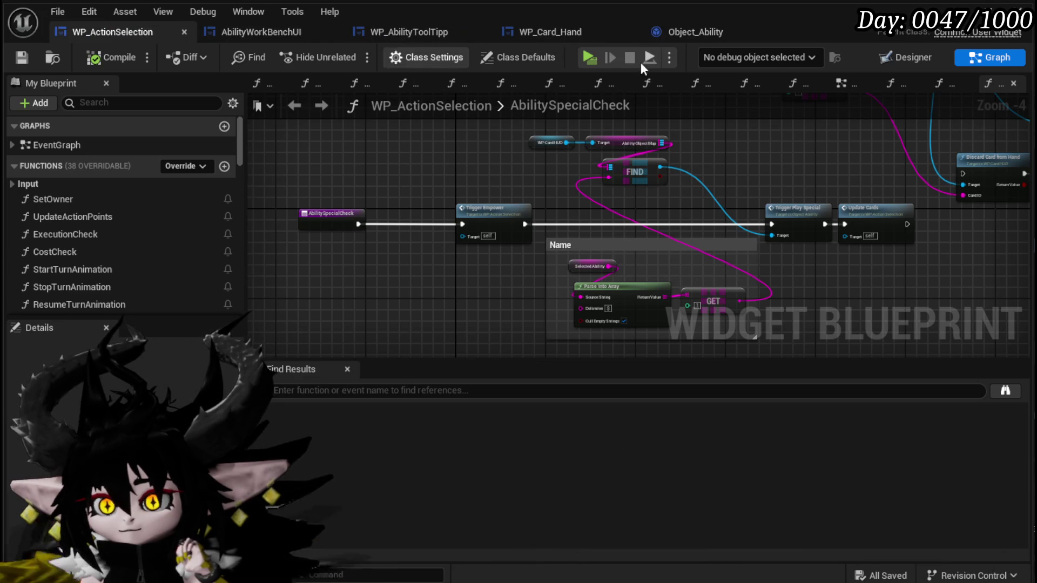
left_click(913, 57)
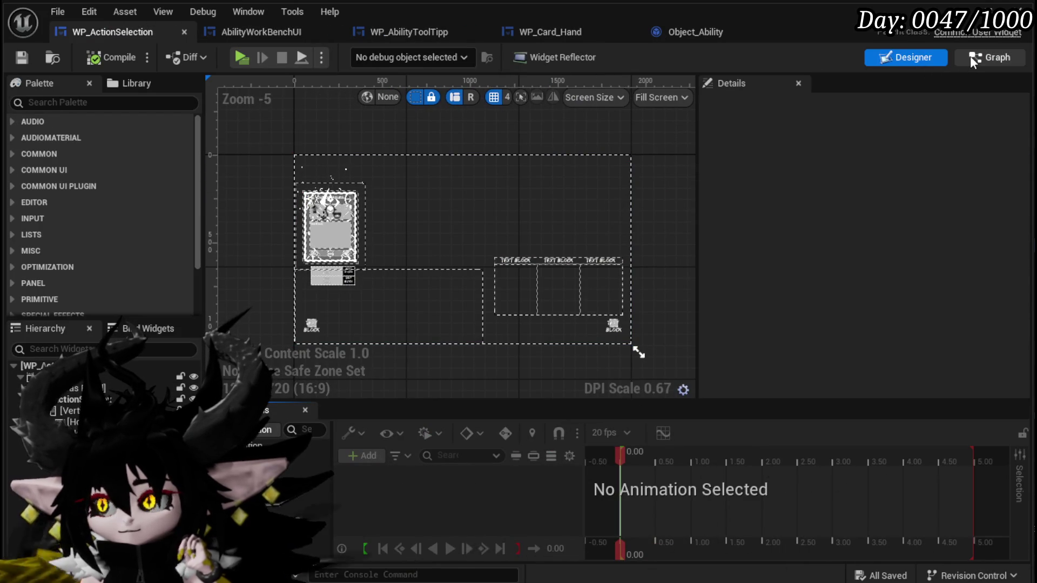
- Return WP_ActionSelection to Graph view and place the EventGraph first among its open graphs
left_click(990, 57)
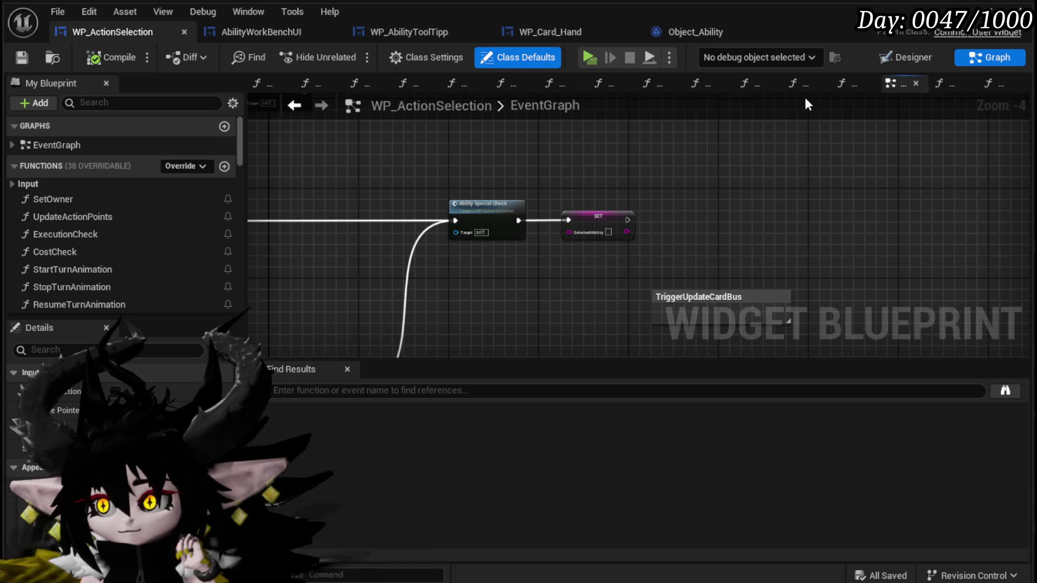
left_click_drag(888, 85, 477, 91)
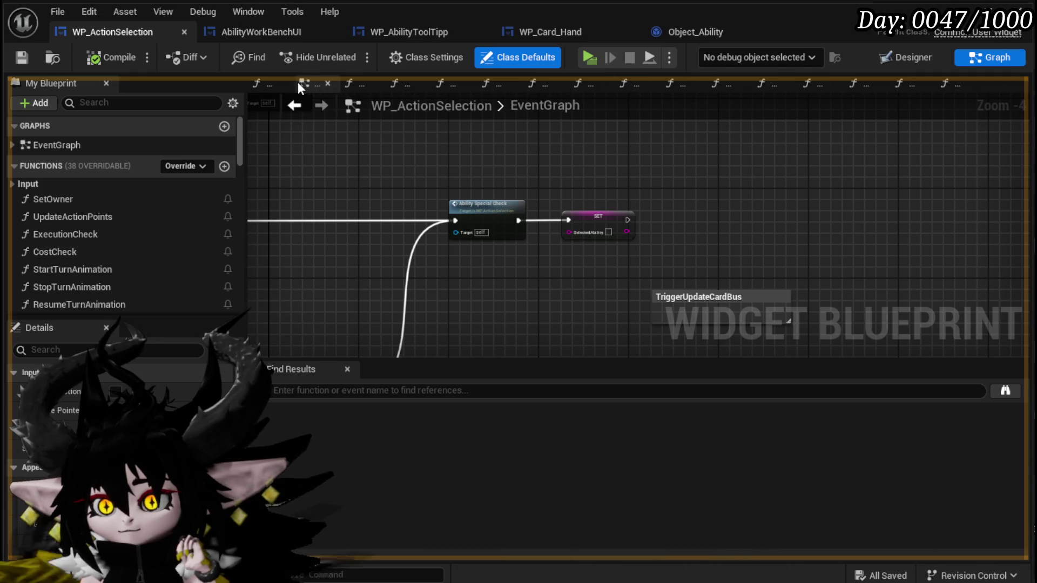
left_click_drag(297, 88, 274, 81)
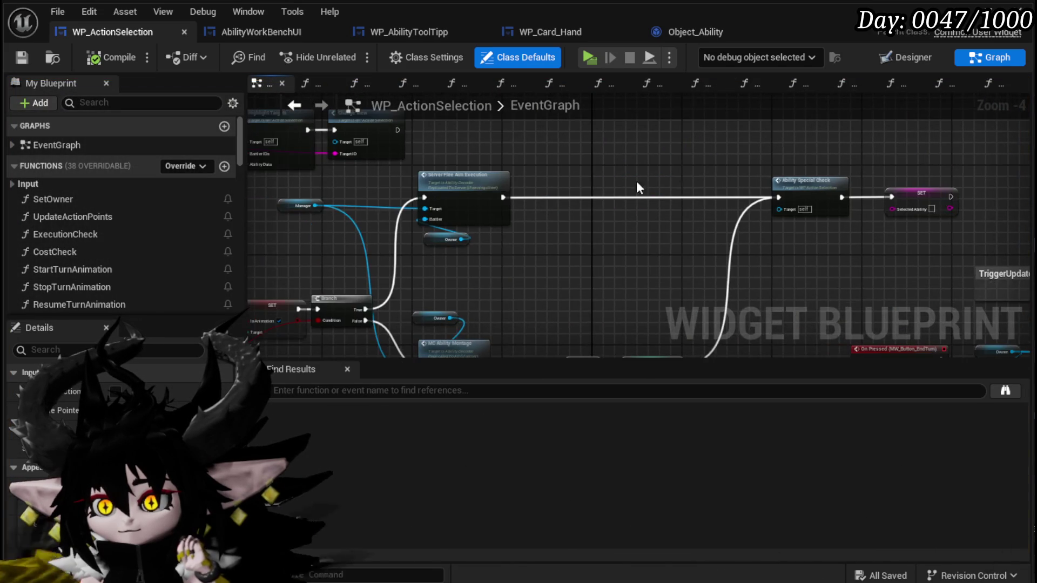
- Pan the EventGraph to the Owner, Branch, FIND and Get Encounter nodes
scroll(636, 188, "up", 1)
mouse_move(636, 188)
left_mouse_down()
mouse_move(523, 170)
mouse_move(592, 184)
mouse_move(707, 127)
mouse_move(757, 174)
left_mouse_up()
mouse_move(444, 181)
left_mouse_down()
mouse_move(555, 157)
mouse_move(470, 225)
mouse_move(610, 261)
mouse_move(487, 224)
left_mouse_up()
scroll(556, 157, "down", 2)
scroll(487, 225, "up", 3)
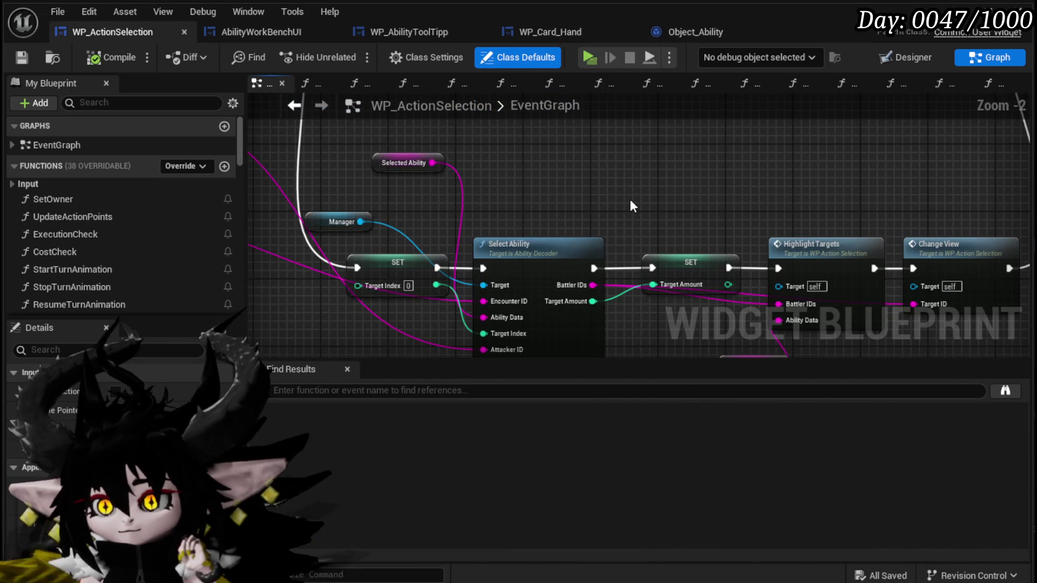
left_click_drag(633, 205, 952, 300)
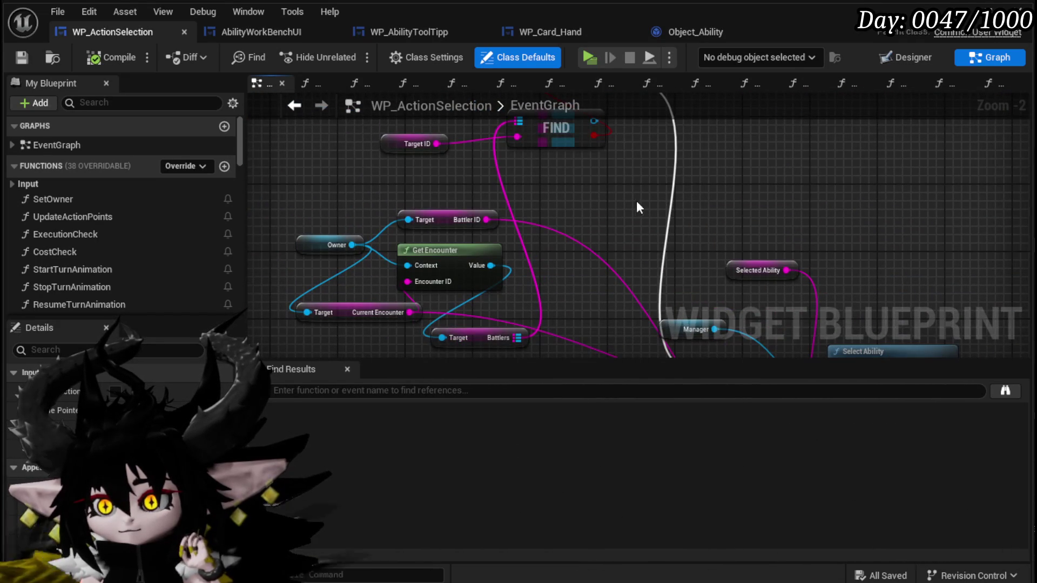
mouse_move(625, 194)
left_mouse_down()
mouse_move(620, 162)
mouse_move(609, 186)
mouse_move(612, 247)
mouse_move(616, 142)
mouse_move(669, 153)
mouse_move(670, 173)
left_mouse_up()
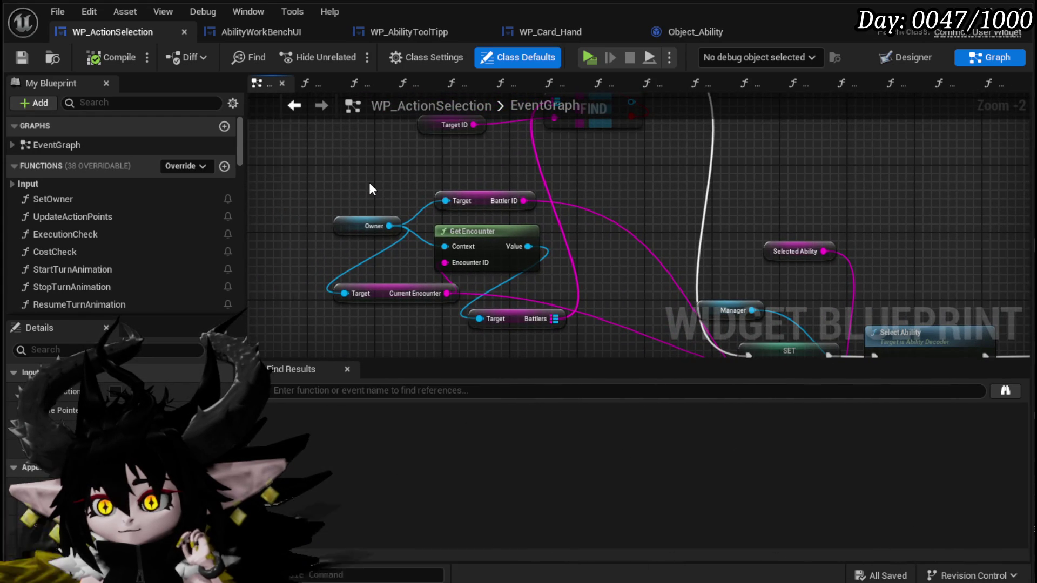
- Reposition the Owner, Battlers and Get Encounter nodes beside FIND, then open AbilitySpecialCheck
left_click_drag(365, 222, 341, 188)
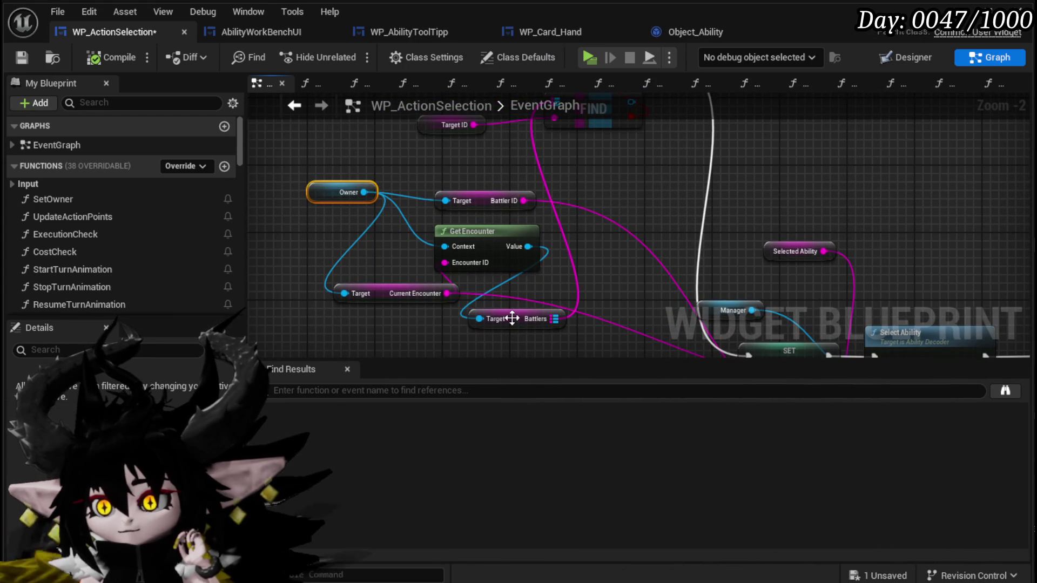
mouse_move(512, 318)
left_mouse_down()
mouse_move(488, 174)
mouse_move(530, 167)
left_mouse_up()
left_click_drag(486, 249, 442, 240)
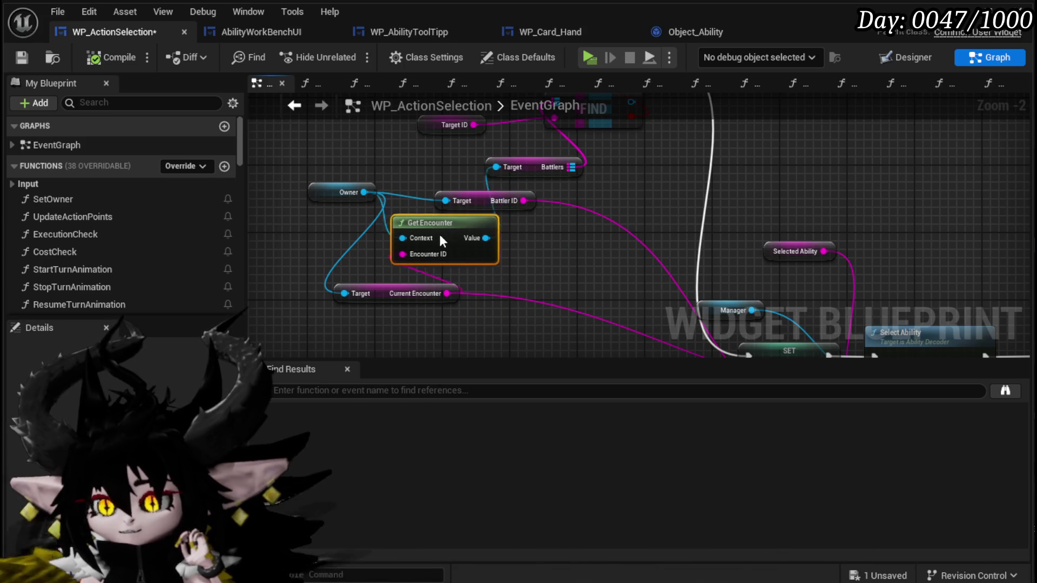
left_click_drag(452, 200, 561, 240)
left_click_drag(439, 233, 430, 231)
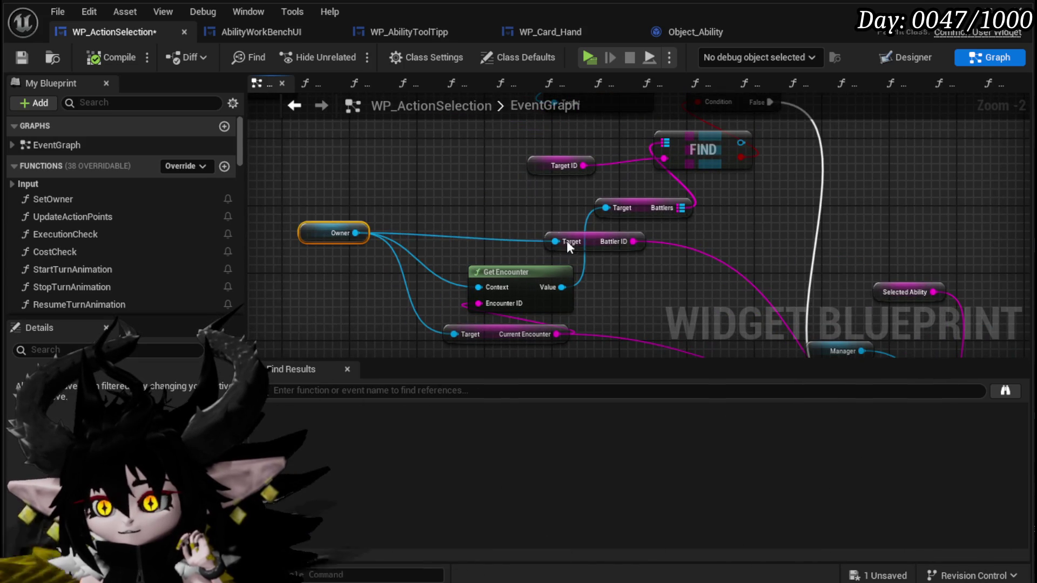
scroll(481, 235, "down", 4)
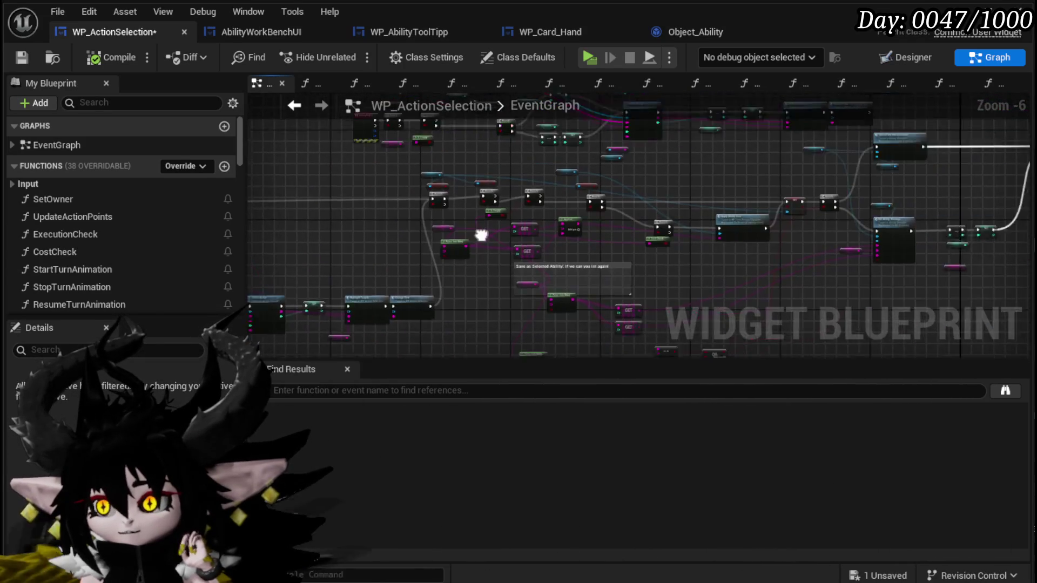
scroll(692, 186, "up", 3)
double_click(517, 167)
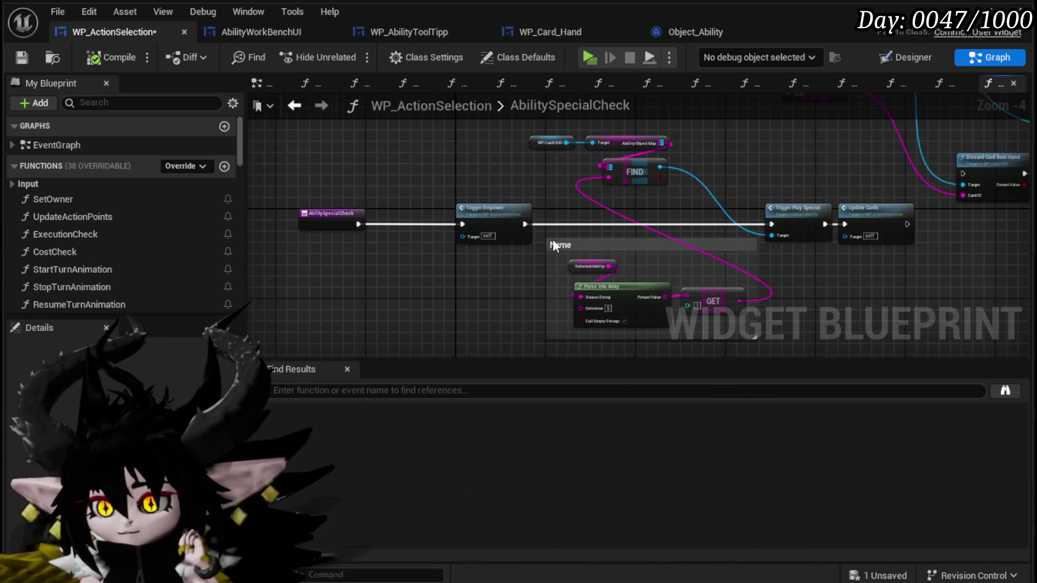
left_click_drag(466, 254, 241, 229)
- Open TriggerPlaySpecial and nudge the Exhaust getter beside the Branch choosing Exhaust or Call On Play
double_click(559, 207)
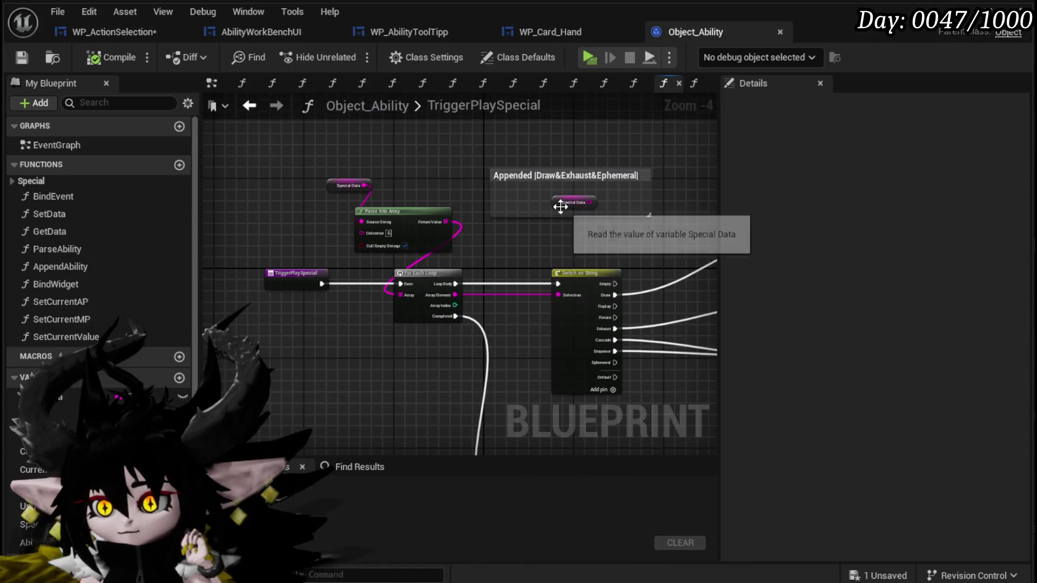
scroll(466, 290, "up", 2)
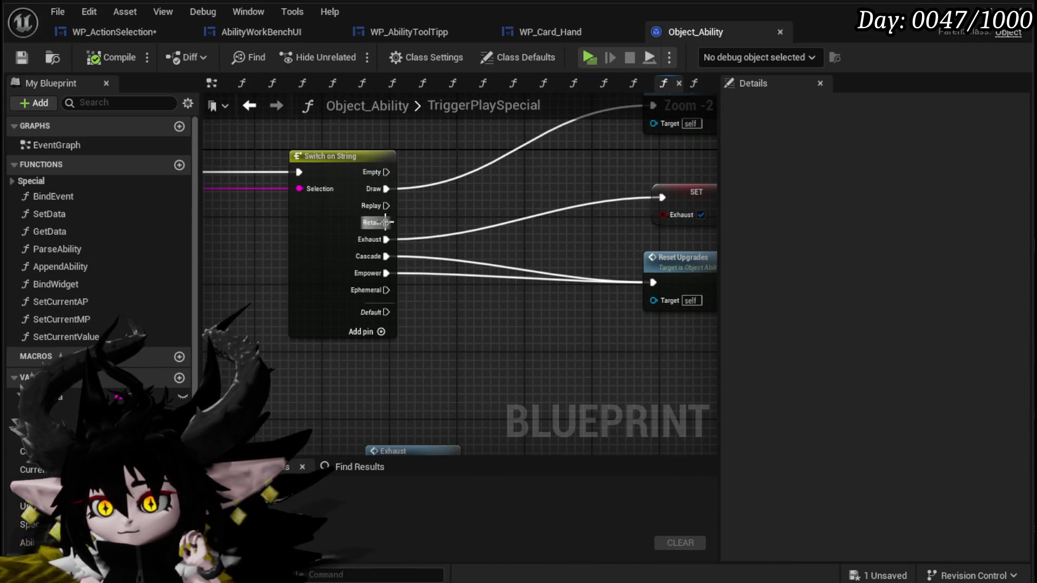
mouse_move(452, 349)
left_mouse_down()
mouse_move(505, 202)
mouse_move(636, 192)
mouse_move(532, 285)
mouse_move(536, 271)
left_mouse_up()
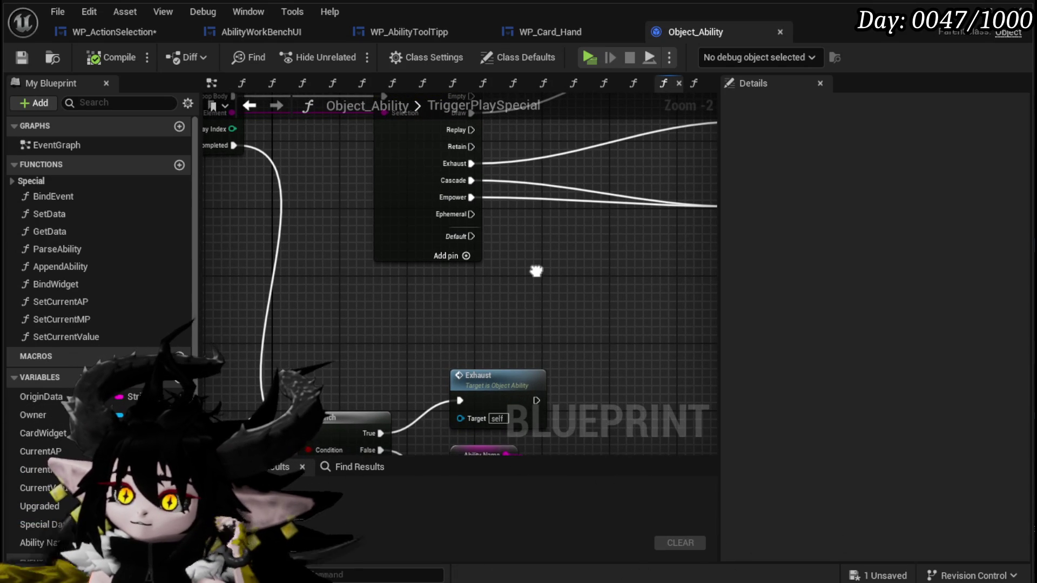
mouse_move(537, 271)
left_mouse_down()
mouse_move(608, 220)
mouse_move(524, 325)
mouse_move(517, 287)
left_mouse_up()
scroll(516, 287, "down", 2)
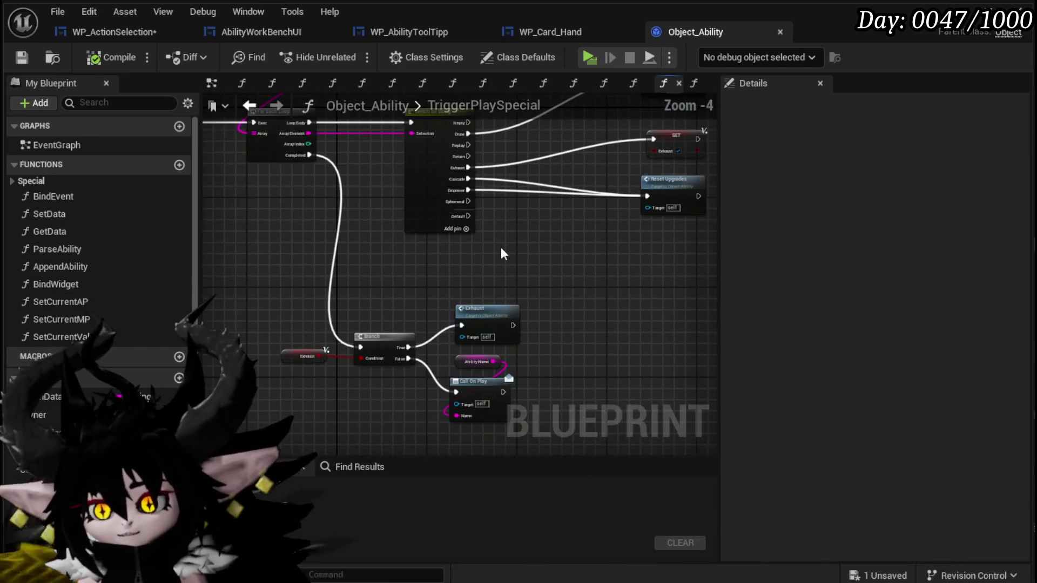
mouse_move(295, 358)
left_mouse_down()
mouse_move(328, 358)
mouse_move(289, 357)
left_mouse_up()
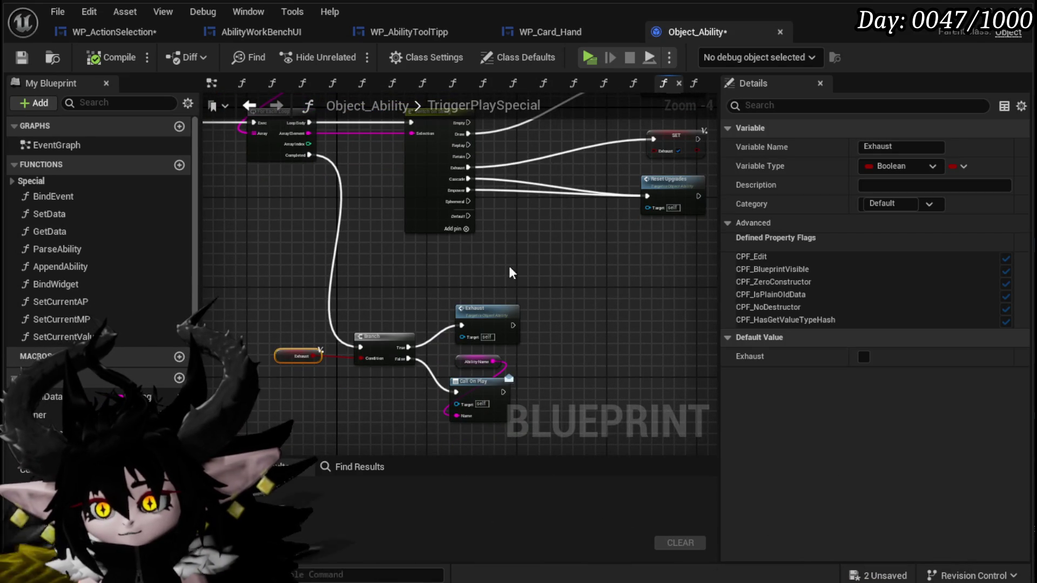
left_click_drag(509, 266, 548, 271)
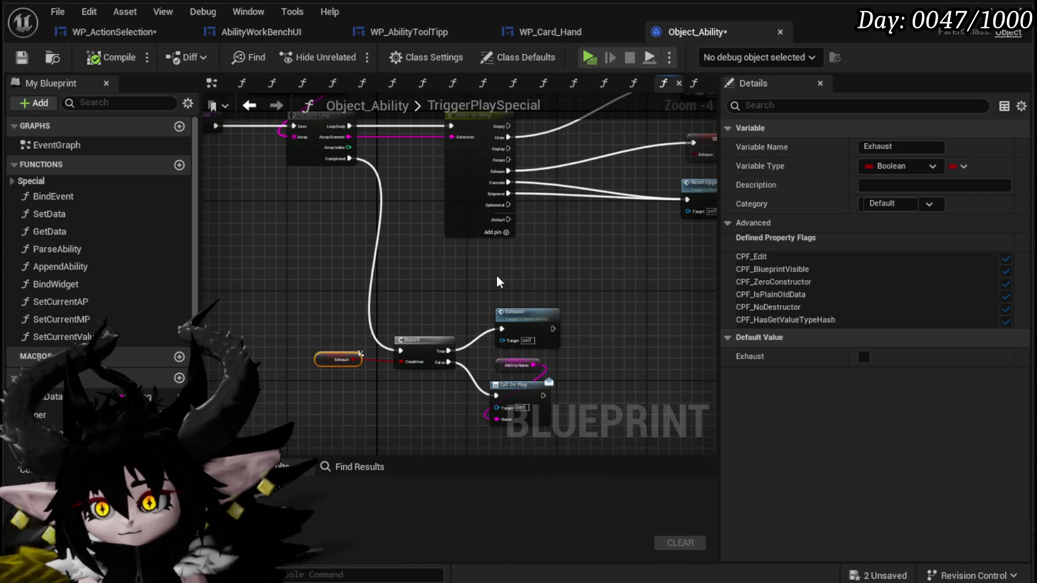
- Change the Exhaust variable's type to String and confirm the type change
left_click(960, 166)
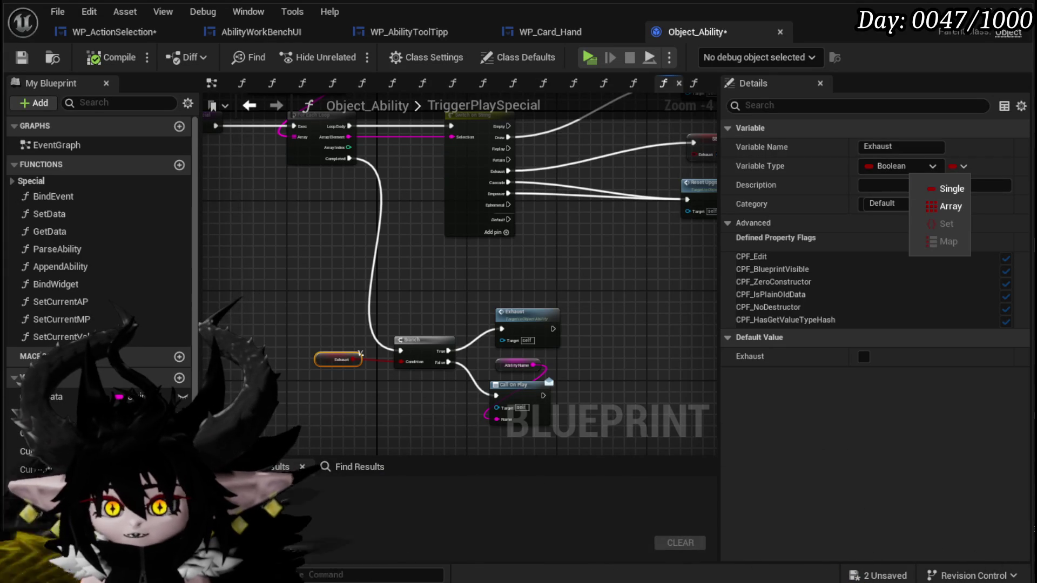
scroll(100, 244, "down", 3)
mouse_move(357, 364)
left_mouse_down()
mouse_move(324, 351)
mouse_move(319, 336)
left_mouse_up()
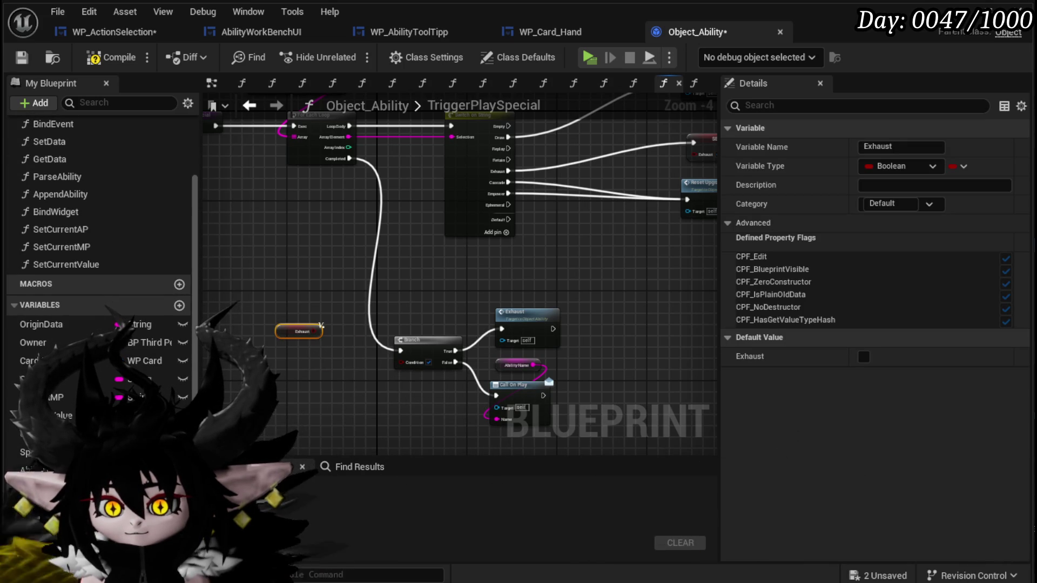
scroll(99, 243, "down", 1)
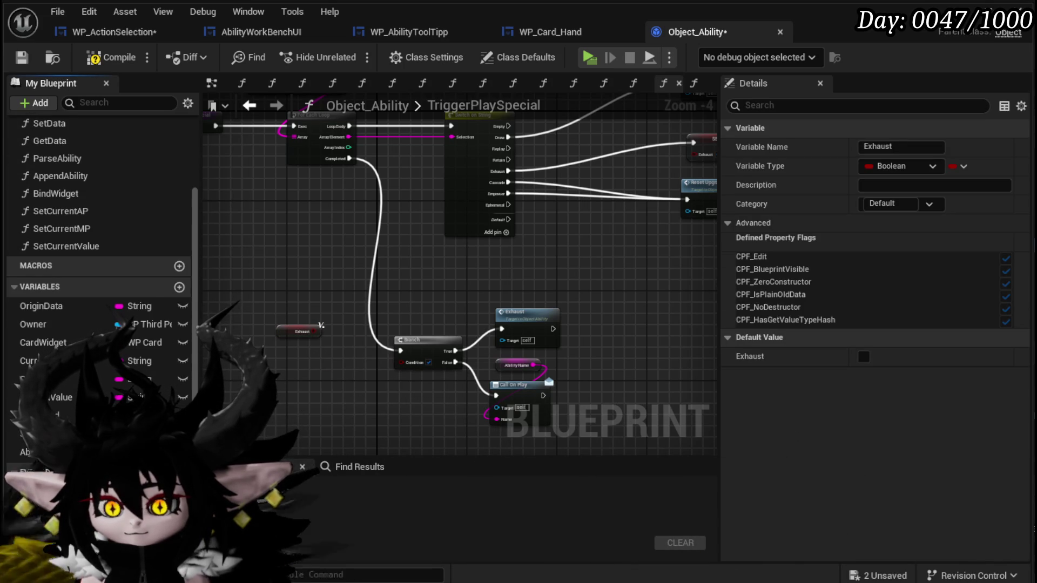
left_click(303, 466)
left_click(120, 552)
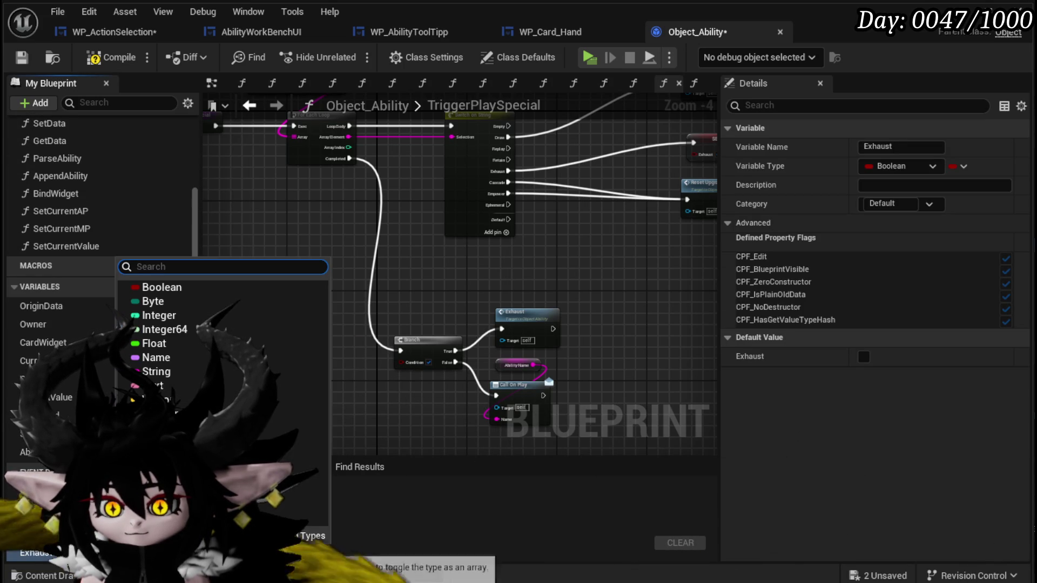
left_click(177, 373)
left_click(731, 390)
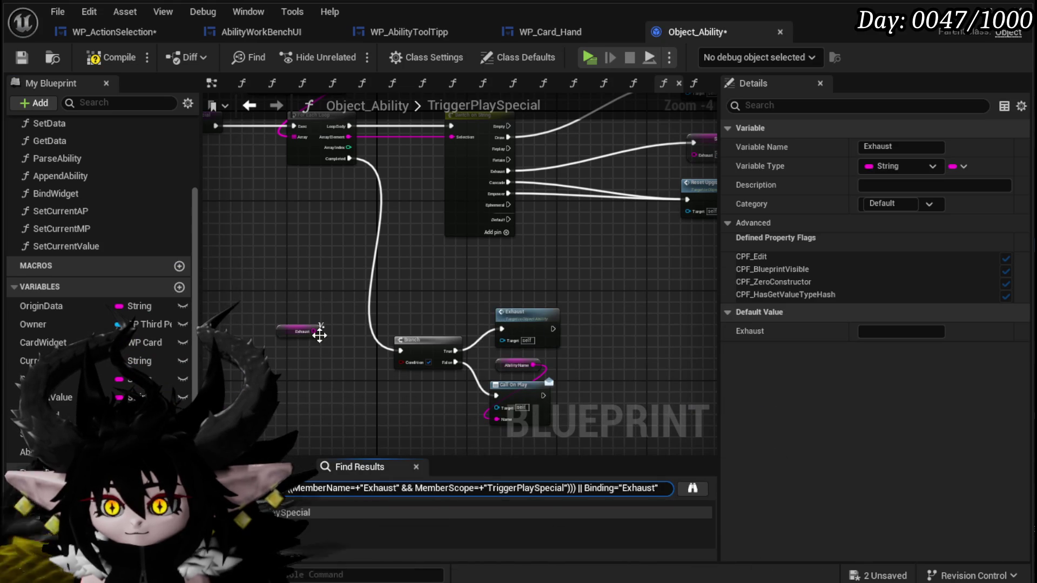
- Add a Switch on String node from Exhaust with Replay and Exhaust case pins
mouse_move(321, 331)
left_mouse_down()
mouse_move(341, 378)
mouse_move(334, 382)
left_mouse_up()
type("Switc")
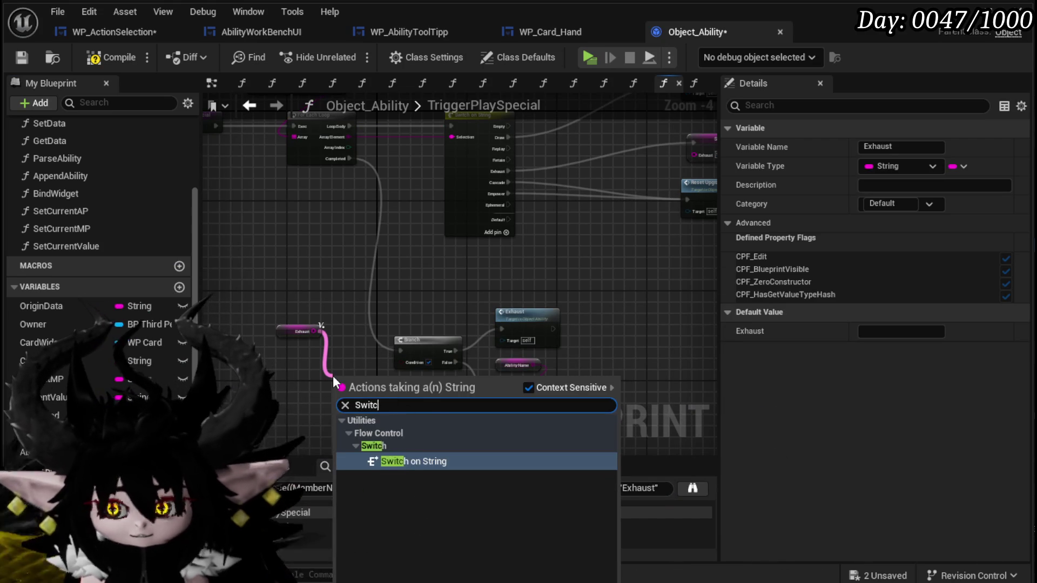
key("Return")
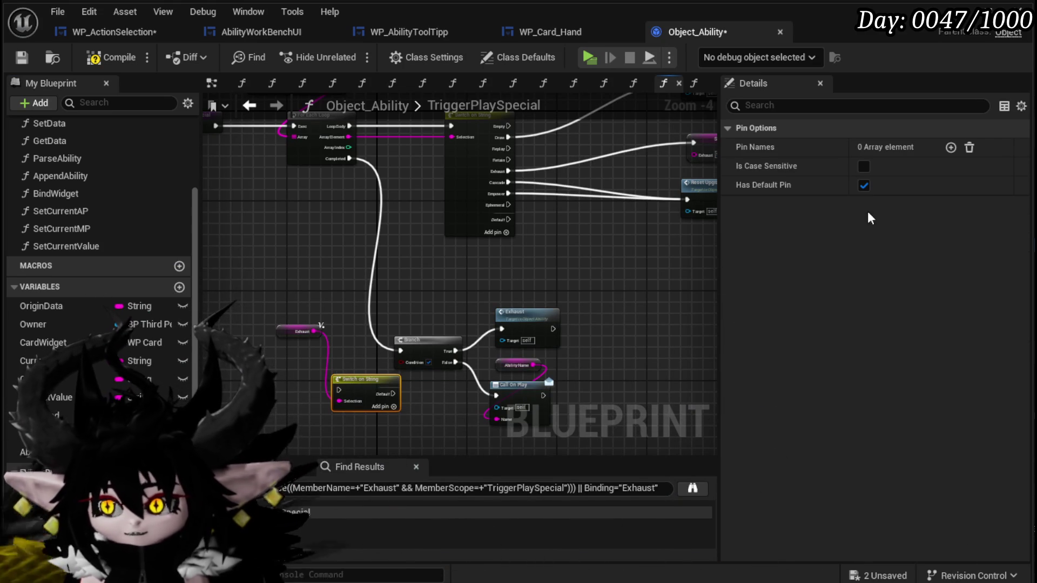
left_click(951, 147)
left_click(950, 147)
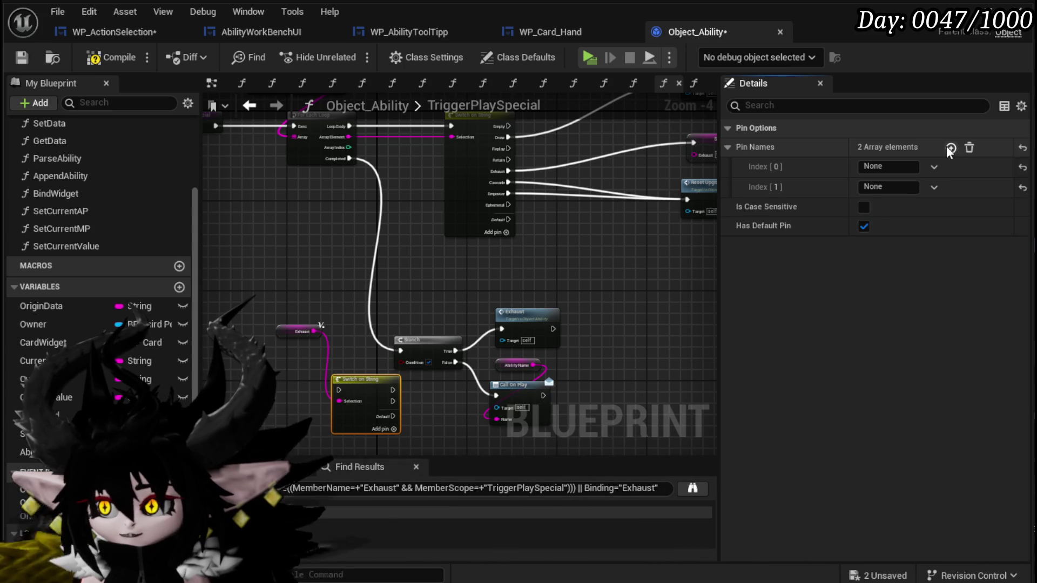
left_click(951, 149)
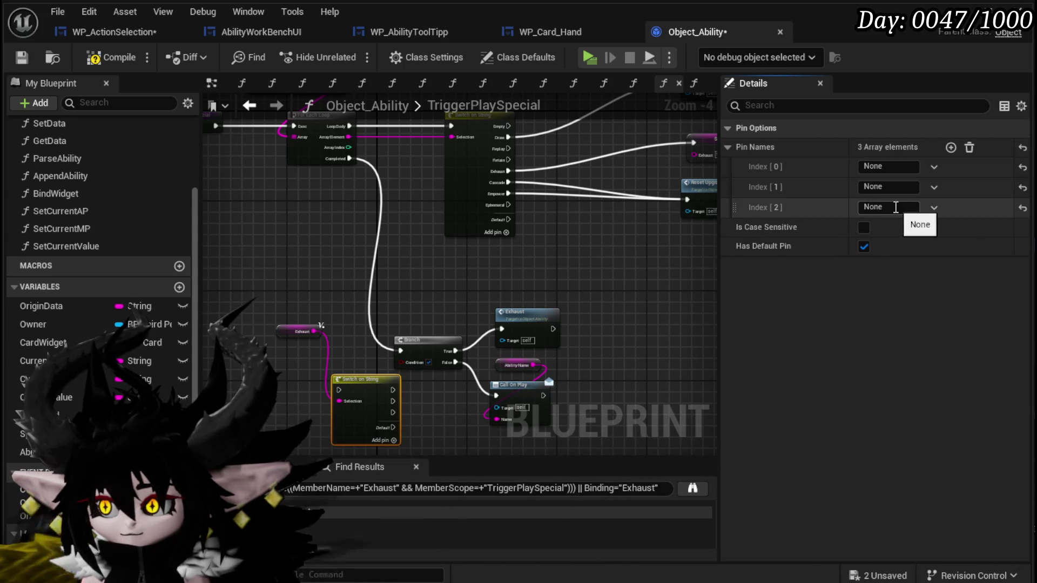
left_click(895, 208)
left_click(934, 208)
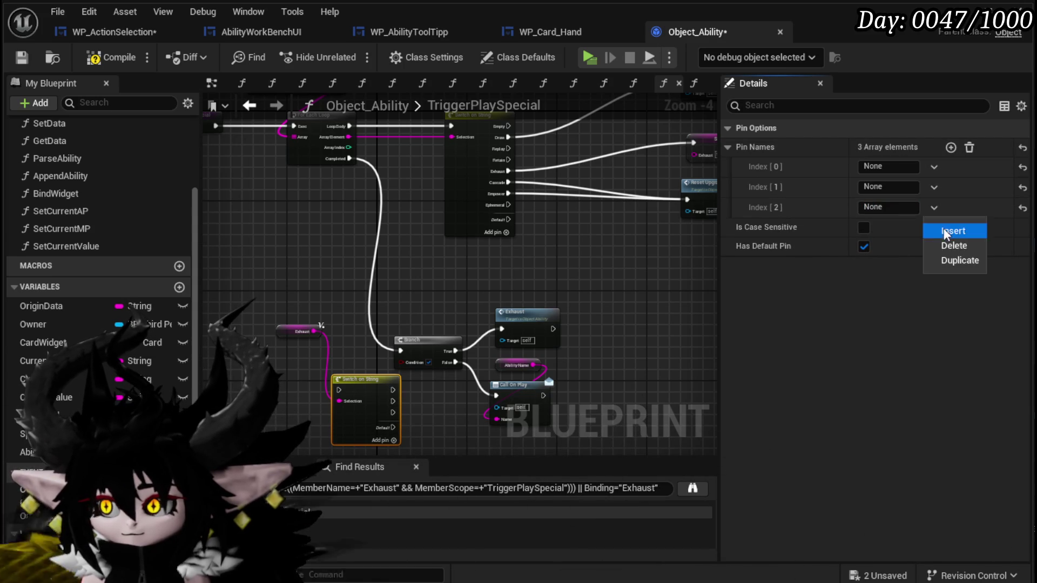
left_click(950, 246)
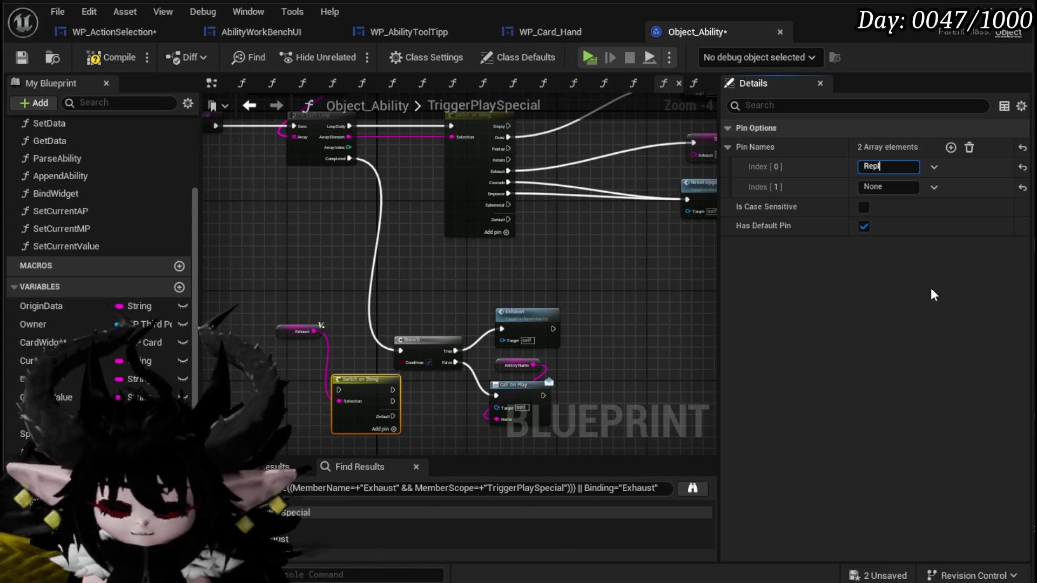
left_click(890, 186)
type("Exhaust")
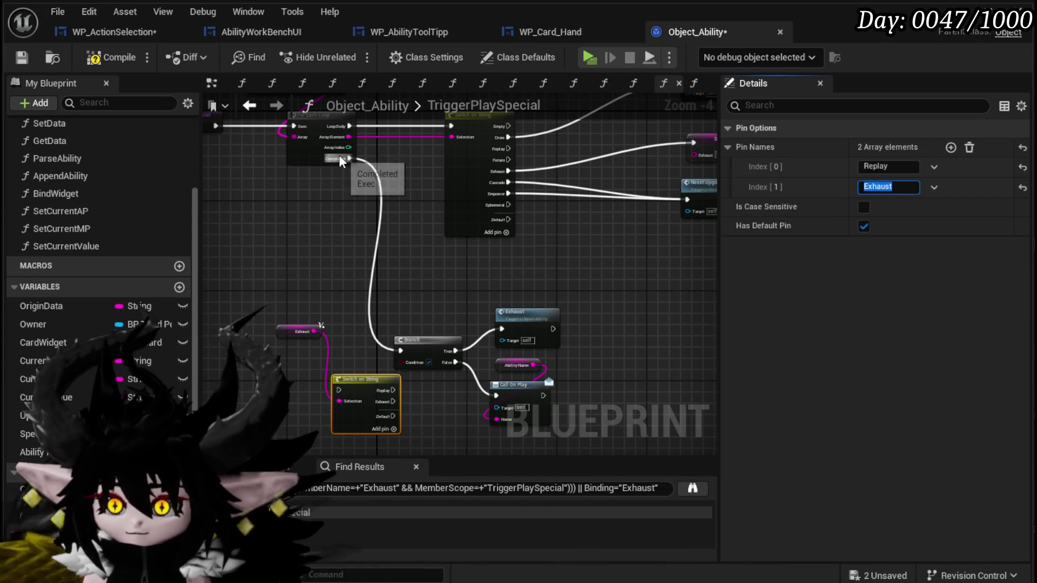
- Wire Completed into the switch, its Default to Call On Play and its Exhaust case to Exhaust
mouse_move(340, 161)
left_mouse_down()
mouse_move(370, 381)
mouse_move(338, 390)
mouse_move(426, 372)
mouse_move(434, 291)
left_mouse_up()
scroll(476, 361, "up", 2)
left_click(433, 291)
left_click_drag(399, 366, 447, 413)
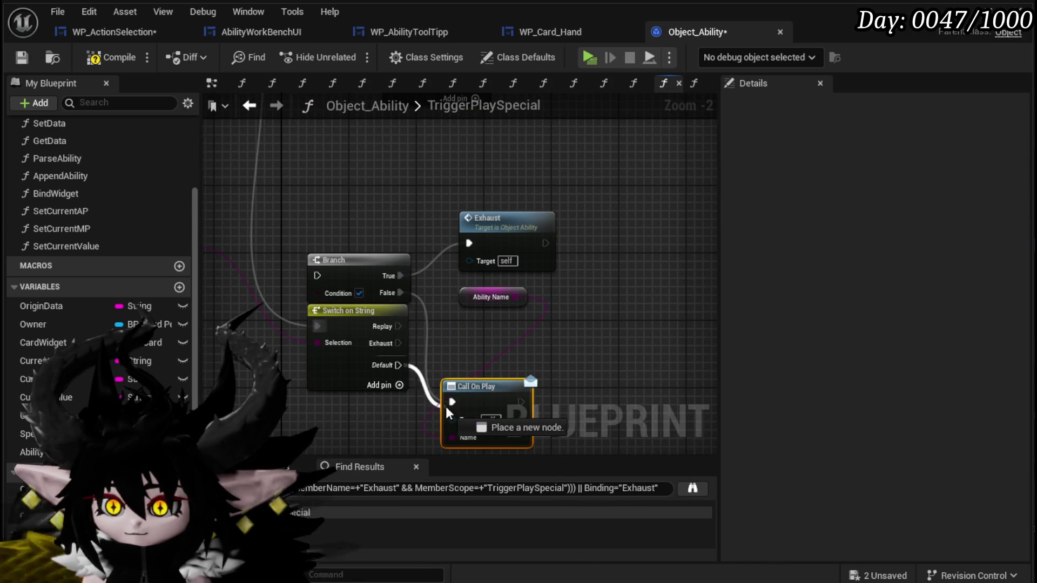
left_click(400, 293, "alt")
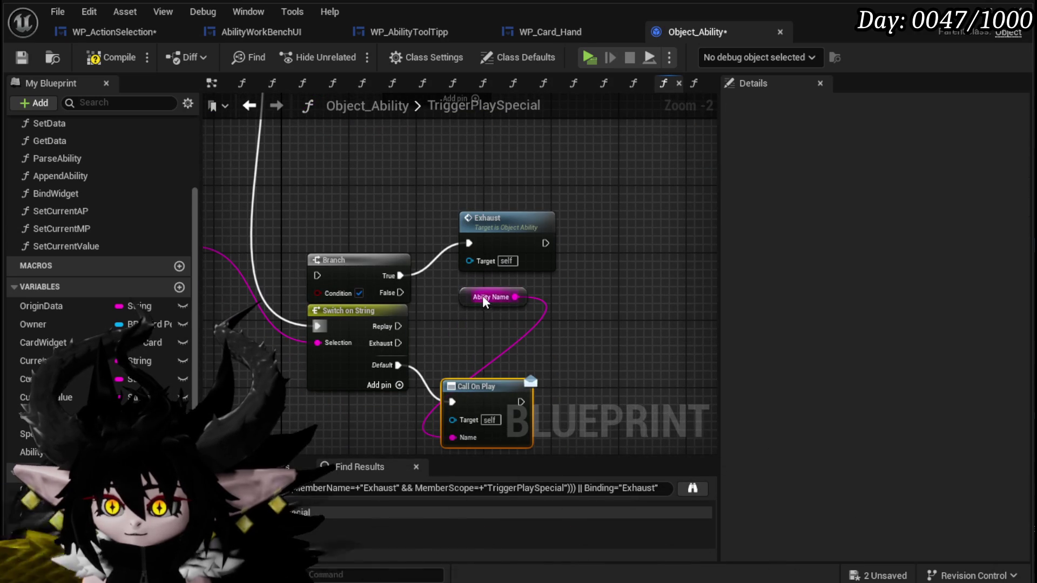
left_click_drag(485, 301, 483, 425)
left_click(487, 388, "shift")
left_click_drag(486, 387, 562, 421)
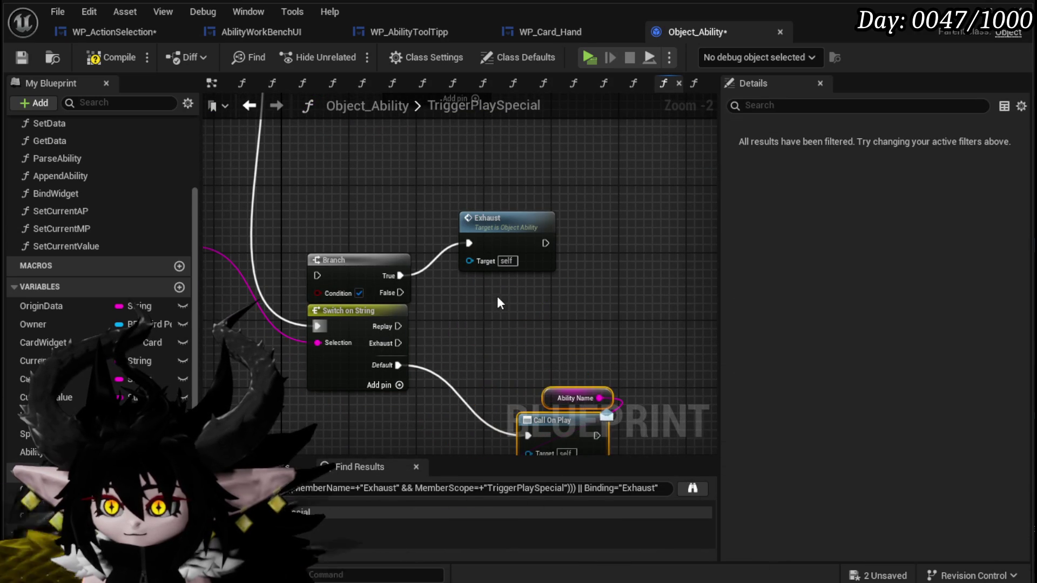
left_click(540, 283)
left_click_drag(540, 284, 592, 377)
left_click_drag(385, 344, 512, 350)
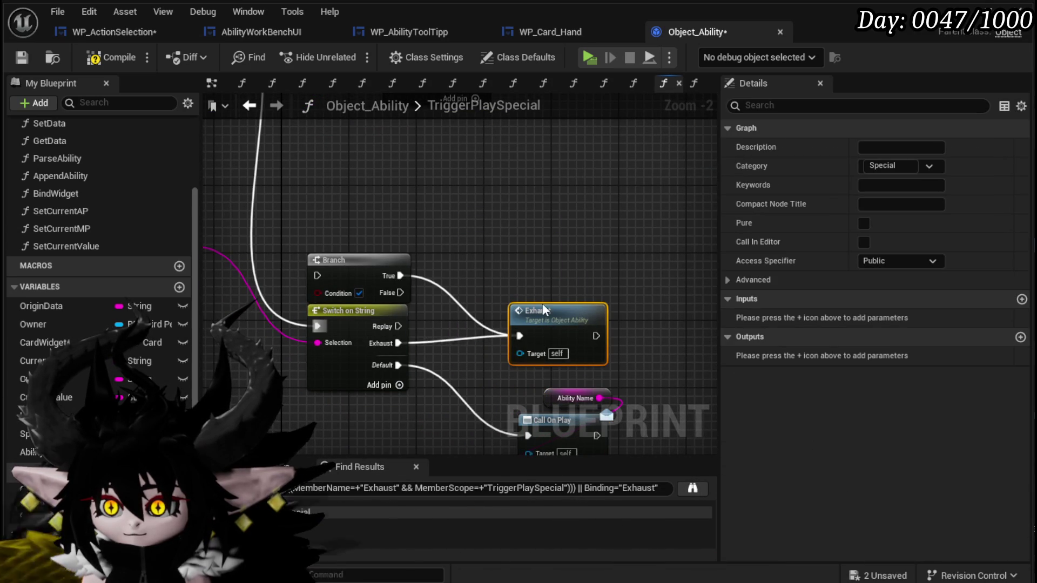
left_click_drag(542, 309, 550, 317)
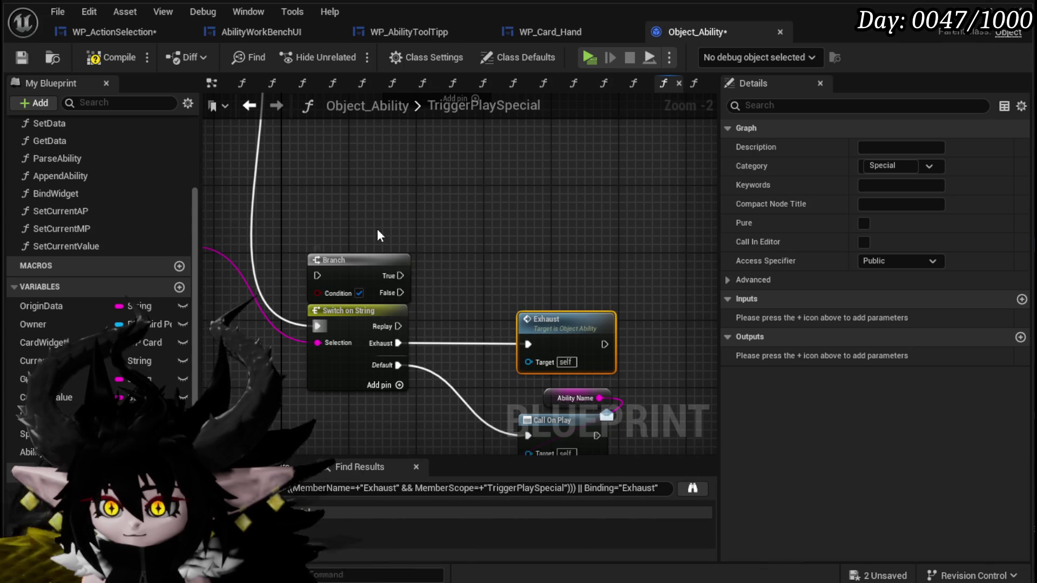
- Delete the Branch node and place the Exhaust getter above the Switch on String
left_click(351, 260)
key("Delete")
mouse_move(369, 233)
left_mouse_down()
mouse_move(594, 228)
mouse_move(411, 342)
mouse_move(437, 326)
left_mouse_up()
left_click_drag(631, 222, 391, 222)
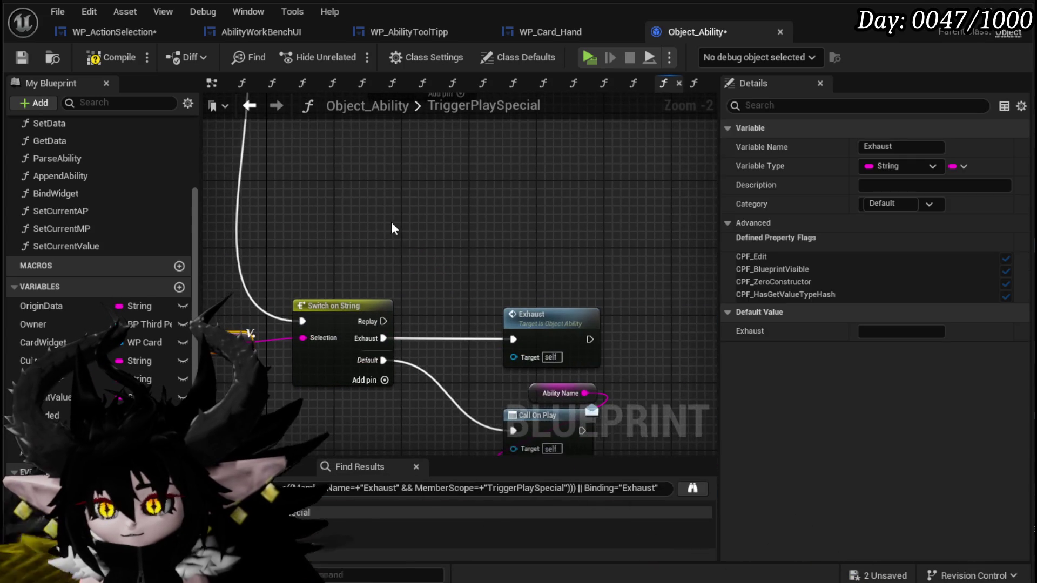
left_click(391, 222)
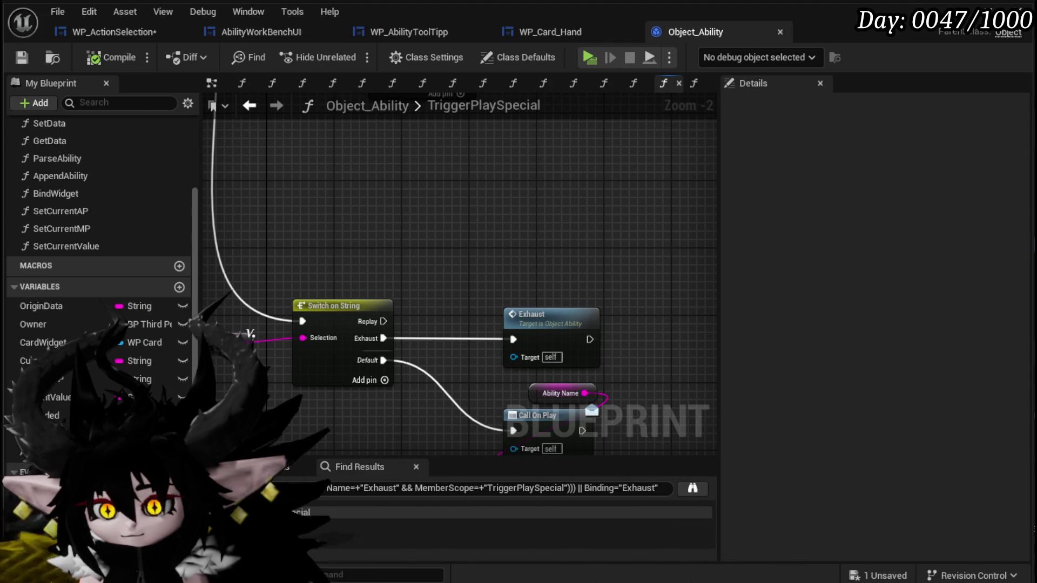
mouse_move(250, 333)
left_mouse_down()
mouse_move(336, 284)
mouse_move(347, 288)
mouse_move(339, 290)
left_mouse_up()
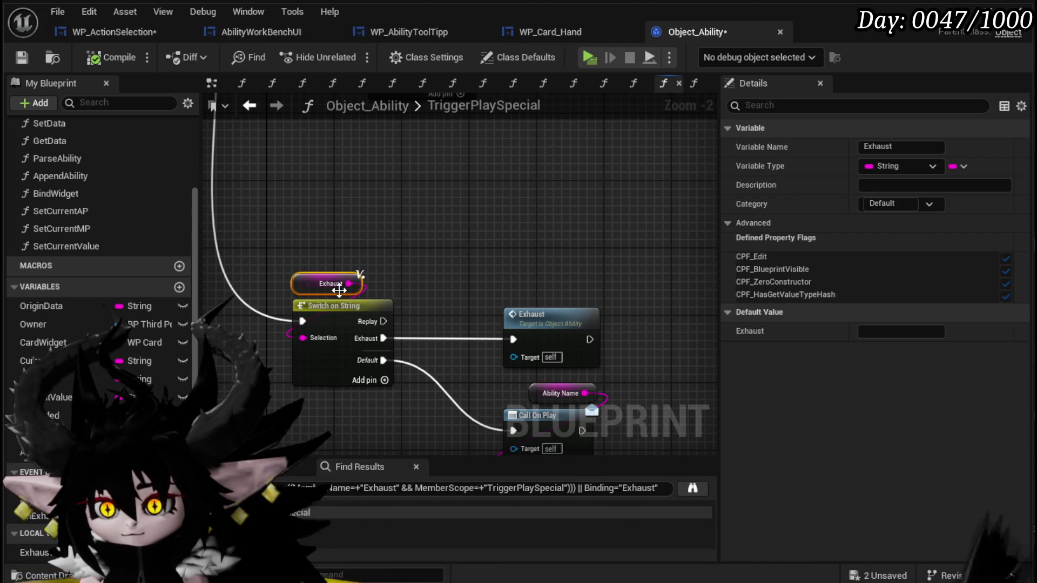
left_click(432, 267)
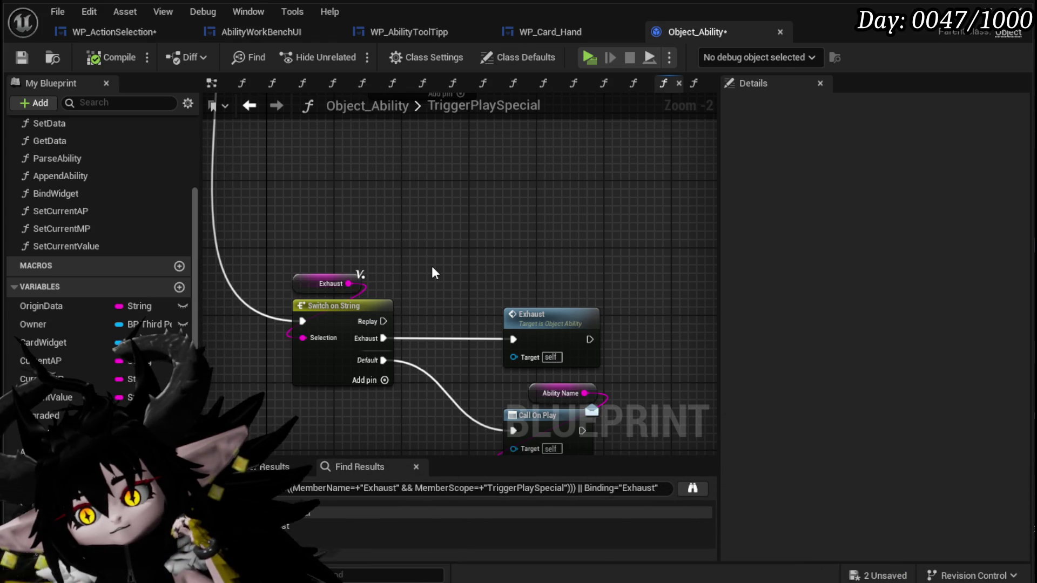
- Set the Exhaust case's SET node to store the value 'Exhaust'
left_click_drag(432, 266, 278, 352)
scroll(428, 319, "down", 5)
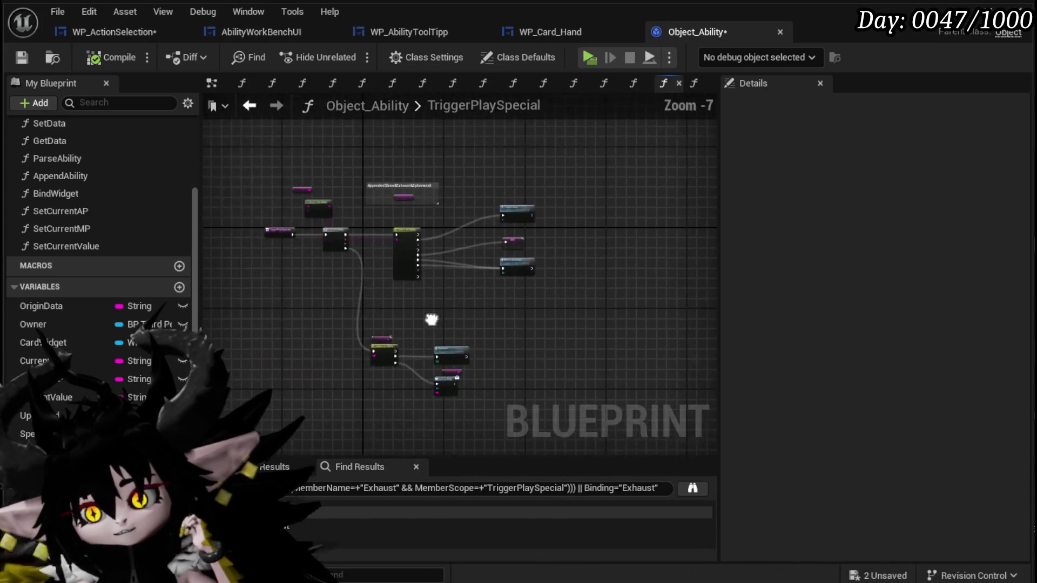
scroll(401, 306, "up", 3)
scroll(248, 284, "down", 2)
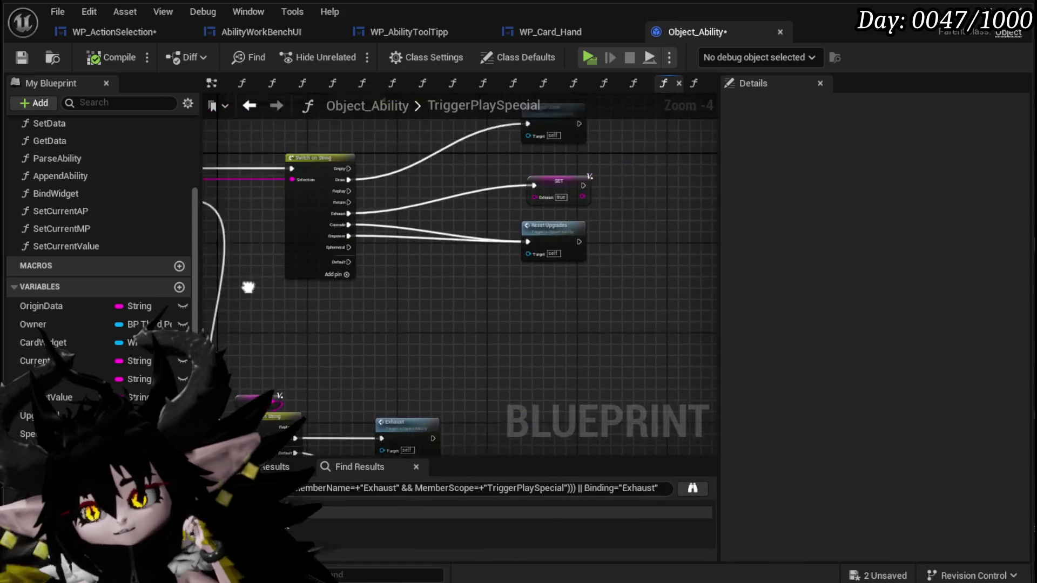
scroll(365, 301, "up", 2)
left_click_drag(366, 301, 415, 197)
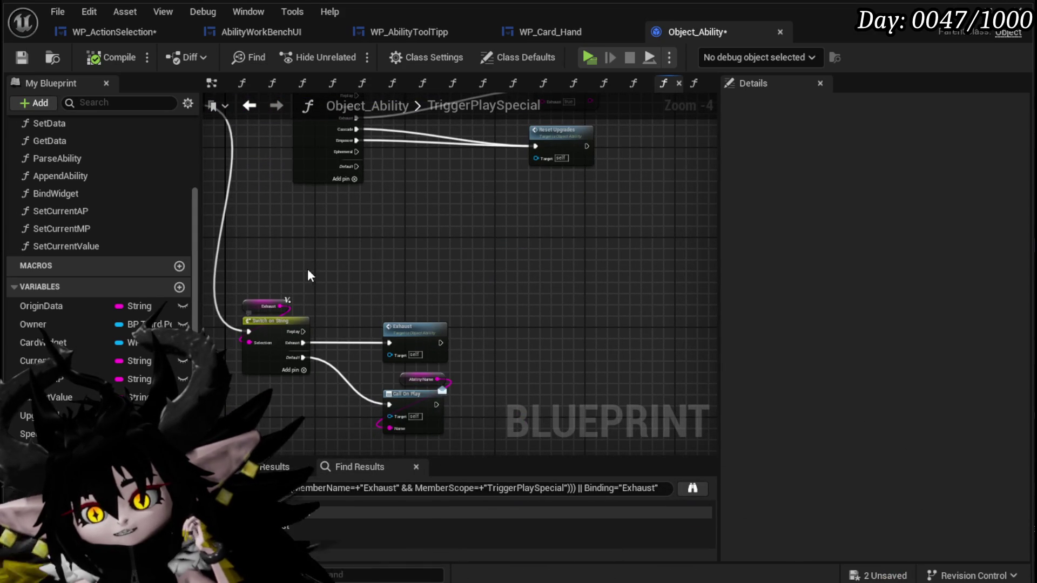
mouse_move(317, 263)
left_mouse_down()
mouse_move(401, 359)
mouse_move(463, 399)
mouse_move(315, 408)
mouse_move(323, 419)
left_mouse_up()
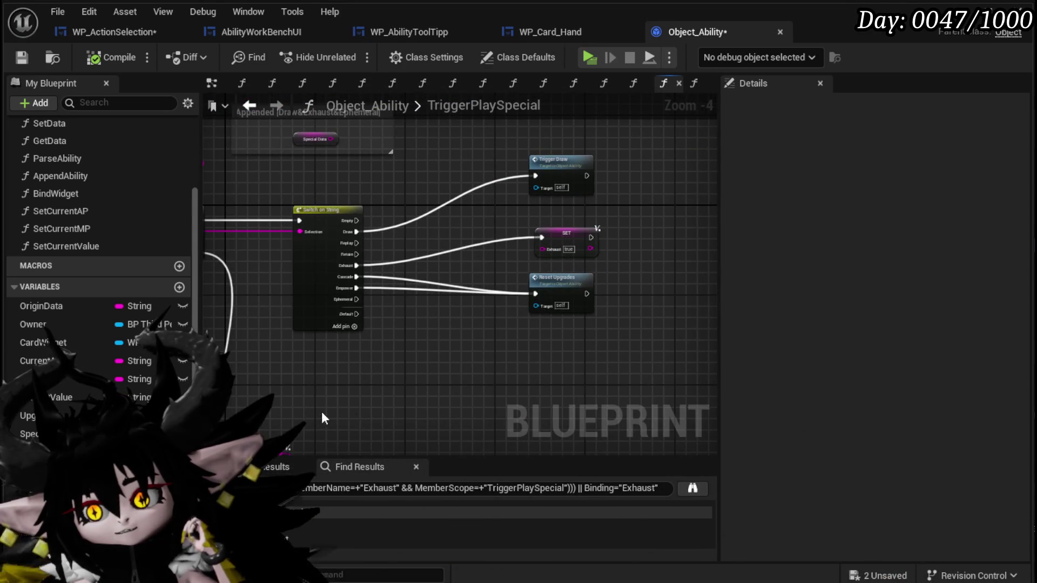
left_click_drag(600, 288, 597, 283)
left_click_drag(561, 279, 551, 345)
left_click_drag(579, 236, 550, 272)
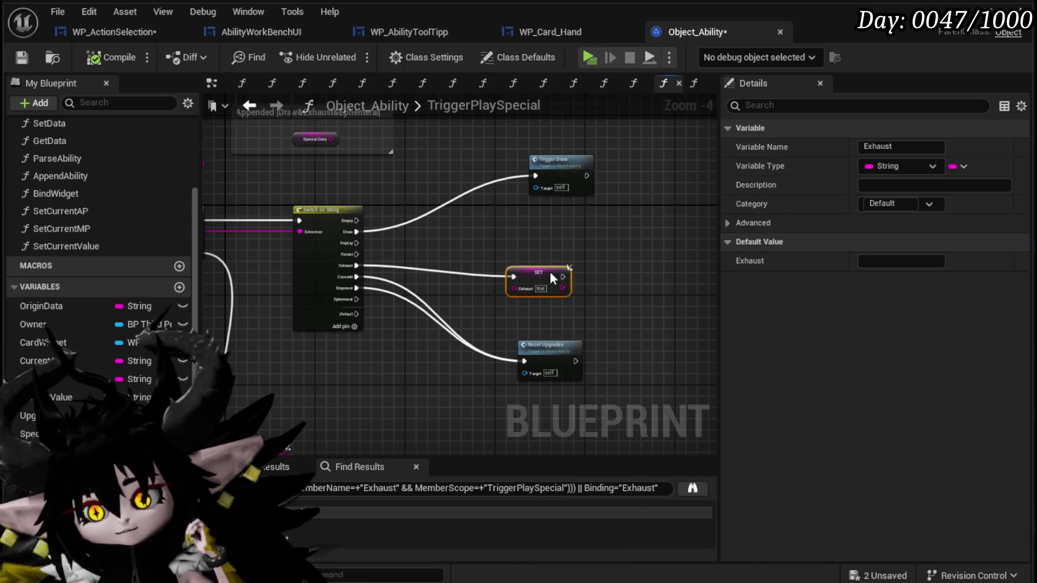
scroll(441, 258, "up", 3)
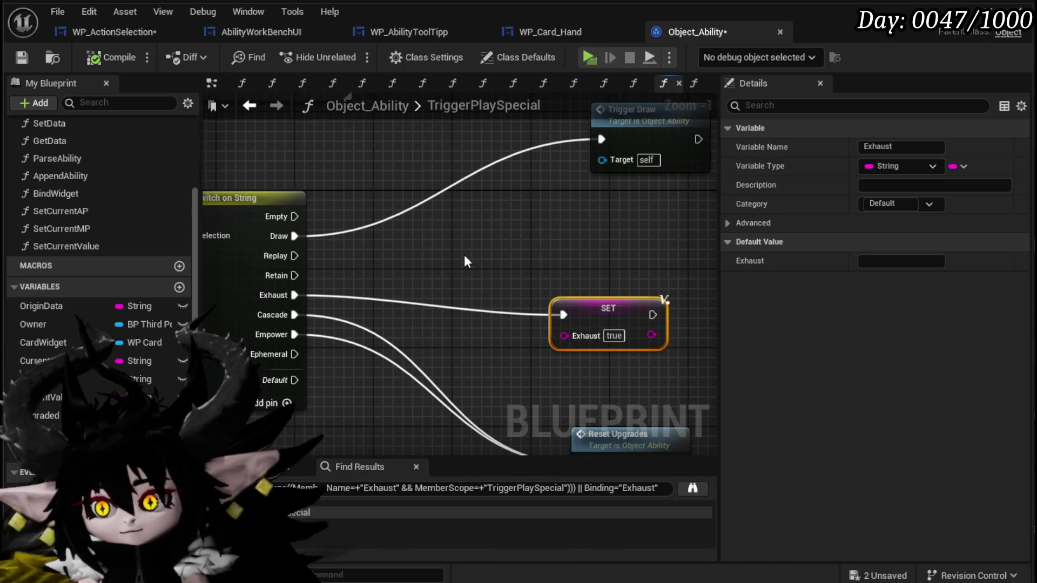
left_click(435, 238)
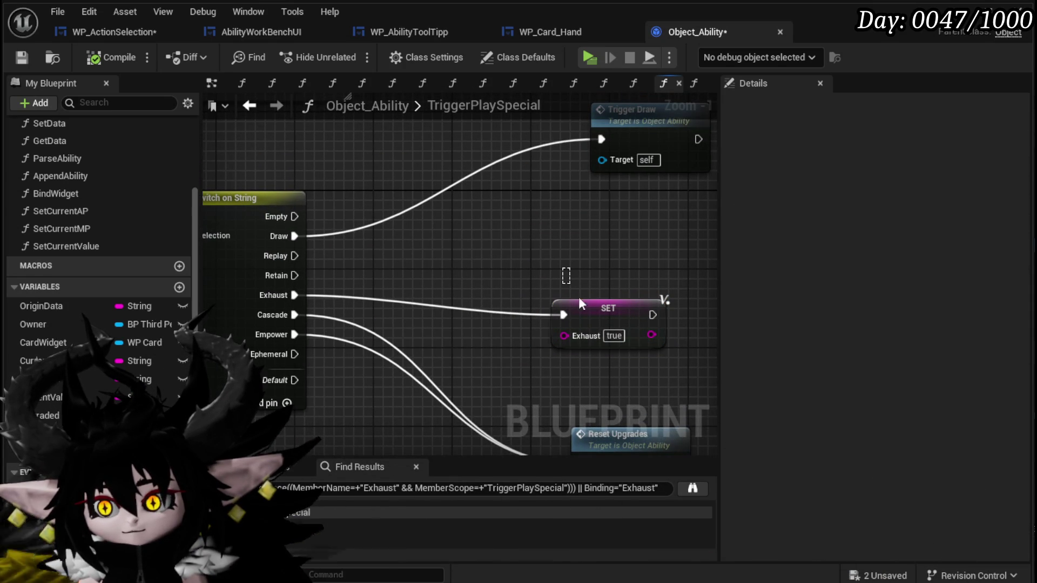
left_click(611, 346)
type("Ex")
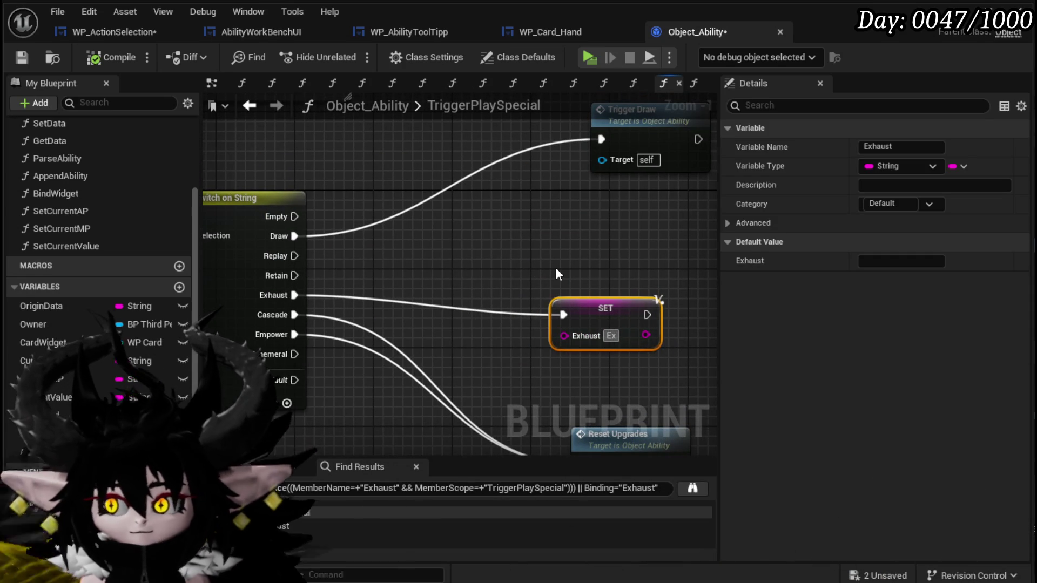
type("haust")
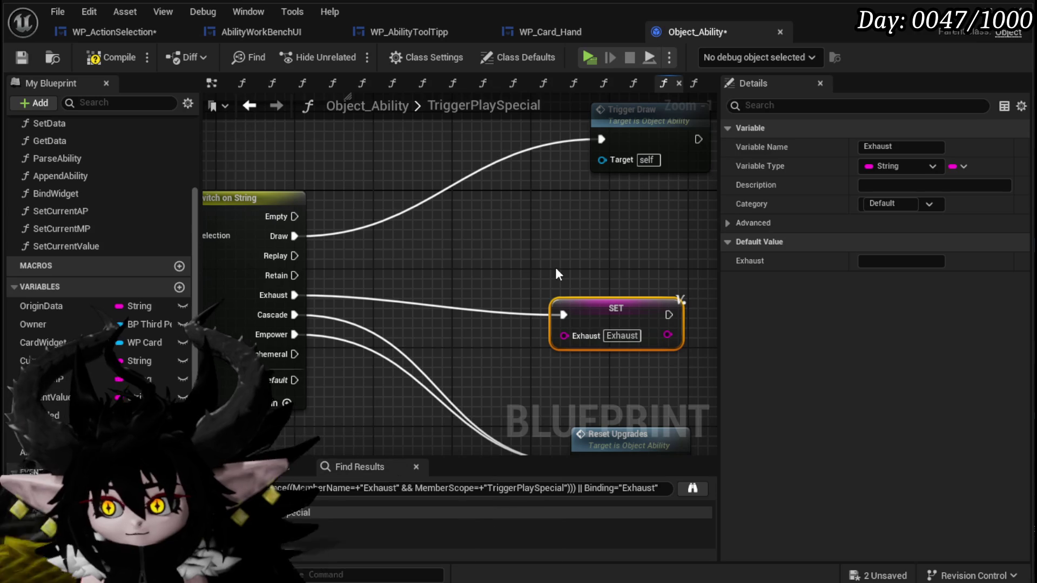
left_click(562, 236)
- Duplicate the SET node and wire the copy to the Replay case to store 'Replay'
key("ctrl+v")
left_click_drag(294, 256, 581, 242)
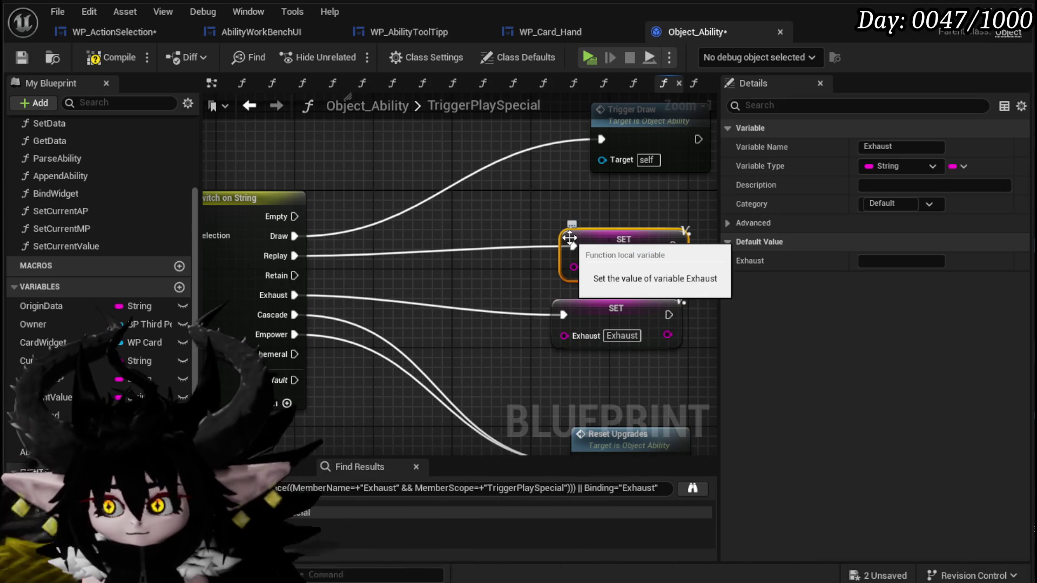
left_click(548, 218)
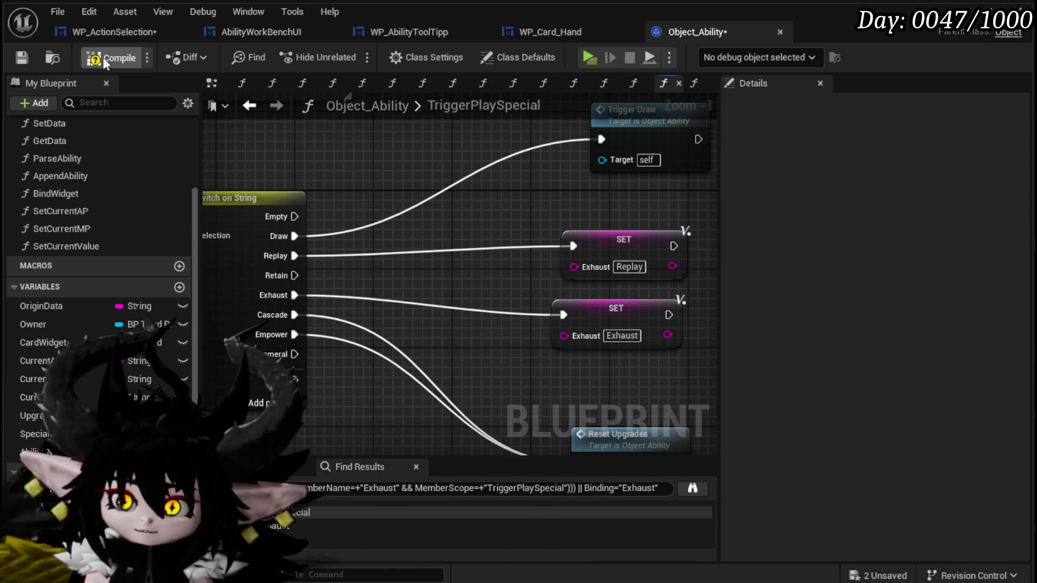
left_click_drag(625, 253, 615, 243)
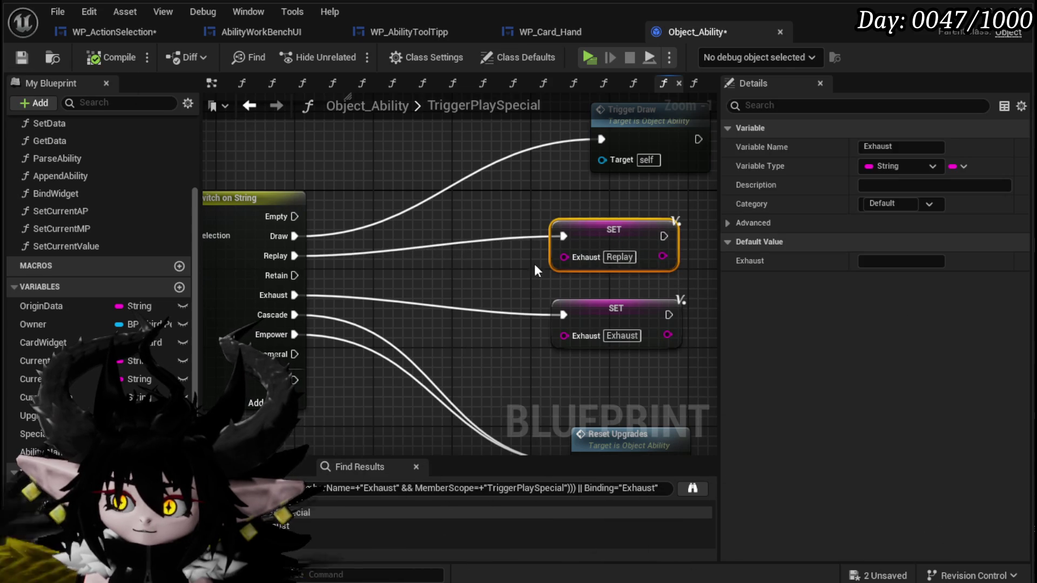
- Reposition the Replay and Exhaust SET nodes to the right of the switch
mouse_move(534, 271)
left_mouse_down()
mouse_move(870, 361)
mouse_move(965, 421)
mouse_move(364, 191)
left_mouse_up()
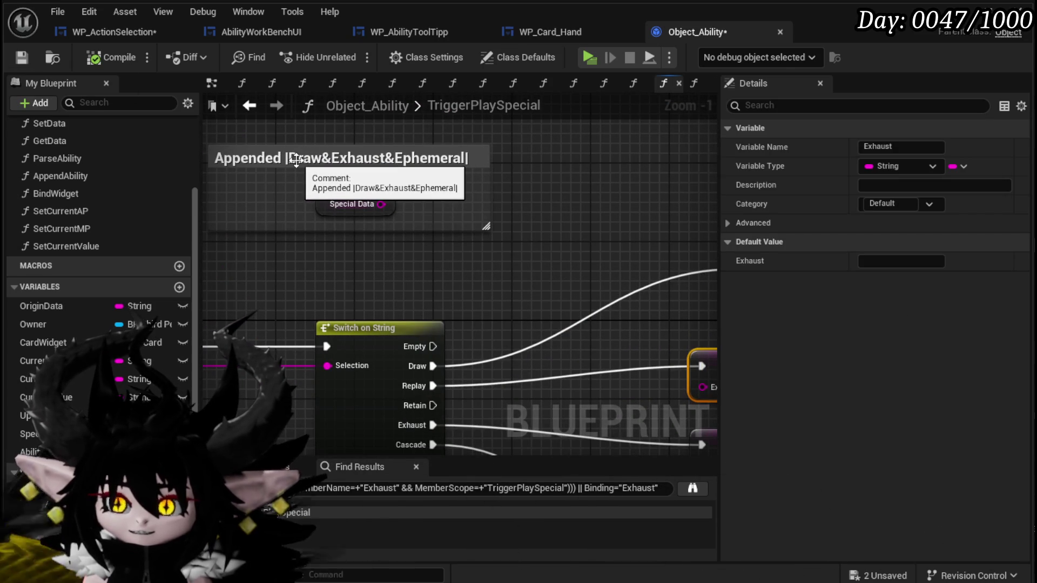
left_click_drag(501, 284, 394, 180)
scroll(394, 180, "down", 1)
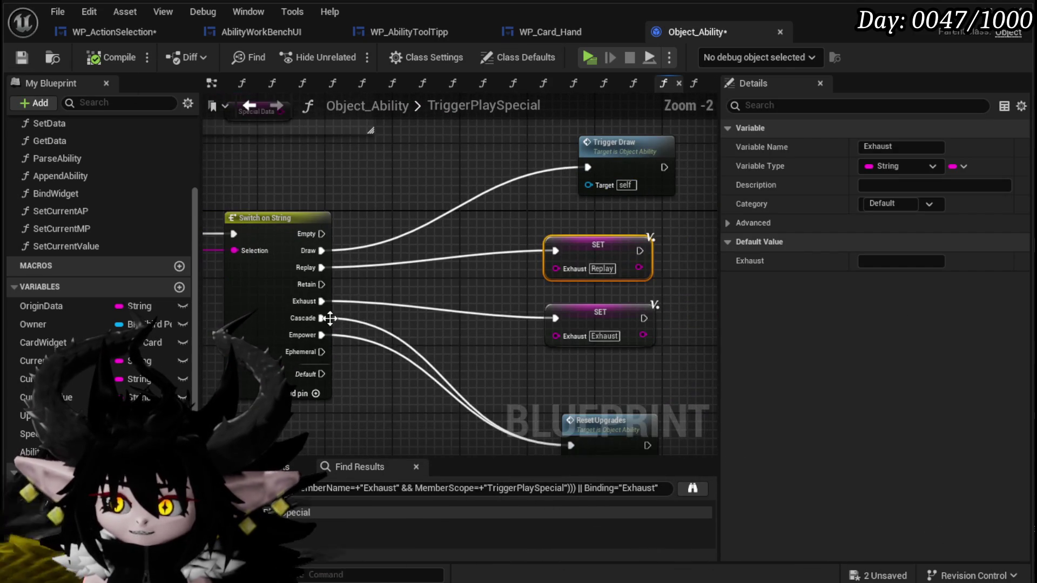
scroll(503, 324, "down", 2)
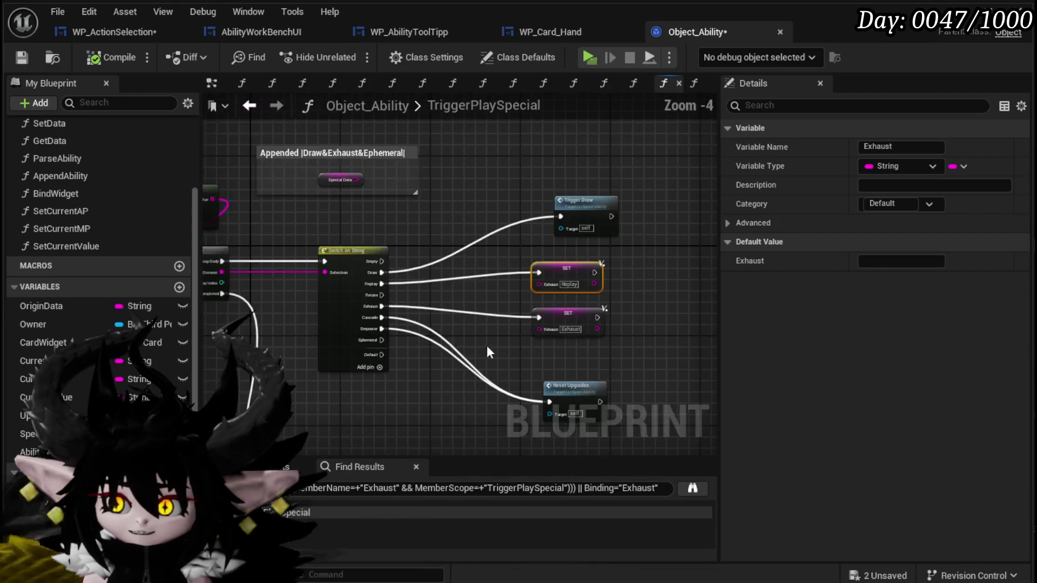
mouse_move(488, 345)
left_mouse_down()
mouse_move(364, 353)
mouse_move(341, 320)
left_mouse_up()
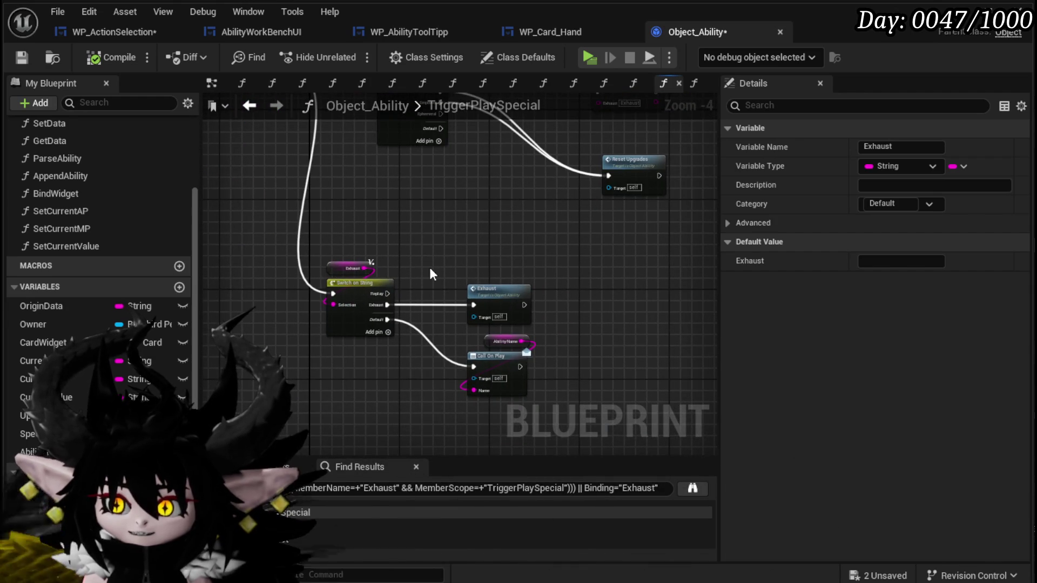
scroll(430, 267, "up", 2)
scroll(403, 326, "down", 1)
left_click(413, 284)
mouse_move(413, 284)
left_mouse_down()
mouse_move(413, 255)
mouse_move(357, 331)
left_mouse_up()
left_click_drag(512, 229, 642, 239)
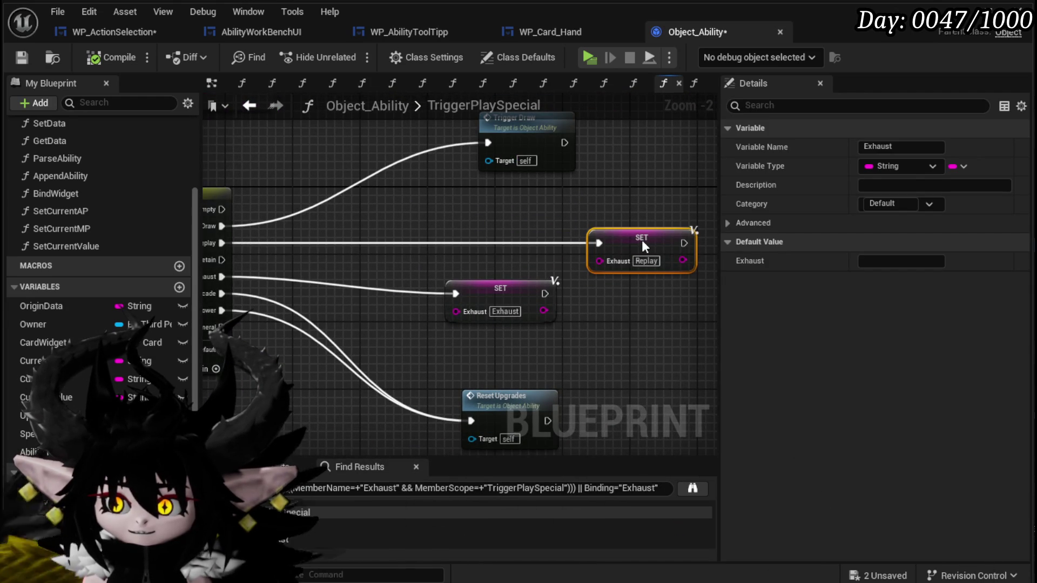
mouse_move(469, 296)
left_mouse_down()
mouse_move(485, 312)
mouse_move(475, 320)
left_mouse_up()
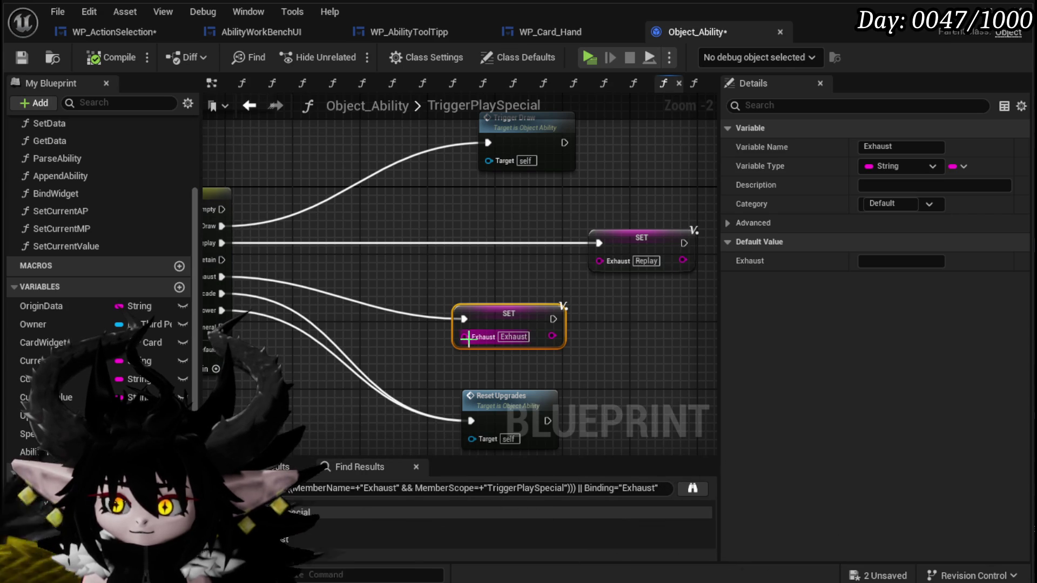
- Drag the Exhaust variable into the graph as a Get Exhaust node
mouse_move(35, 554)
left_mouse_down()
mouse_move(358, 348)
mouse_move(392, 258)
left_mouse_up()
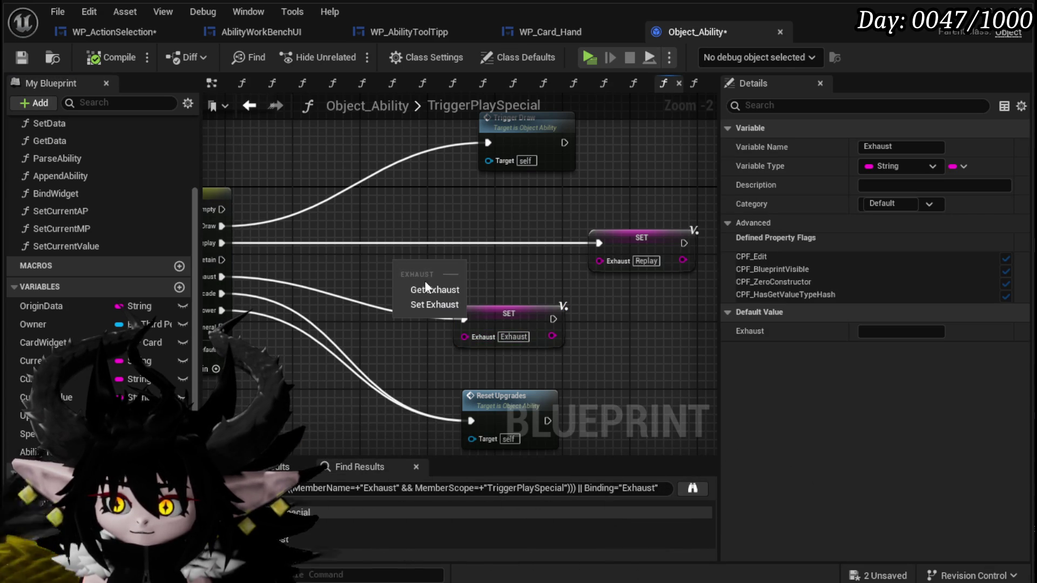
left_click(425, 283)
left_click_drag(424, 292, 446, 267)
left_click_drag(420, 315, 707, 145)
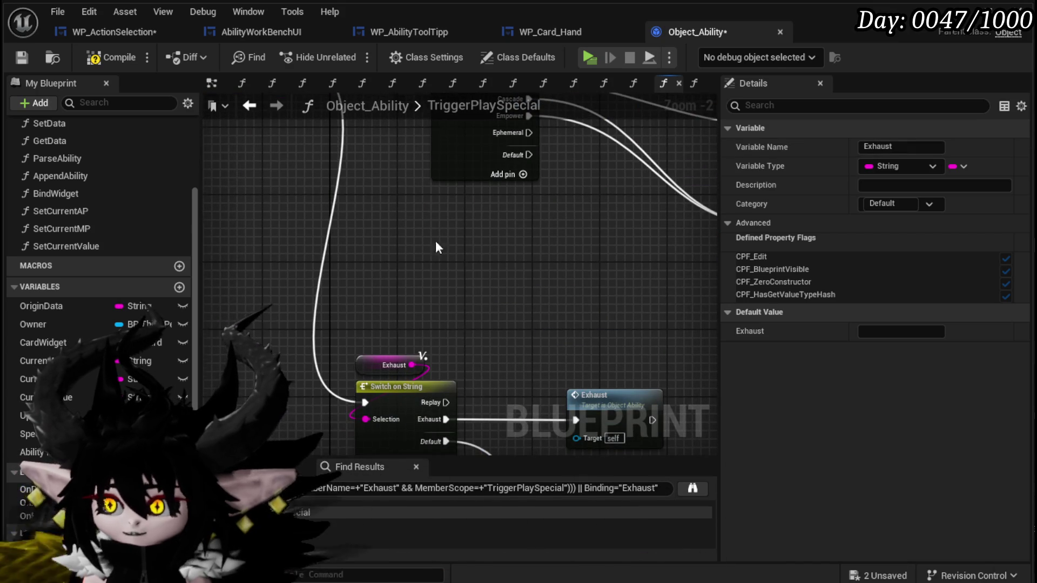
mouse_move(435, 241)
left_mouse_down()
mouse_move(193, 375)
mouse_move(472, 180)
mouse_move(345, 291)
mouse_move(344, 259)
left_mouse_up()
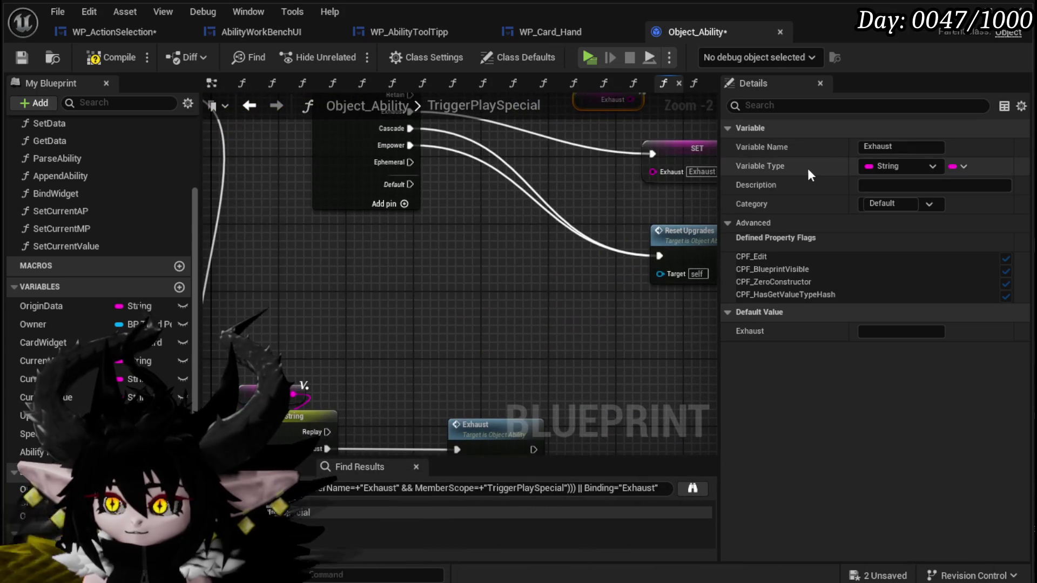
- Rename the Exhaust string variable to EndEffect so its get and SET nodes read End Effect
left_click(901, 146)
type("End")
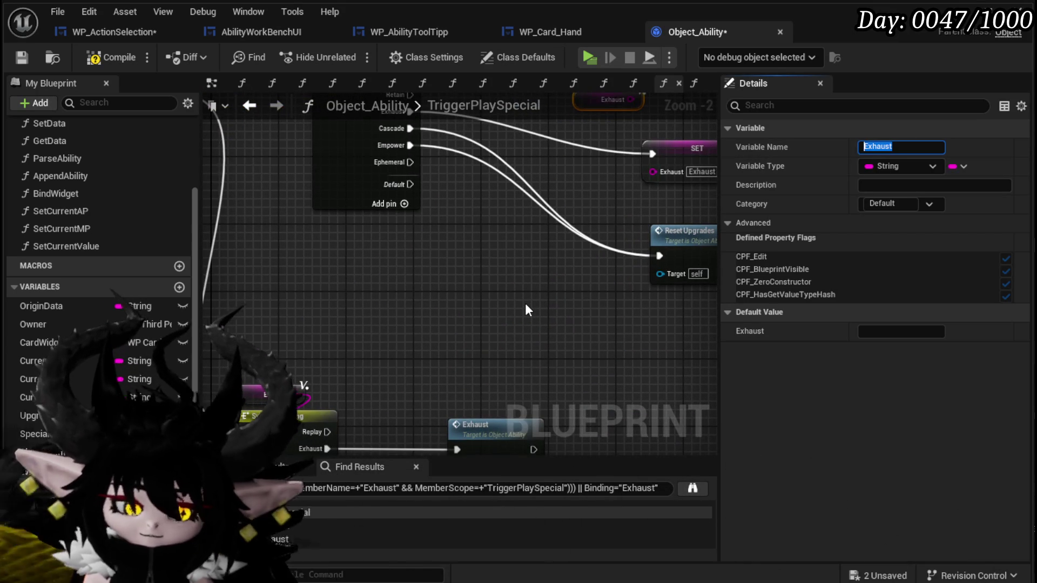
key("BackSpace")
key("BackSpace")
key("BackSpace")
type("En")
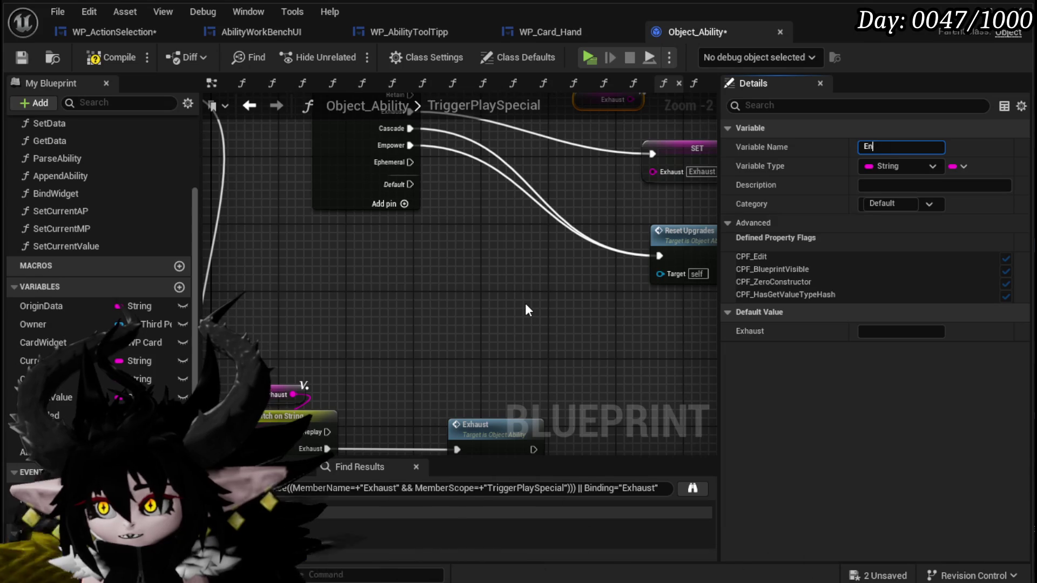
type("Con")
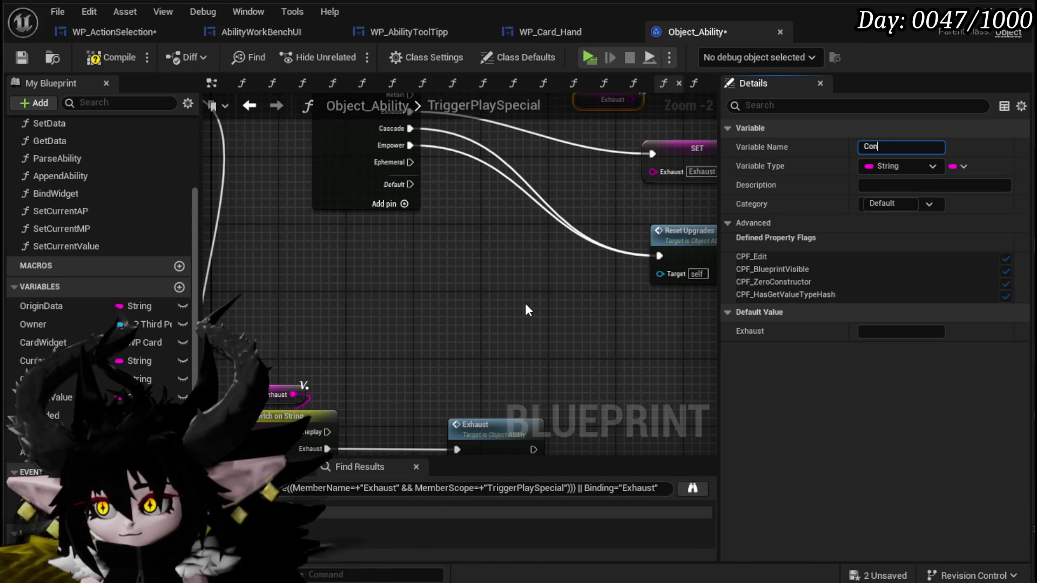
type("clu")
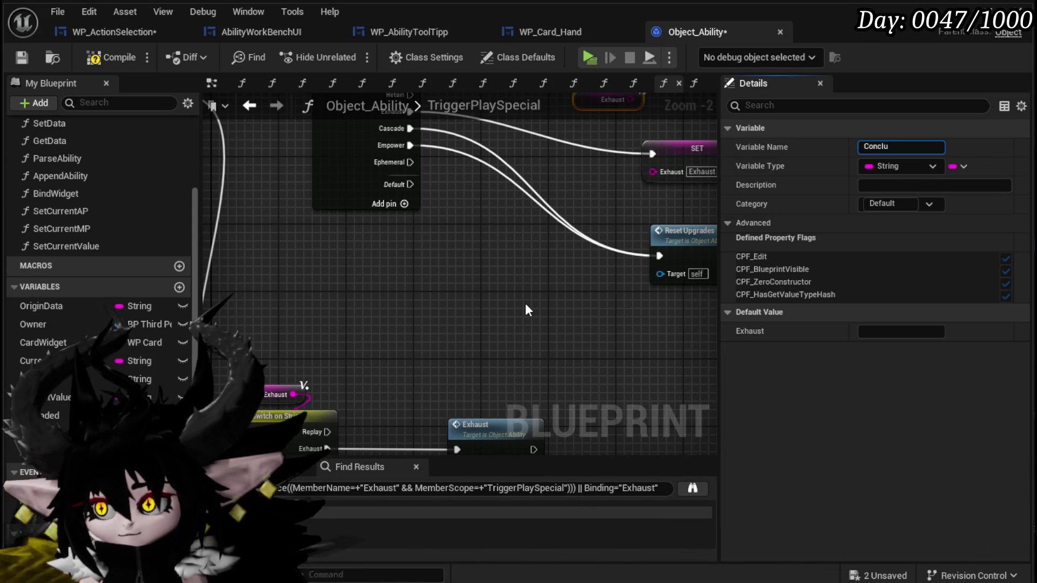
type("tion")
key("Return")
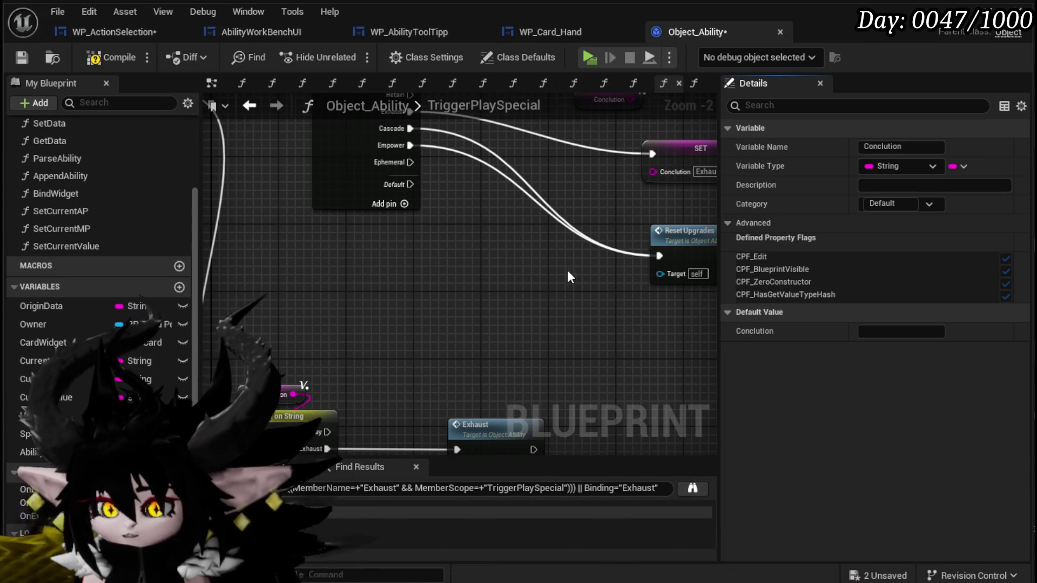
mouse_move(567, 270)
left_mouse_down()
mouse_move(527, 260)
mouse_move(505, 284)
left_mouse_up()
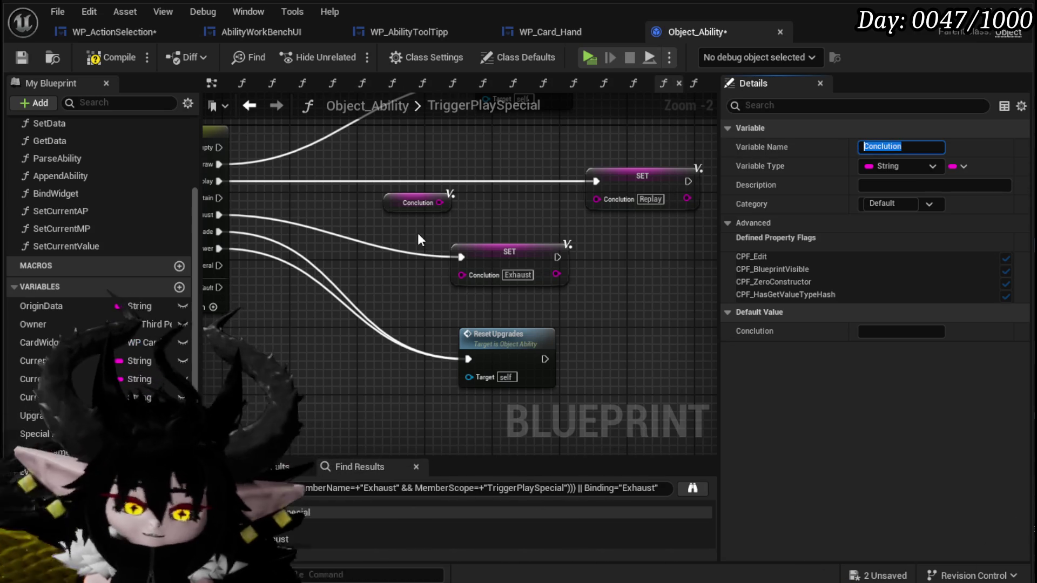
type("End")
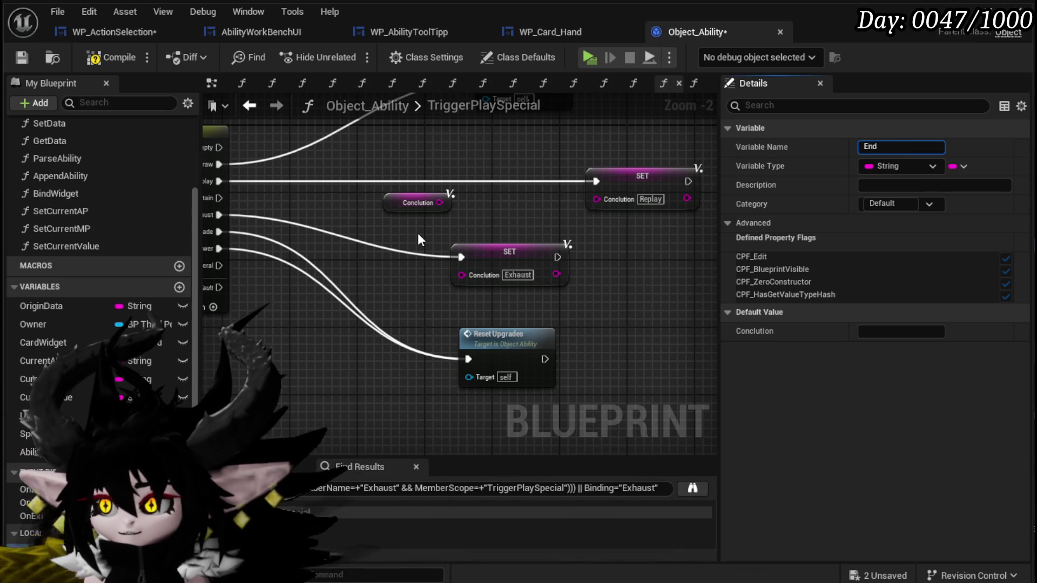
type("Effect")
key("Return")
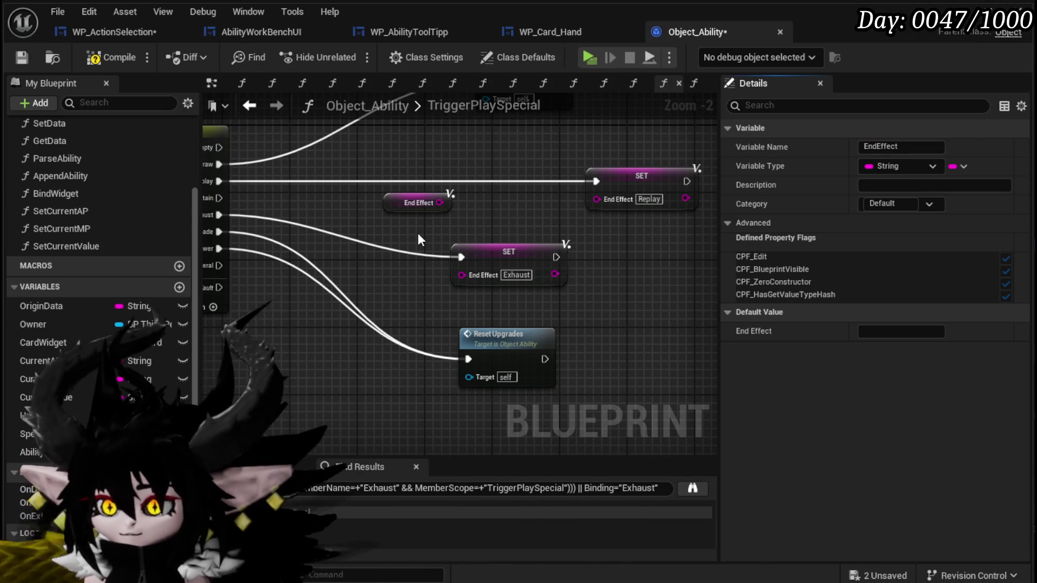
- Compare End Effect against 'Exhaust' with an Equal (==) node
mouse_move(445, 204)
left_mouse_down()
mouse_move(482, 207)
mouse_move(336, 205)
mouse_move(425, 205)
left_mouse_up()
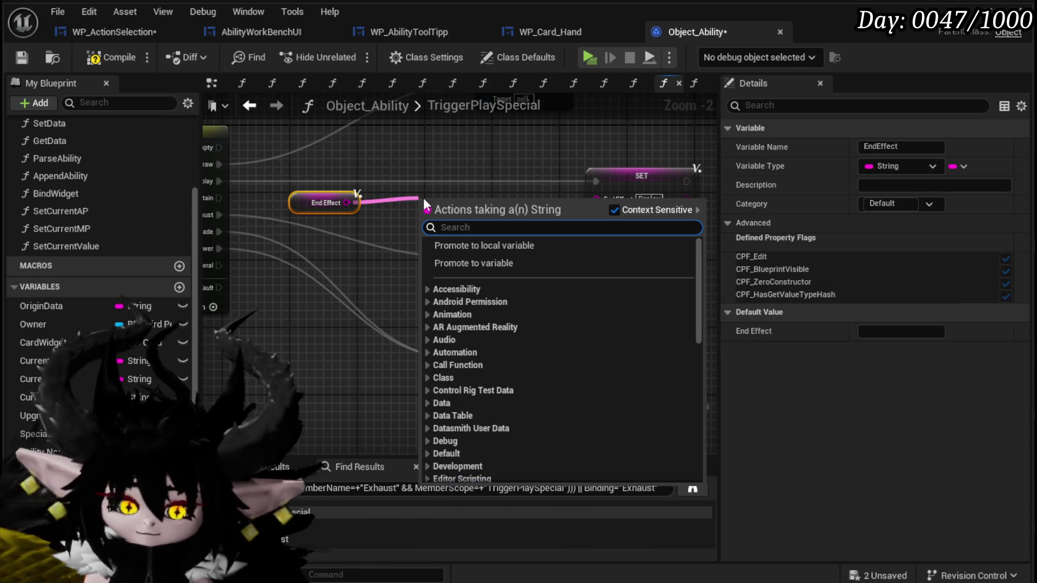
type("==")
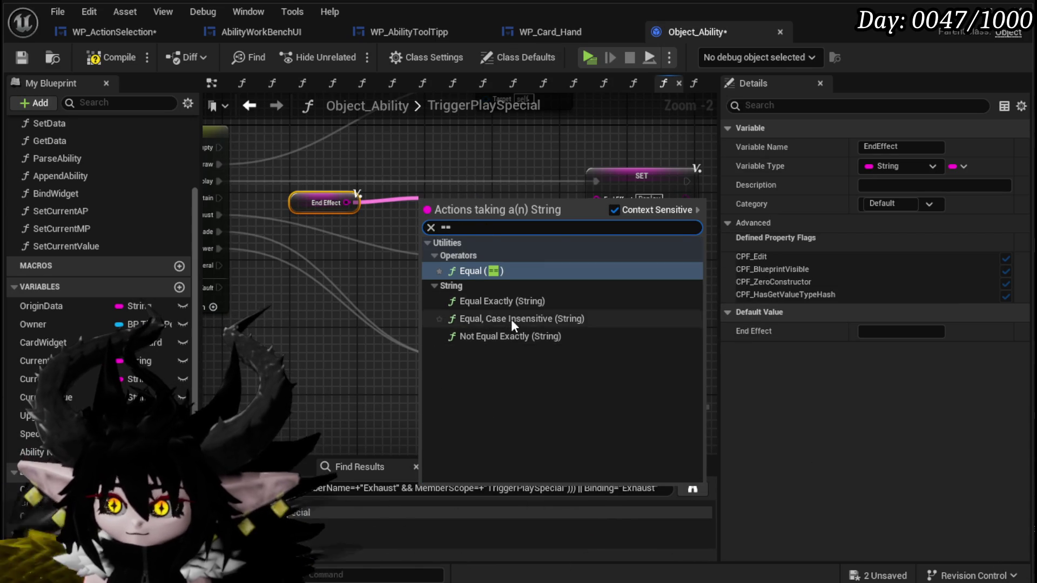
key("Return")
type("Ex")
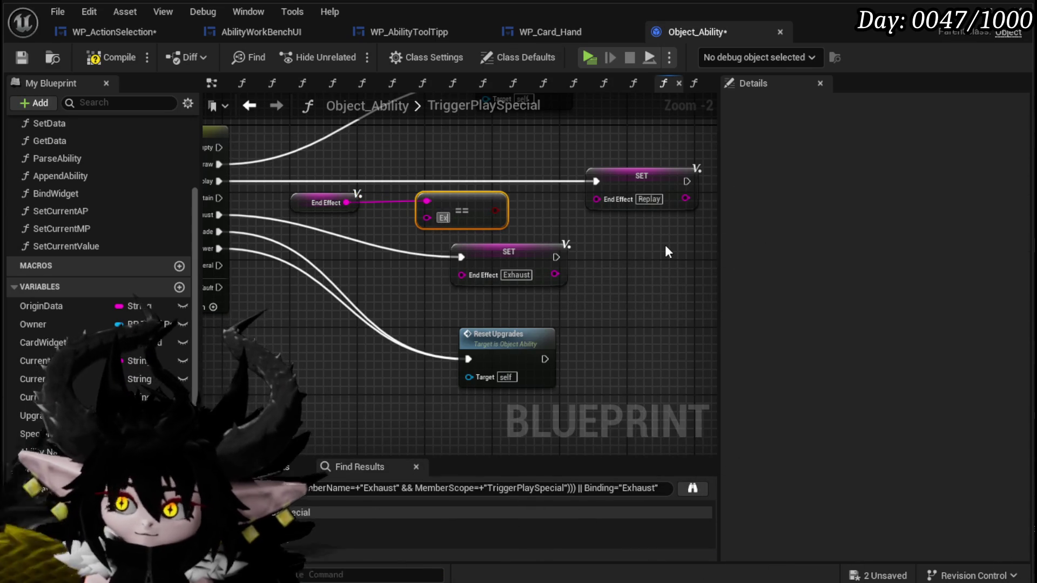
type("haust")
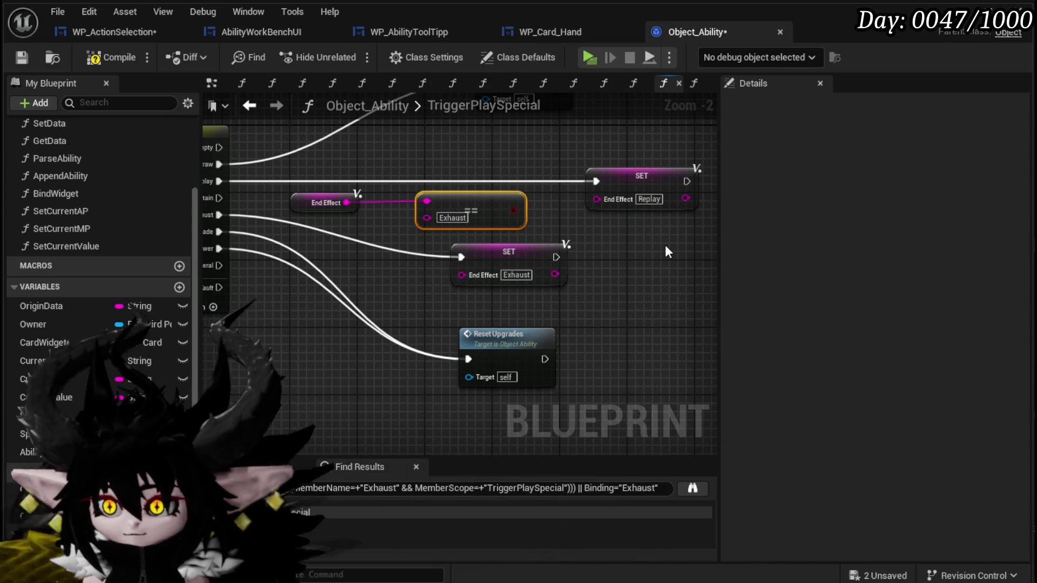
- Add a Branch on the comparison whose False output sets End Effect to Replay
left_click_drag(666, 244, 552, 281)
left_click_drag(546, 230, 659, 230)
left_click_drag(399, 247, 473, 212)
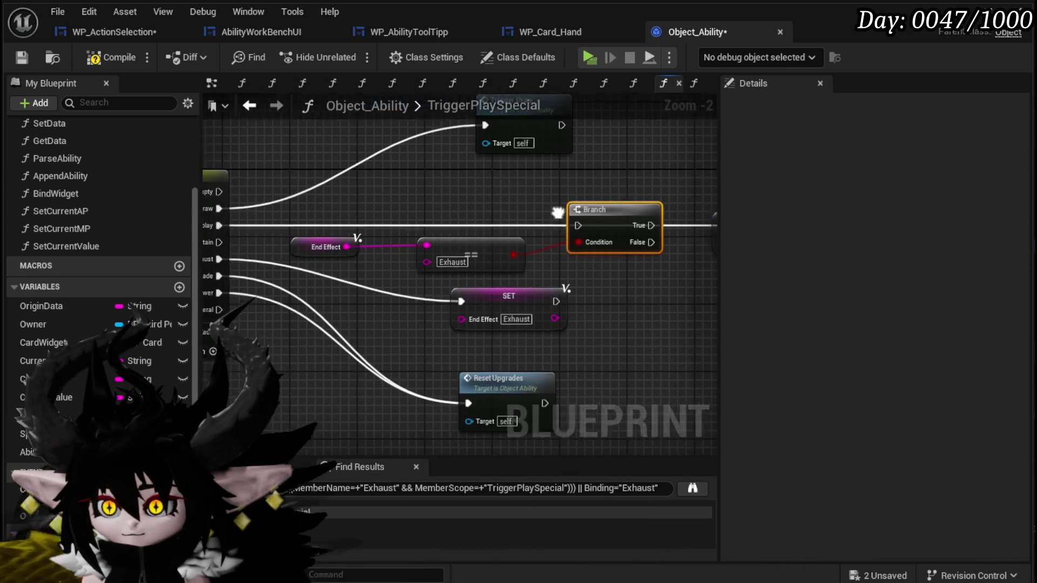
left_click_drag(557, 212, 562, 214)
mouse_move(465, 237)
left_mouse_down()
mouse_move(582, 223)
mouse_move(554, 235)
mouse_move(552, 273)
left_mouse_up()
mouse_move(389, 313)
left_mouse_down()
mouse_move(555, 249)
mouse_move(514, 283)
left_mouse_up()
scroll(555, 249, "down", 1)
left_click(570, 338)
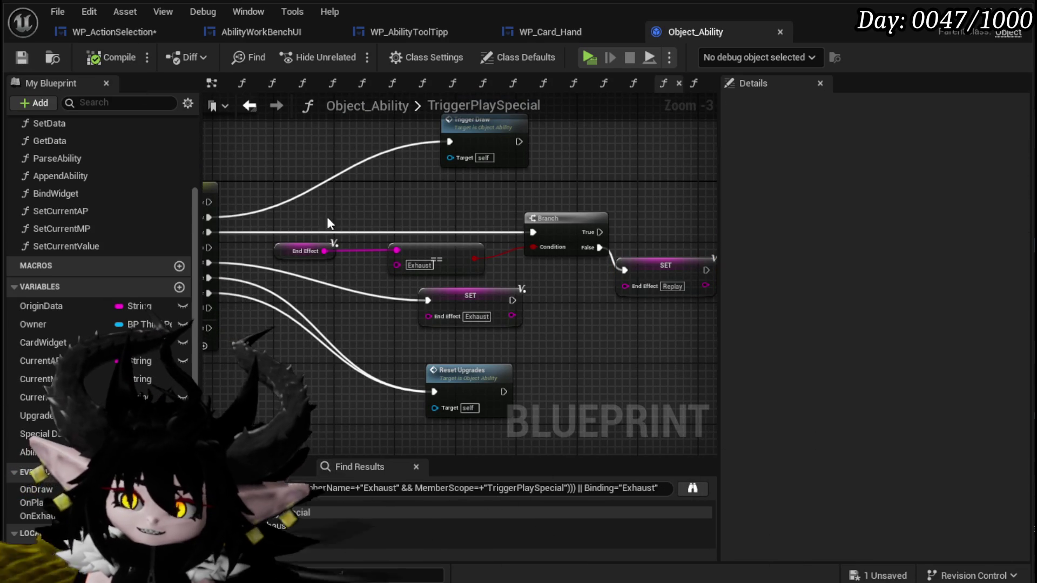
scroll(396, 157, "down", 2)
left_click_drag(397, 157, 549, 183)
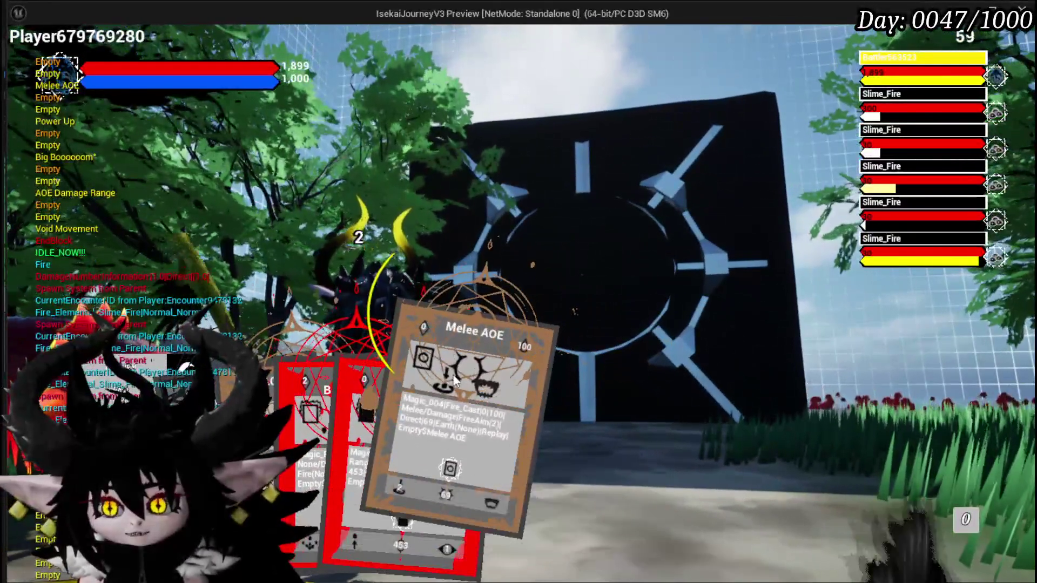
- Playtest by casting Melee AOE cards onto the field against the Slime_Fire enemies
left_click(476, 395)
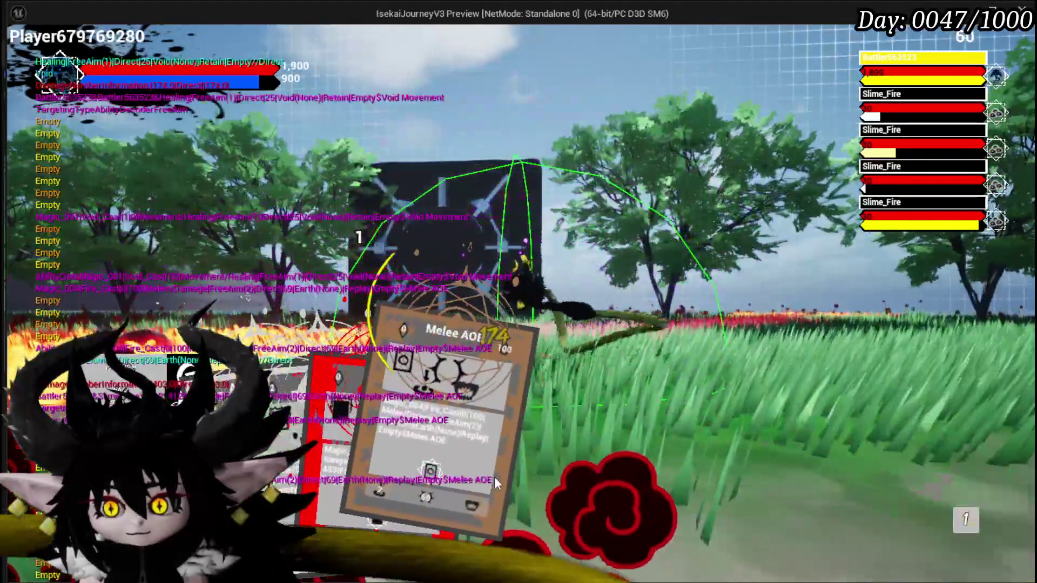
left_click_drag(495, 477, 563, 394)
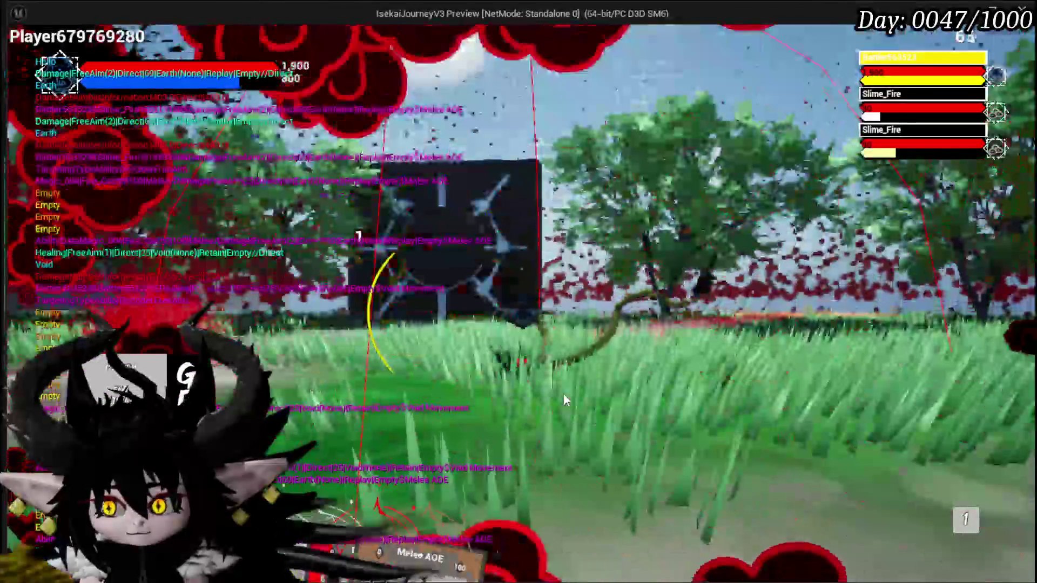
mouse_move(445, 488)
mouse_move(445, 488)
left_mouse_down()
mouse_move(534, 303)
mouse_move(532, 268)
mouse_move(465, 206)
left_mouse_up()
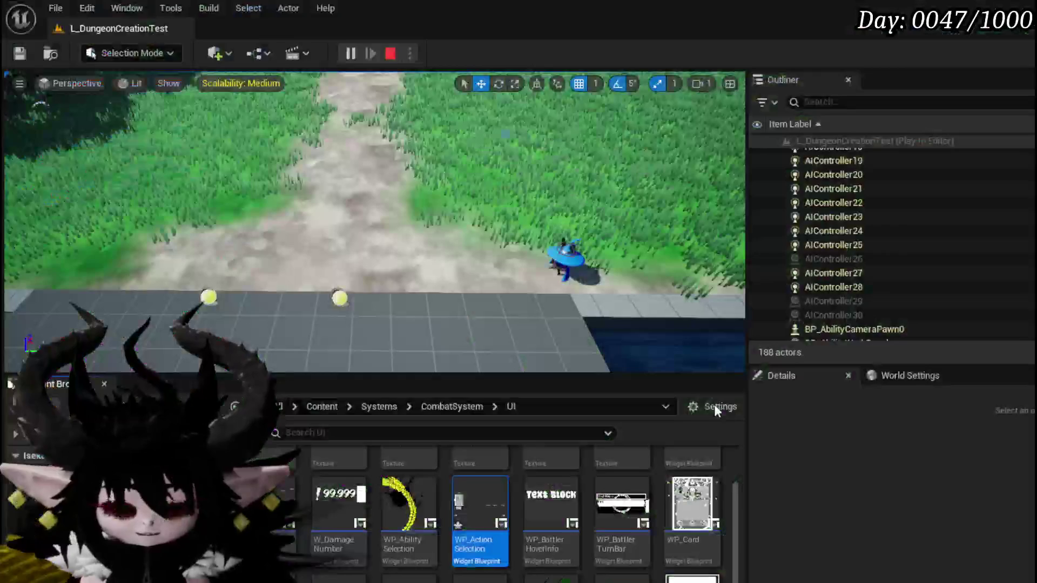
- Save the level and the Object_Ability blueprint
left_click(22, 54)
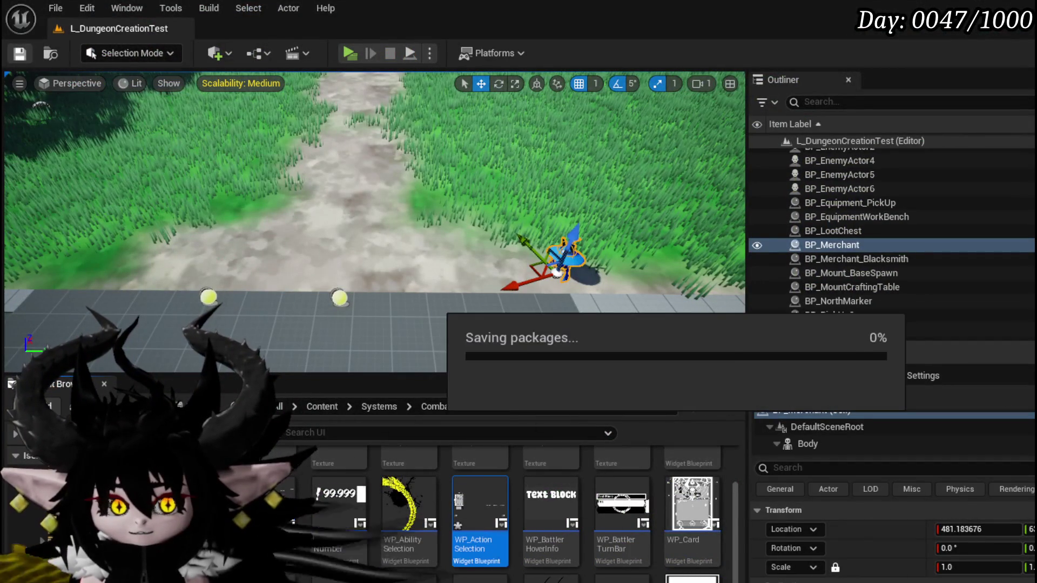
key("p")
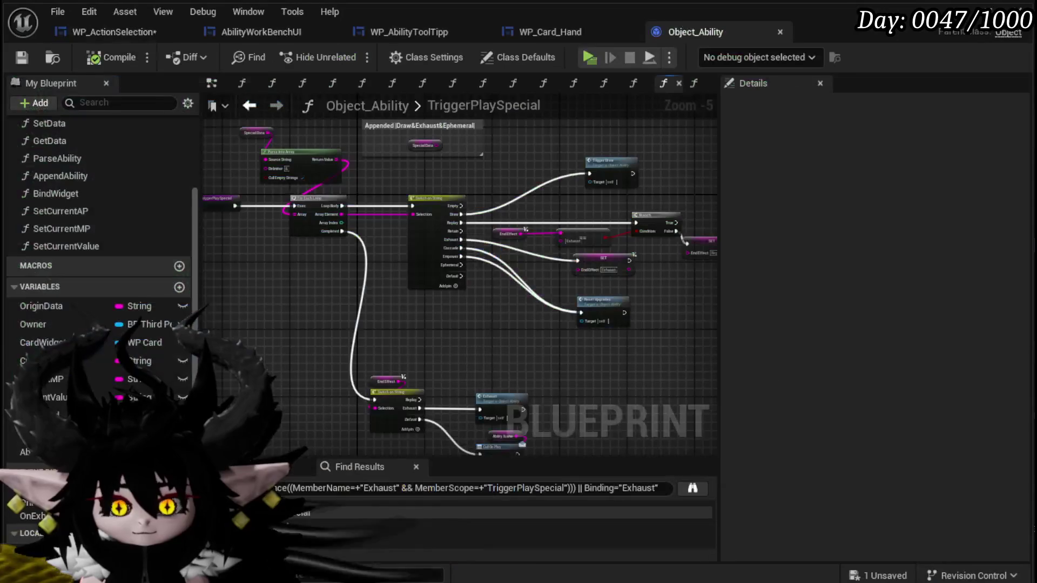
scroll(467, 265, "up", 2)
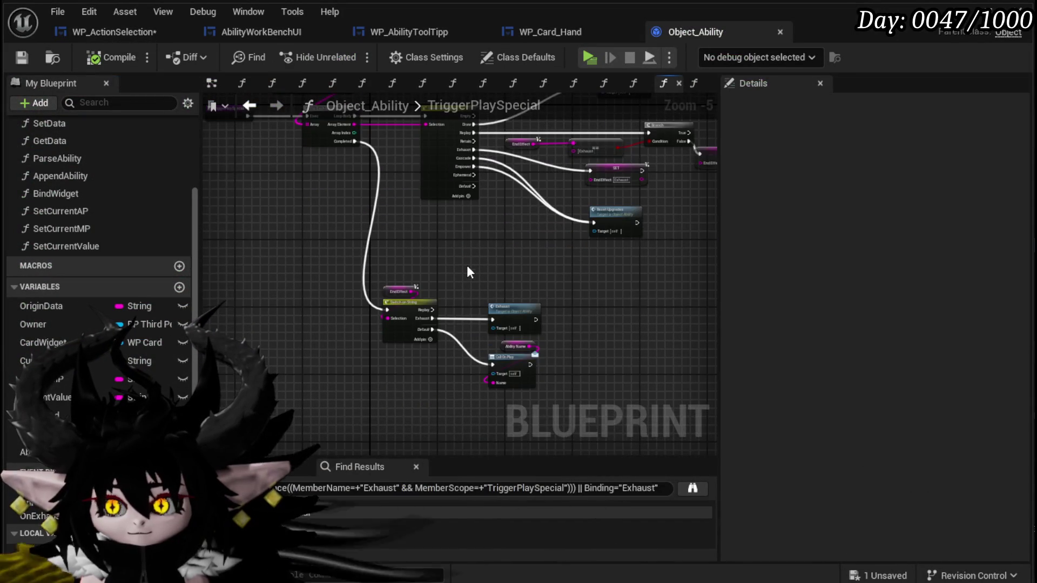
left_click_drag(428, 396, 569, 312)
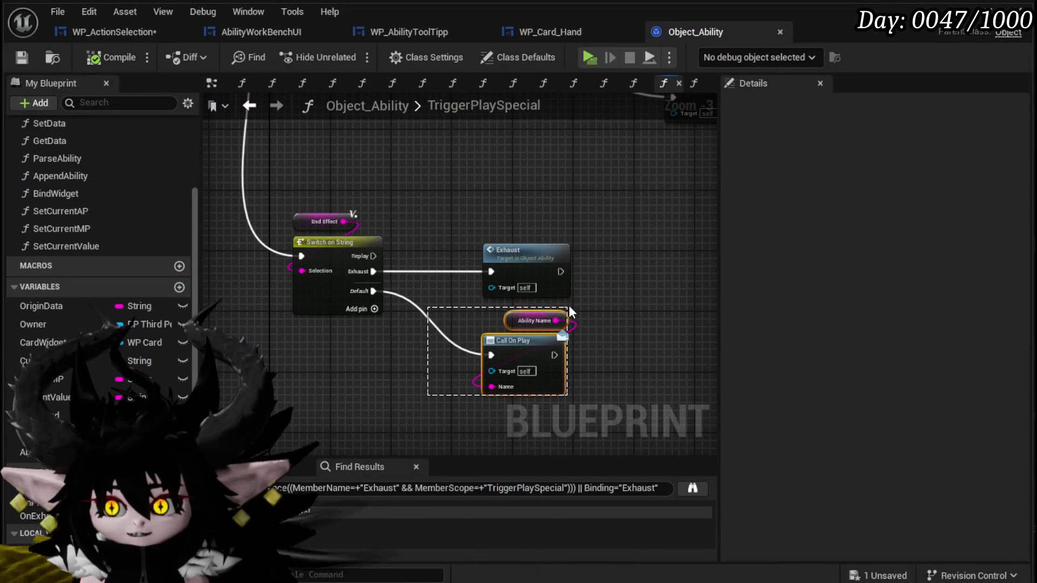
scroll(456, 169, "down", 2)
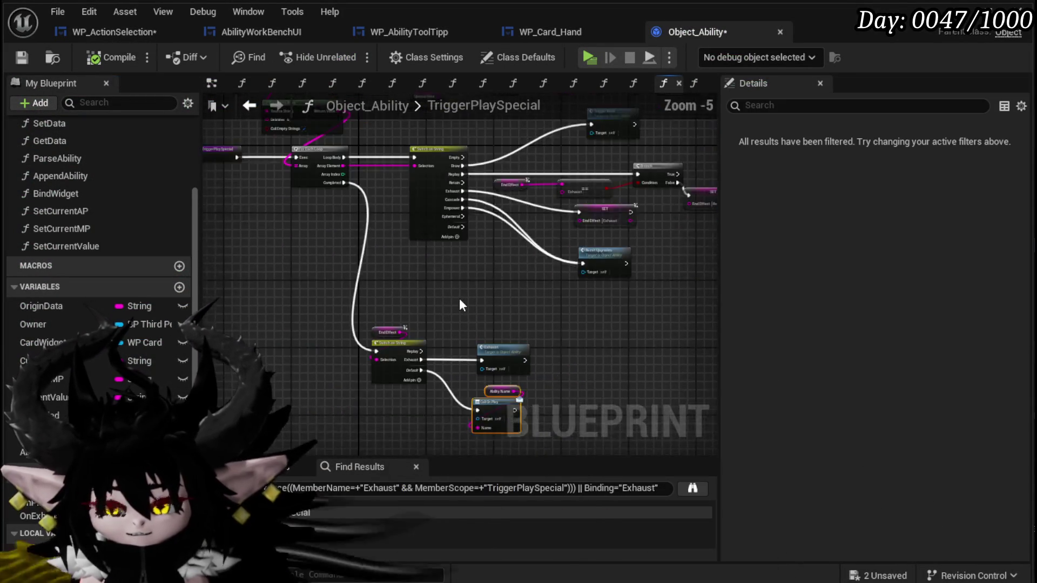
left_click(25, 63)
- Save WP_ActionSelection, check the other blueprint tabs, and return to Object_Ability's TriggerPlaySpecial graph
left_click(128, 32)
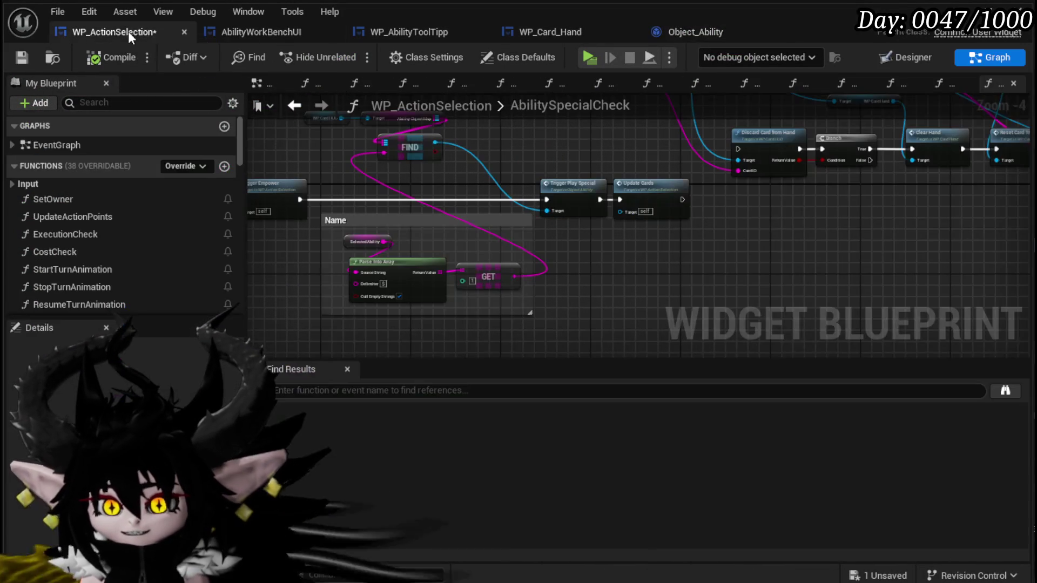
left_click(31, 60)
scroll(521, 259, "down", 4)
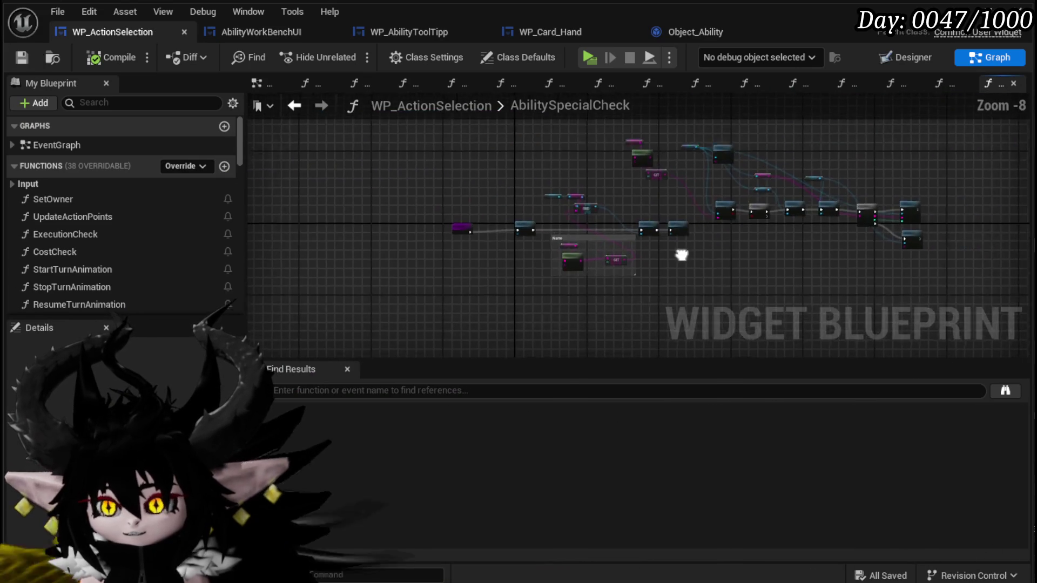
left_click_drag(522, 259, 619, 249)
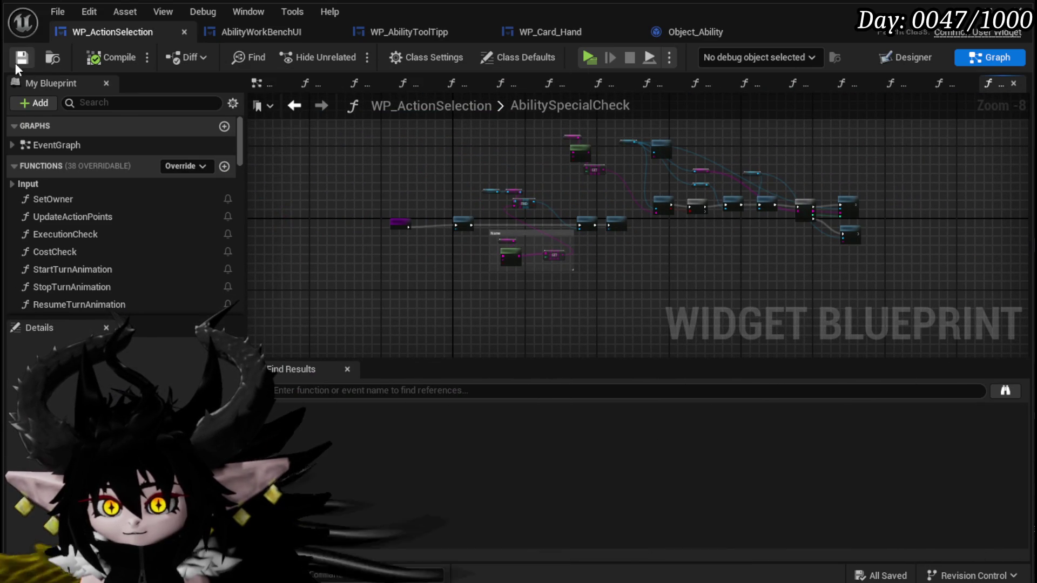
scroll(588, 254, "up", 4)
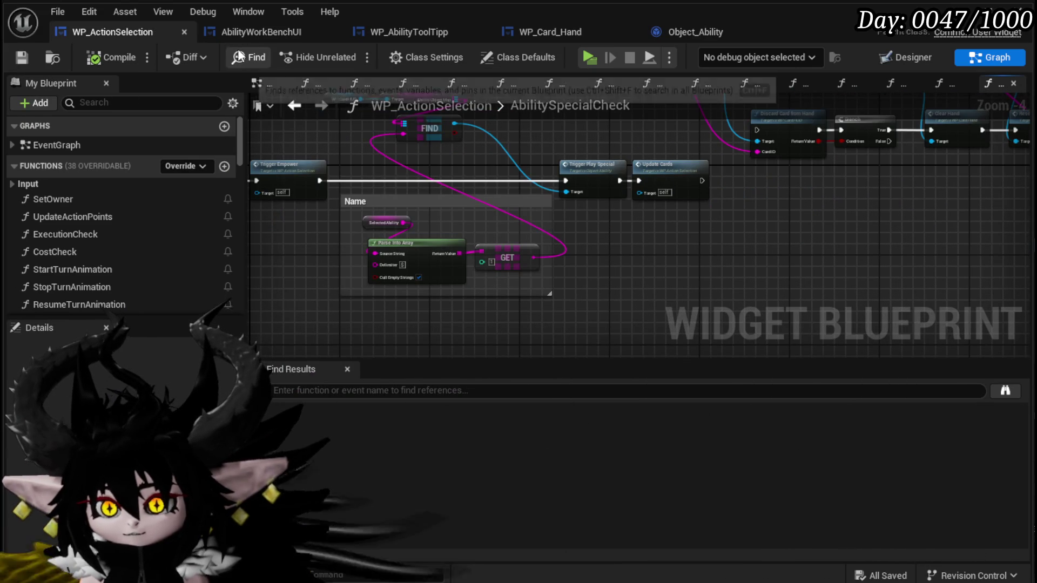
left_click(270, 30)
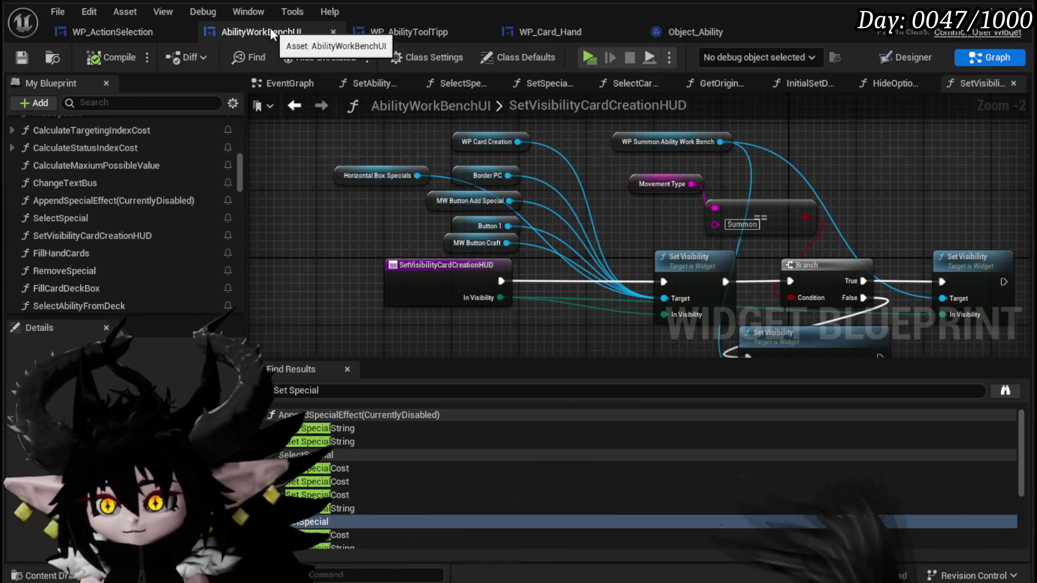
left_click(414, 32)
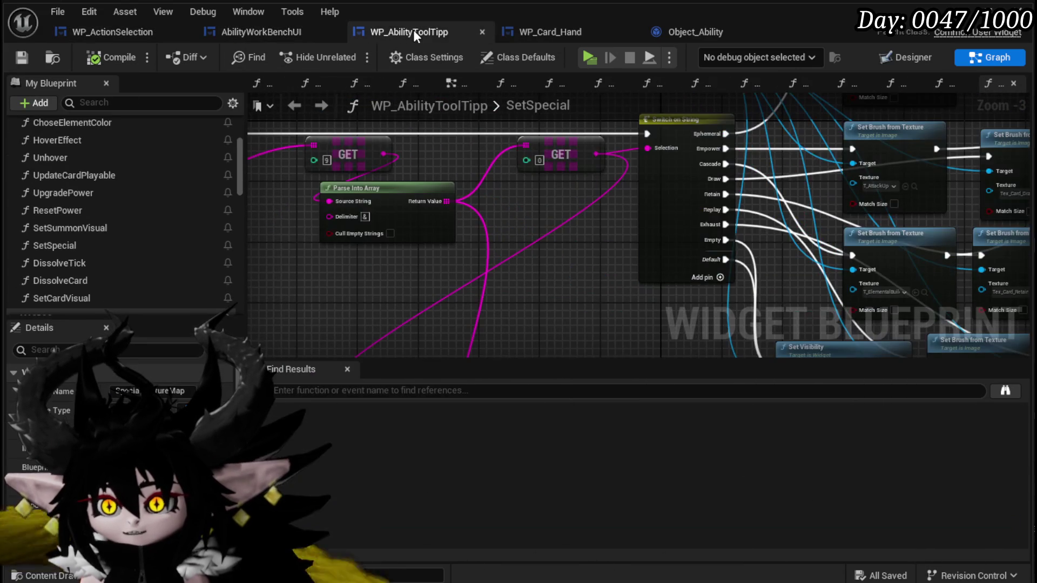
left_click(120, 40)
left_click(238, 38)
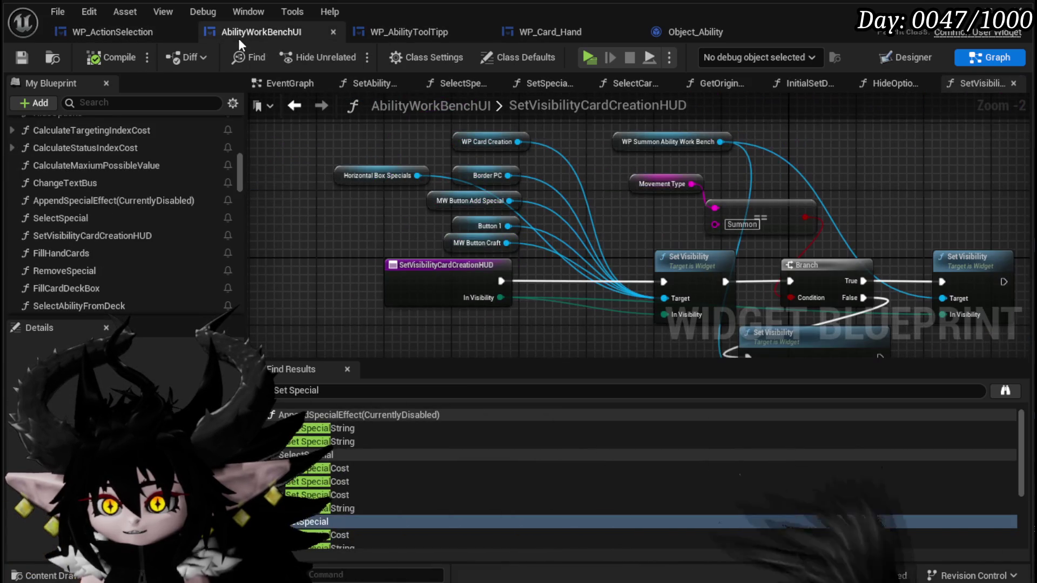
left_click(386, 31)
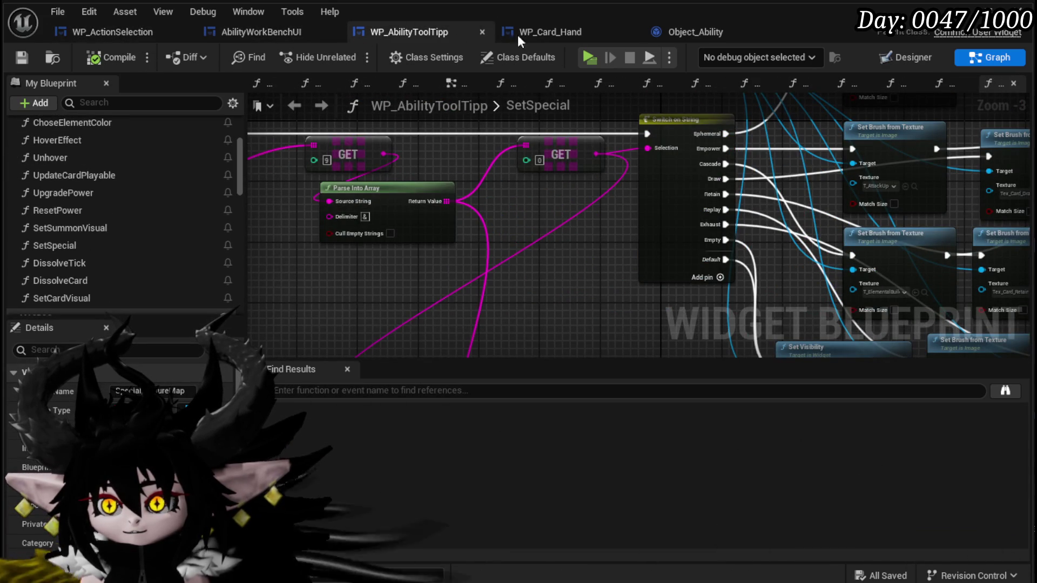
left_click(562, 38)
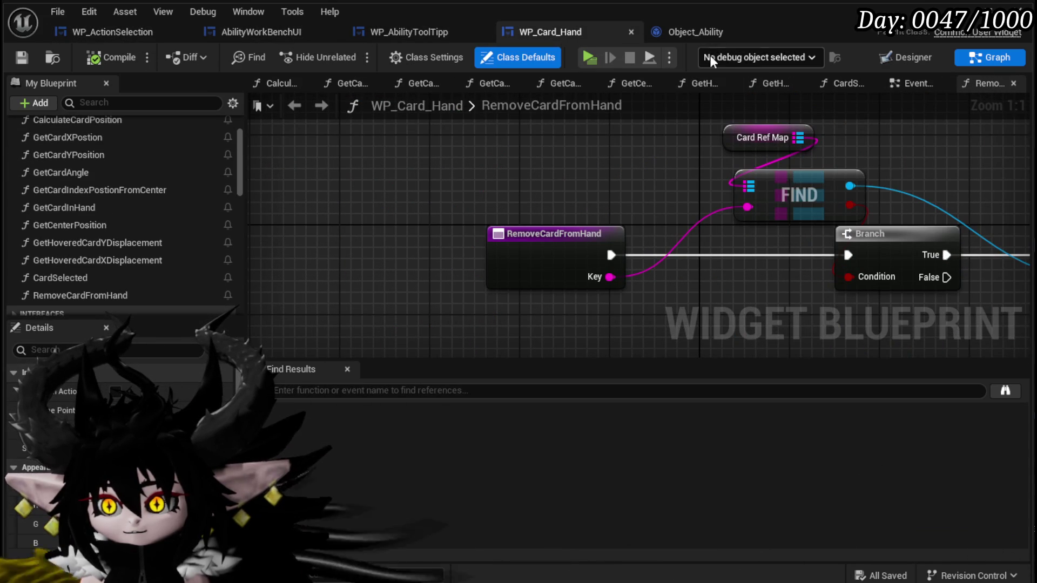
left_click(700, 33)
- Add a Greed case after Ephemeral on the Switch on String, then compile and save
scroll(396, 311, "up", 3)
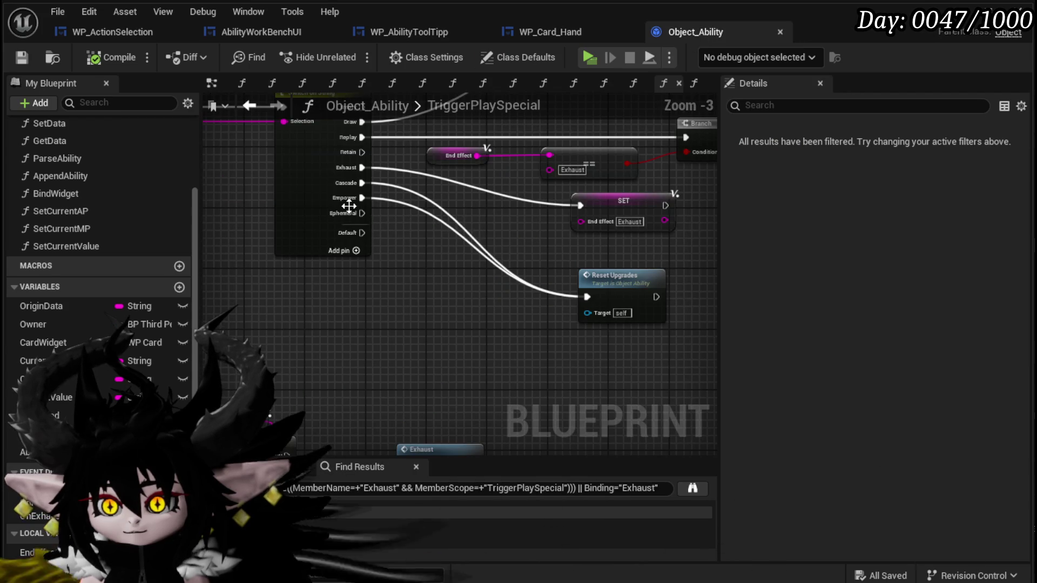
scroll(389, 234, "up", 3)
left_click(393, 287)
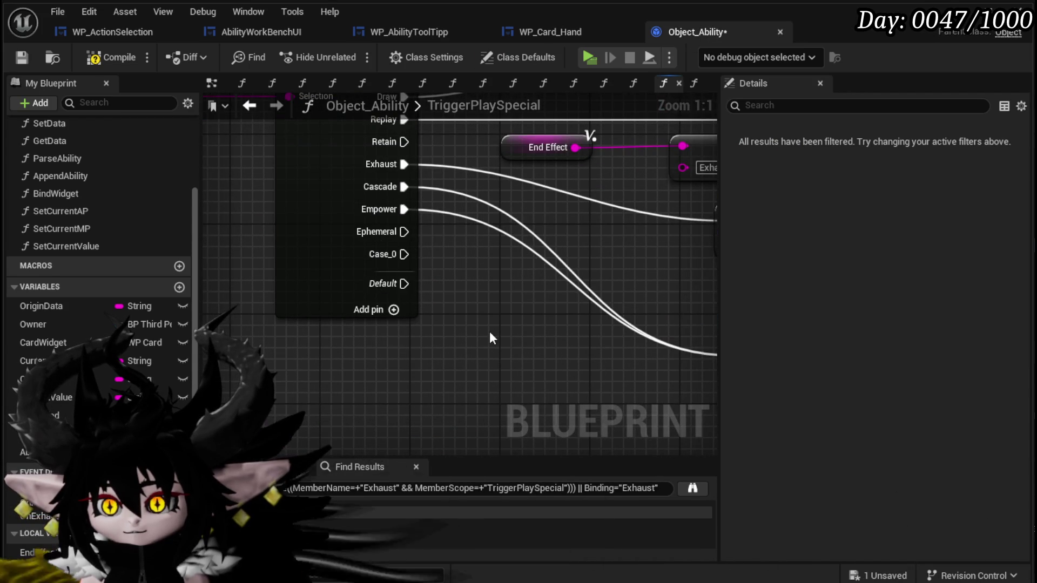
left_click(298, 271)
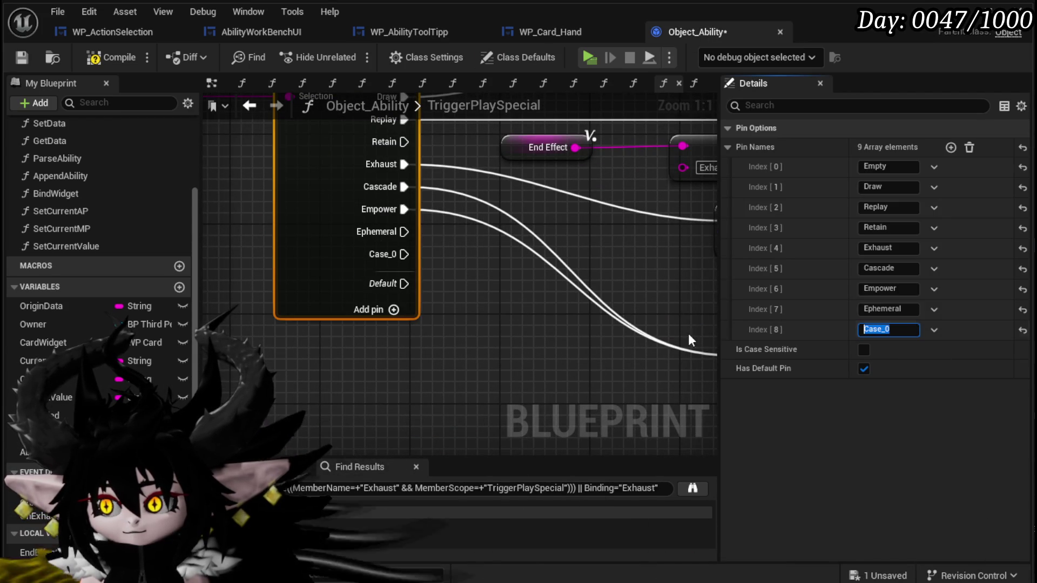
type("C")
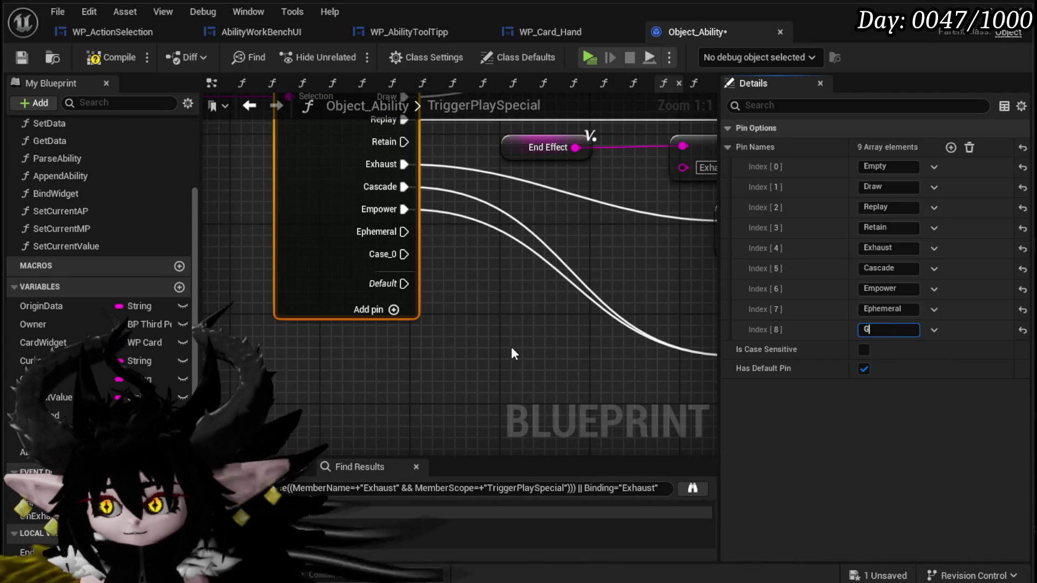
key("Return")
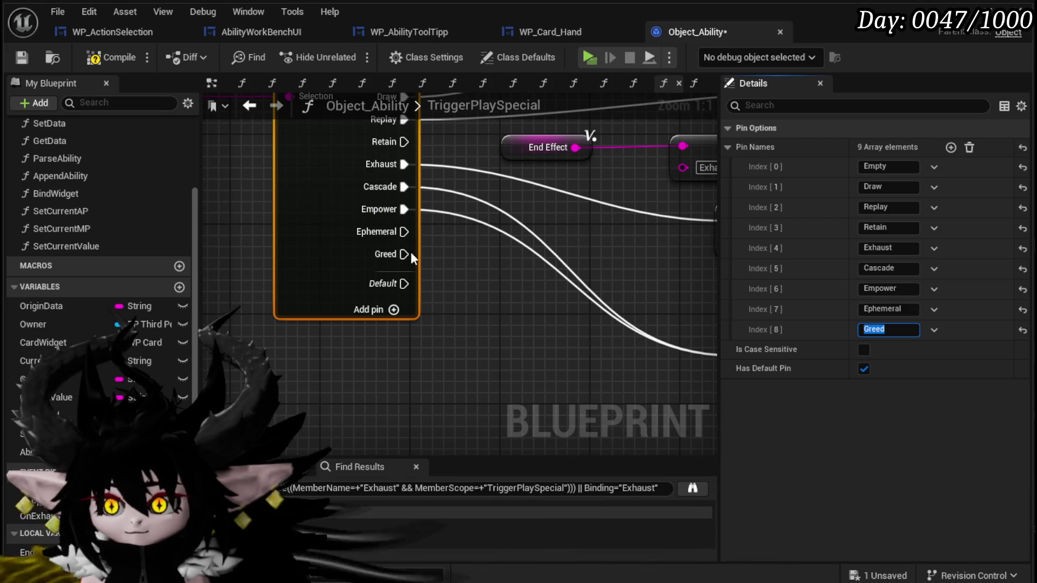
left_click(20, 61)
scroll(493, 349, "down", 1)
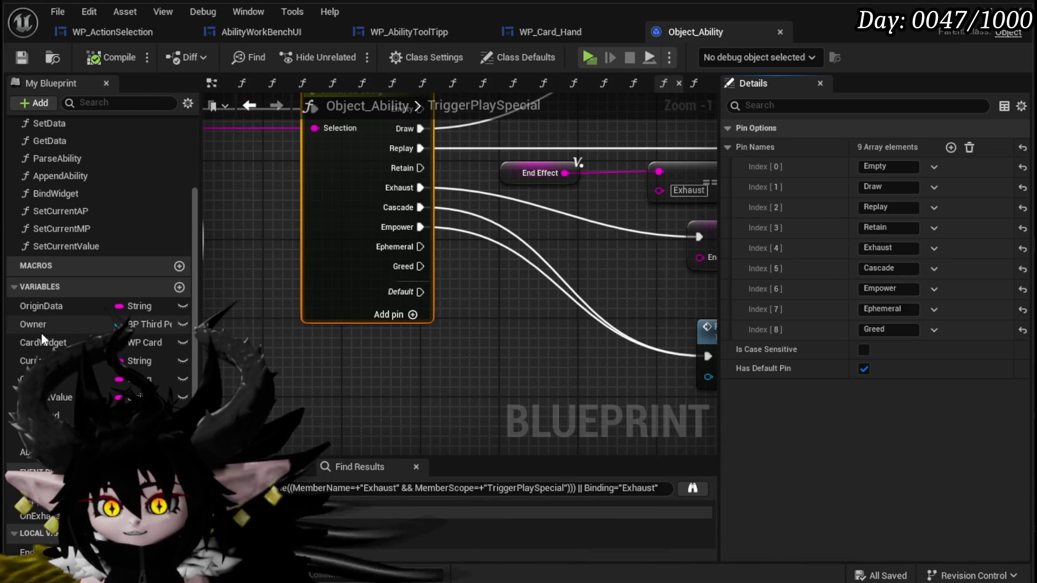
scroll(601, 358, "down", 2)
left_click_drag(546, 276, 546, 250)
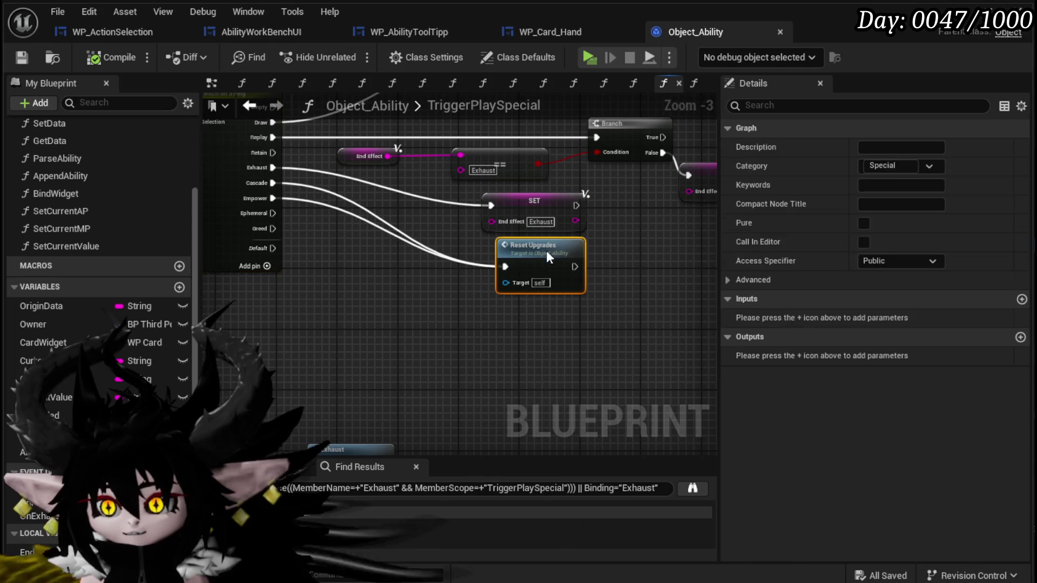
left_click_drag(411, 295, 474, 326)
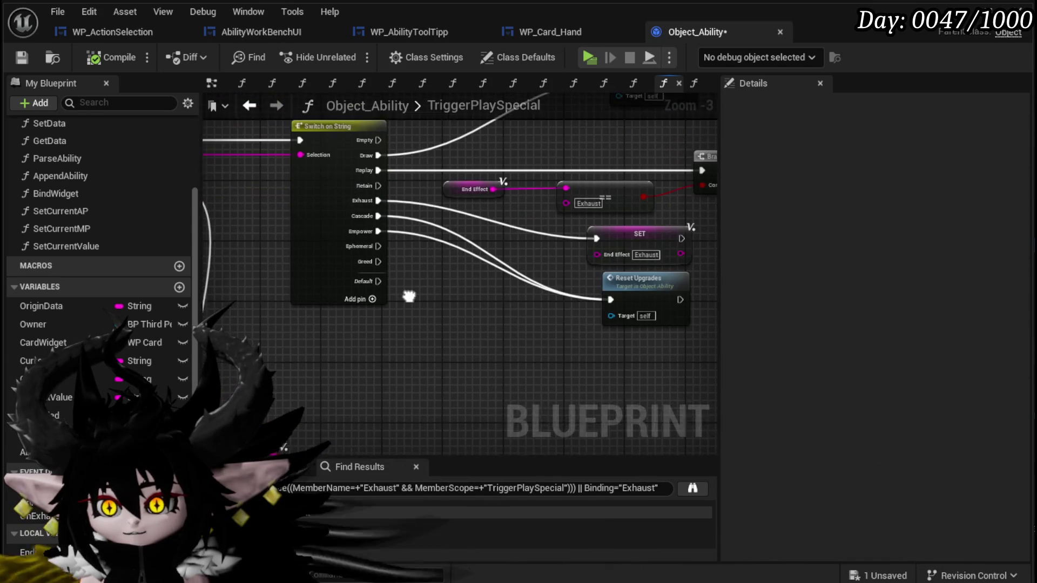
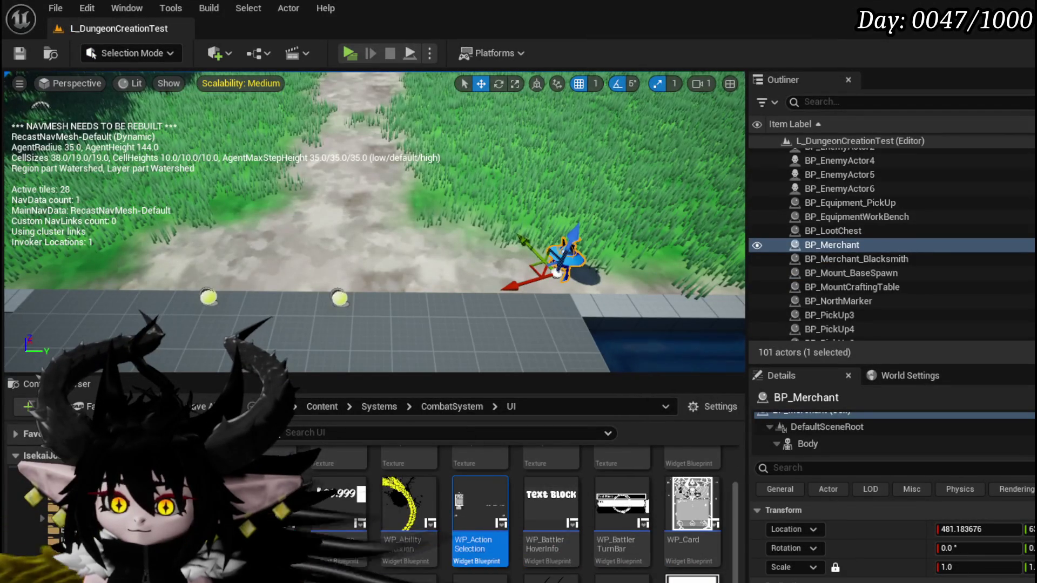
- Open the Encounter_Object blueprint from CombatSystem/Object and its DamageBattler function
left_click(65, 562)
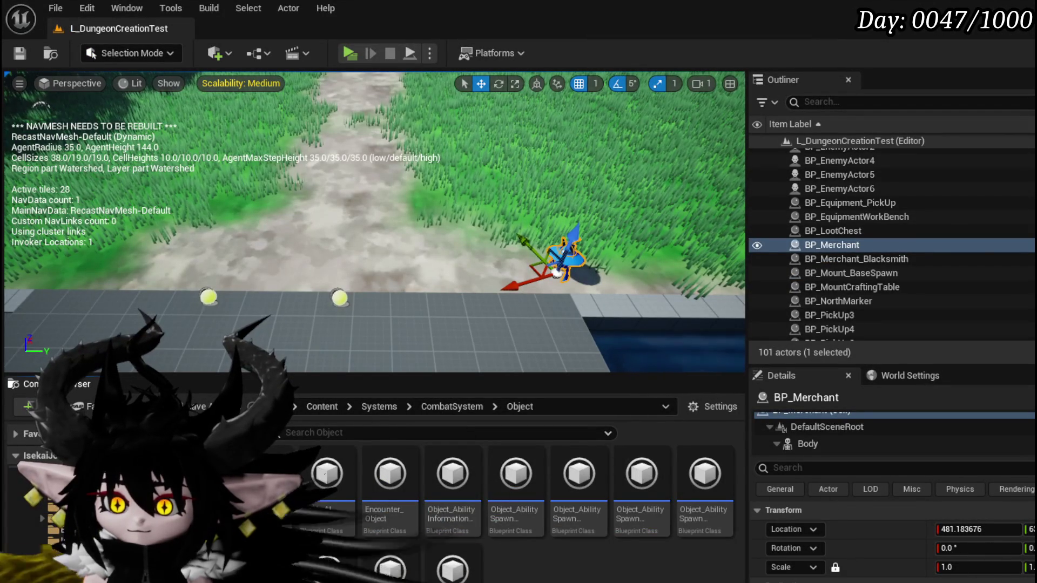
double_click(421, 488)
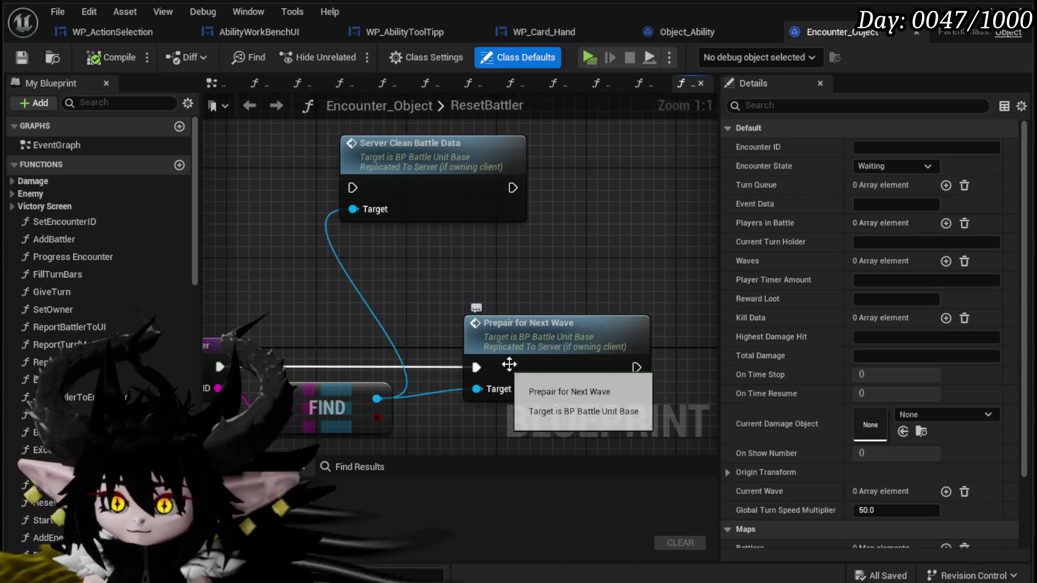
scroll(400, 294, "down", 1)
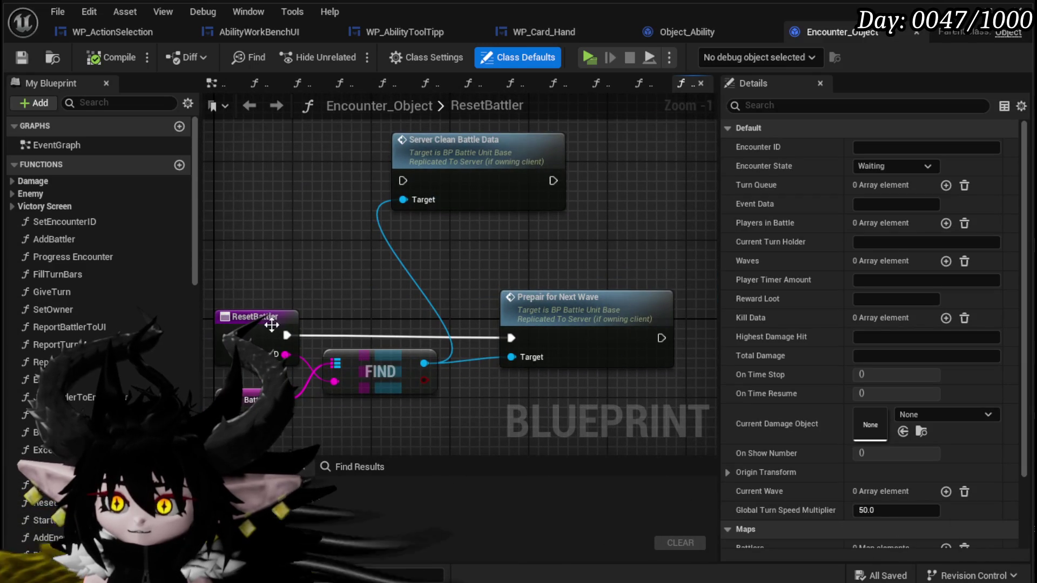
left_click(13, 180)
double_click(55, 193)
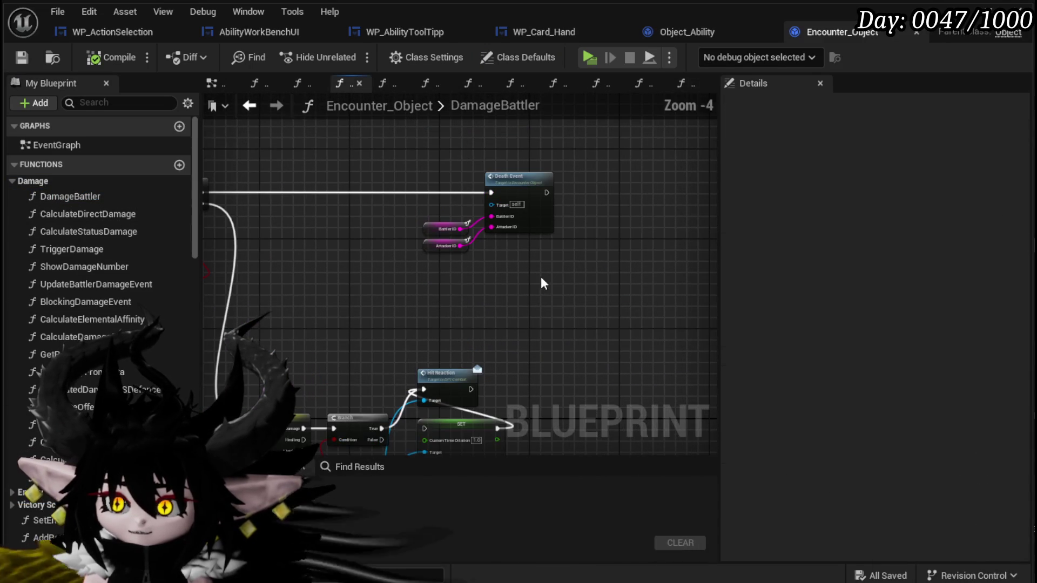
- Drill from DamageBattler through DeathEvent into the EnemyDeath function graph
mouse_move(543, 281)
left_mouse_down()
mouse_move(591, 317)
mouse_move(630, 328)
mouse_move(584, 320)
left_mouse_up()
double_click(551, 246)
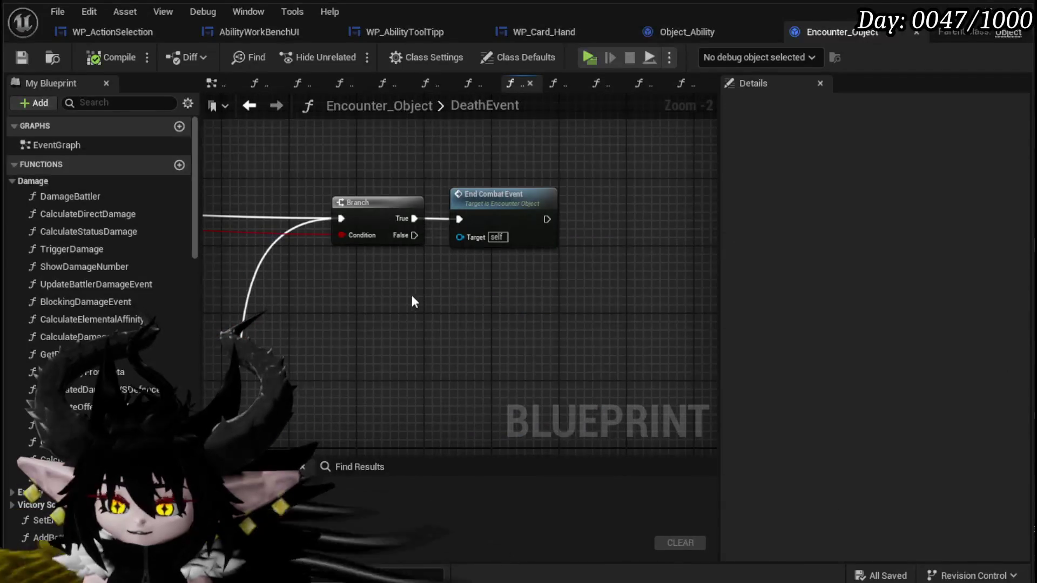
scroll(412, 302, "down", 3)
scroll(470, 296, "up", 2)
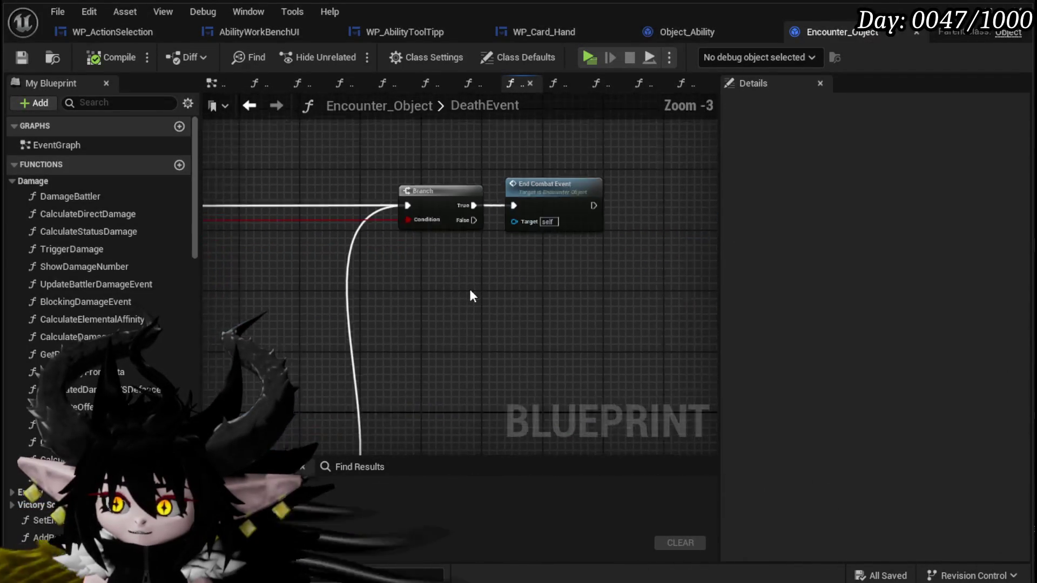
scroll(470, 296, "up", 1)
scroll(278, 270, "down", 2)
mouse_move(279, 270)
left_mouse_down()
mouse_move(302, 273)
mouse_move(281, 254)
mouse_move(672, 312)
mouse_move(437, 348)
left_mouse_up()
double_click(263, 239)
scroll(447, 301, "down", 1)
scroll(280, 262, "up", 3)
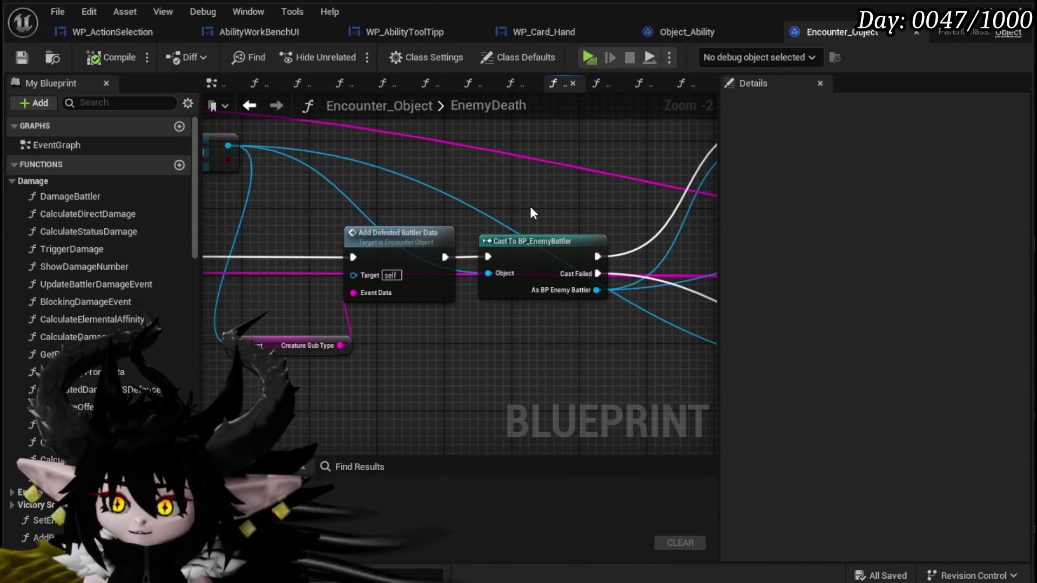
- Move the Server Death node up-left and the EnemyDeath entry node further left
scroll(531, 212, "down", 1)
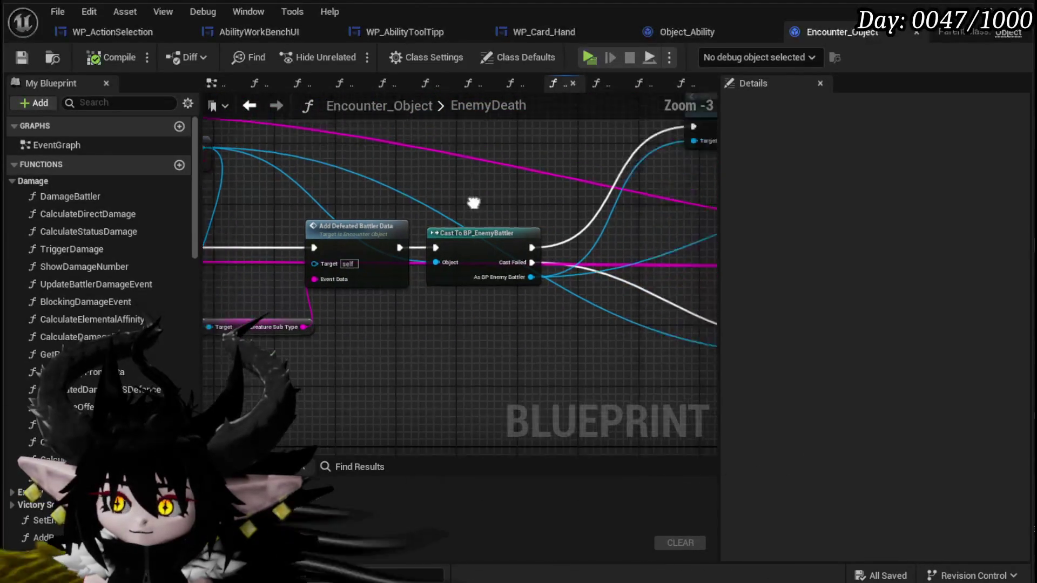
left_click_drag(531, 212, 362, 256)
left_click_drag(379, 219, 293, 210)
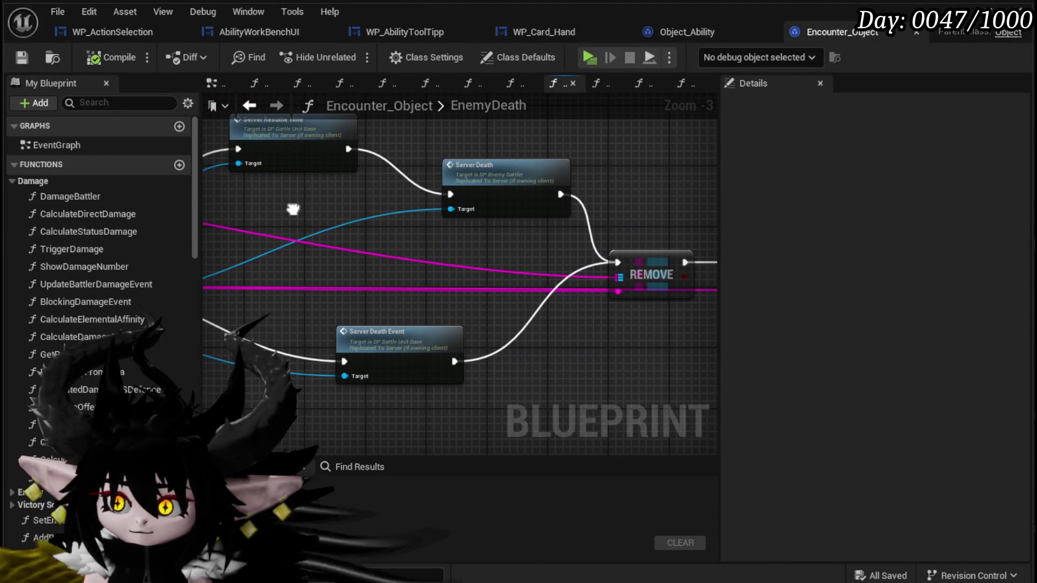
left_click_drag(477, 168, 430, 124)
mouse_move(340, 241)
left_mouse_down()
mouse_move(675, 243)
mouse_move(377, 278)
mouse_move(92, 234)
left_mouse_up()
mouse_move(573, 270)
left_mouse_down()
mouse_move(432, 267)
mouse_move(442, 230)
mouse_move(591, 226)
left_mouse_up()
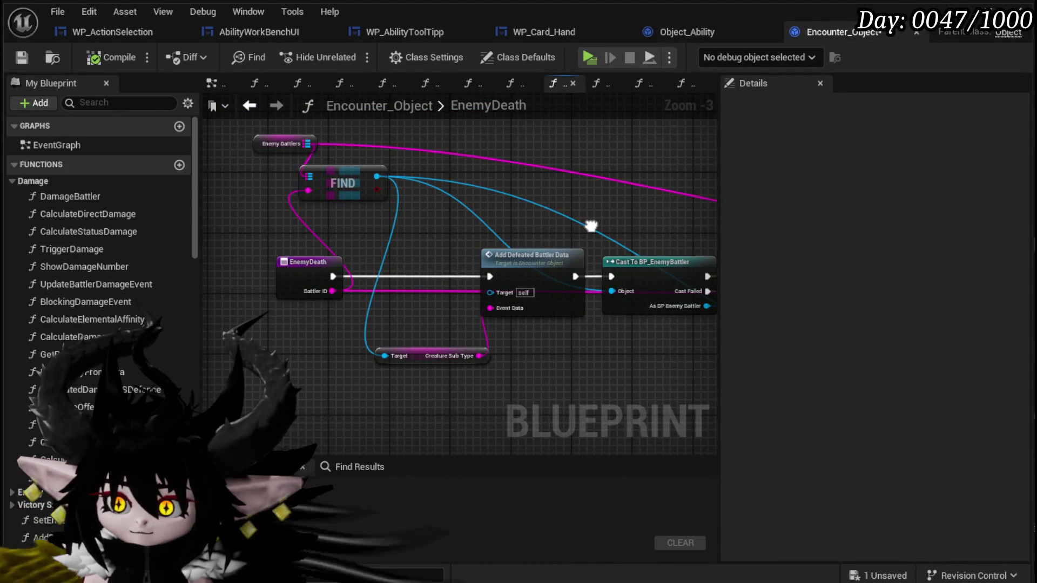
mouse_move(327, 250)
left_mouse_down()
mouse_move(465, 243)
mouse_move(312, 252)
left_mouse_up()
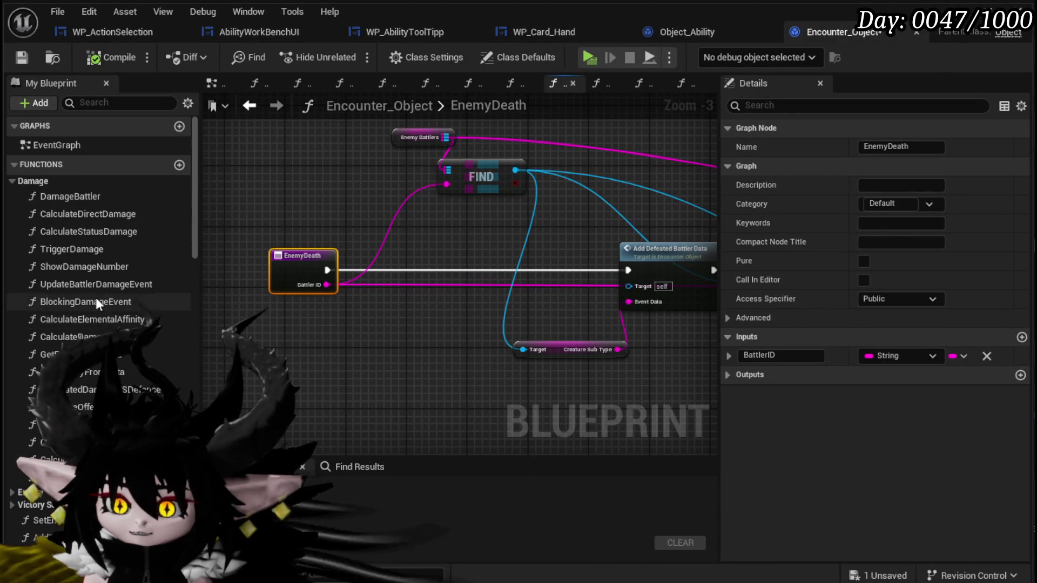
scroll(114, 275, "down", 10)
scroll(135, 257, "down", 15)
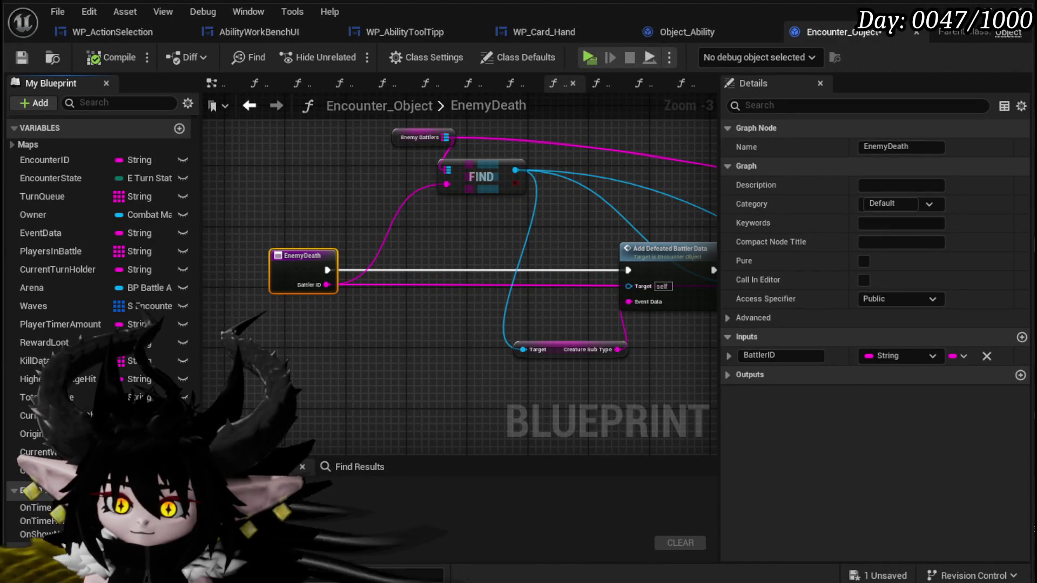
- Add an OnEnemyDeath event dispatcher and call it between EnemyDeath and Add Defeated Battler Data
left_click(179, 490)
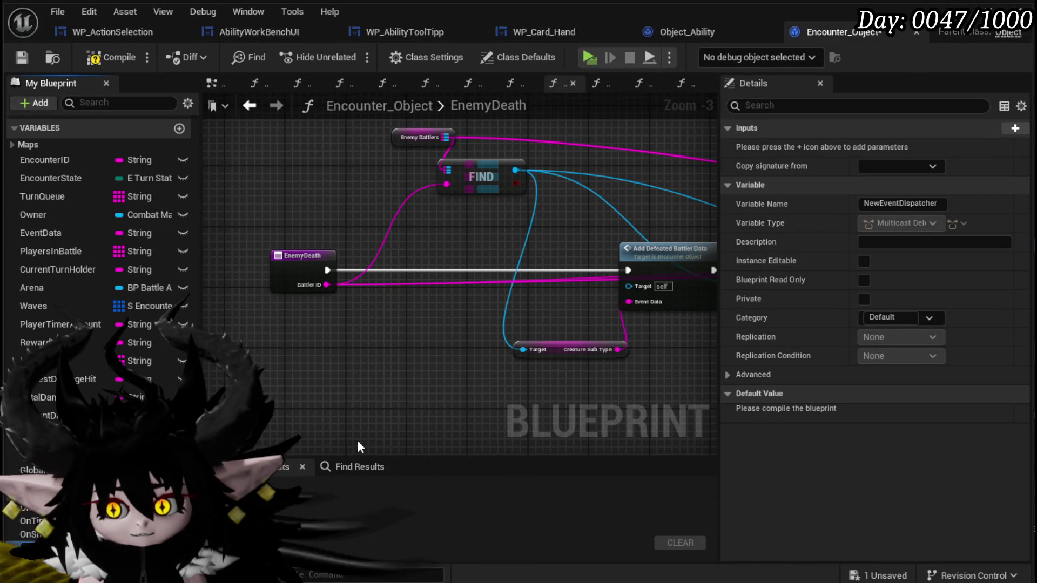
key("Return")
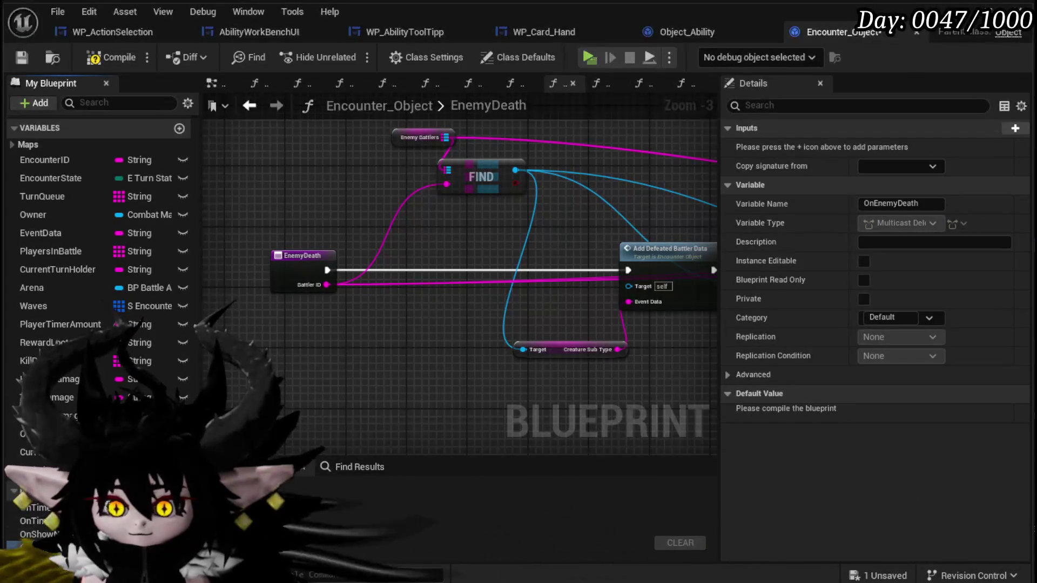
mouse_move(420, 291)
left_mouse_down()
mouse_move(402, 306)
mouse_move(460, 266)
left_mouse_up()
left_click(427, 319)
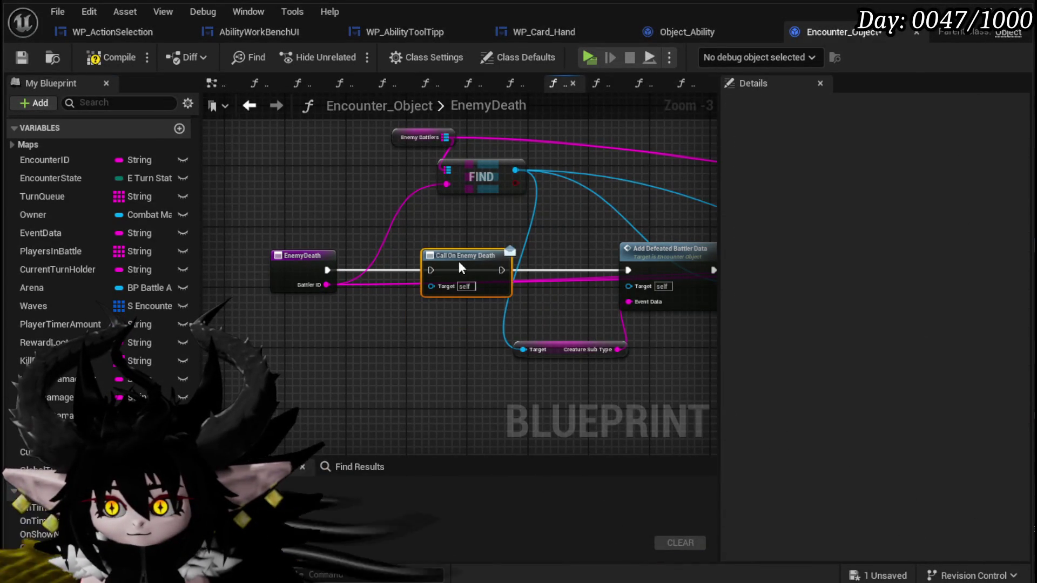
left_click_drag(324, 270, 430, 270)
left_click_drag(502, 270, 630, 271)
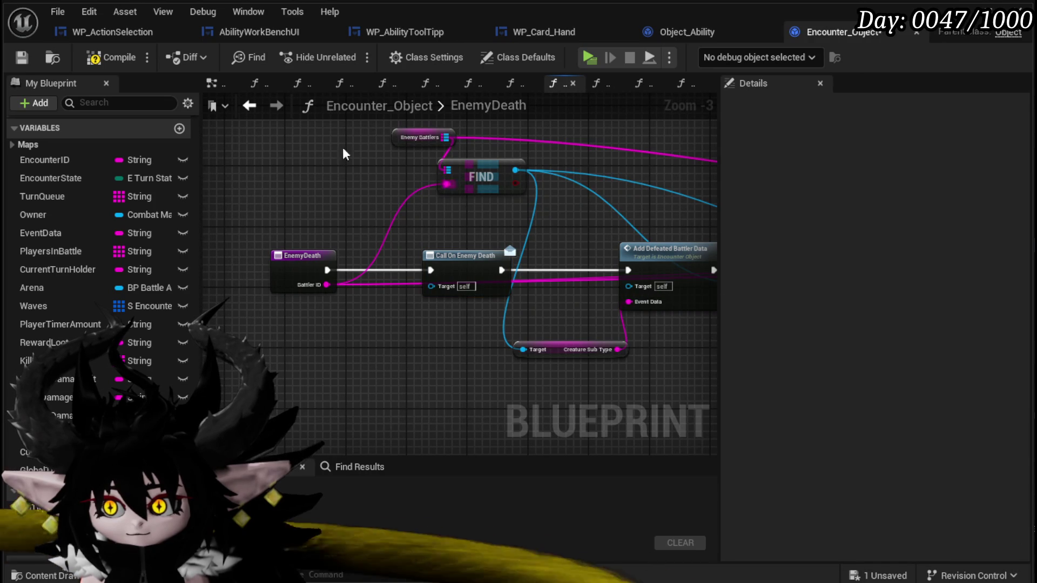
- Compile Encounter_Object and save all modified assets
left_click(115, 64)
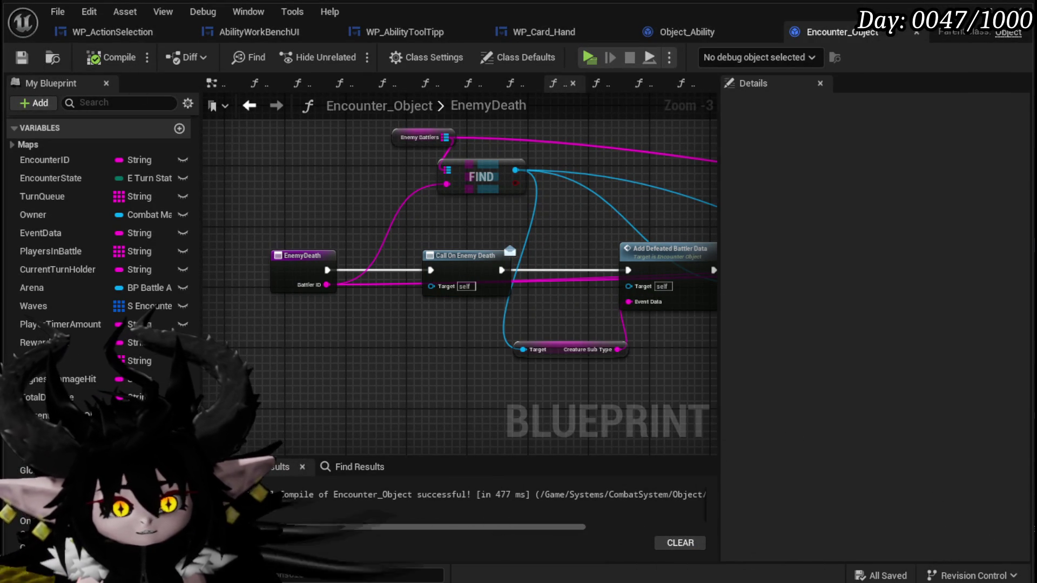
mouse_move(470, 329)
left_mouse_down()
mouse_move(221, 333)
mouse_move(419, 341)
left_mouse_up()
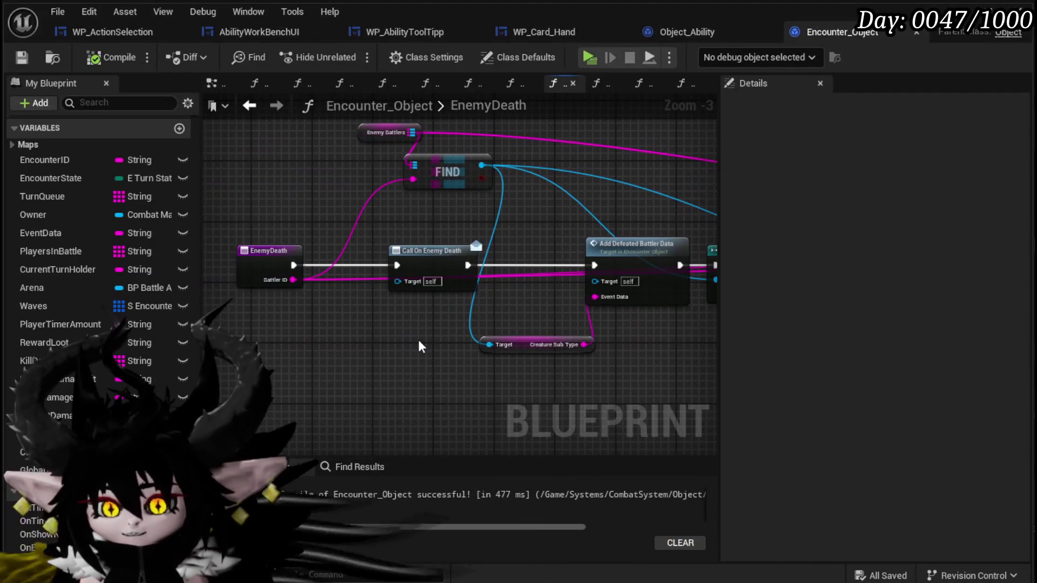
key("ctrl+s")
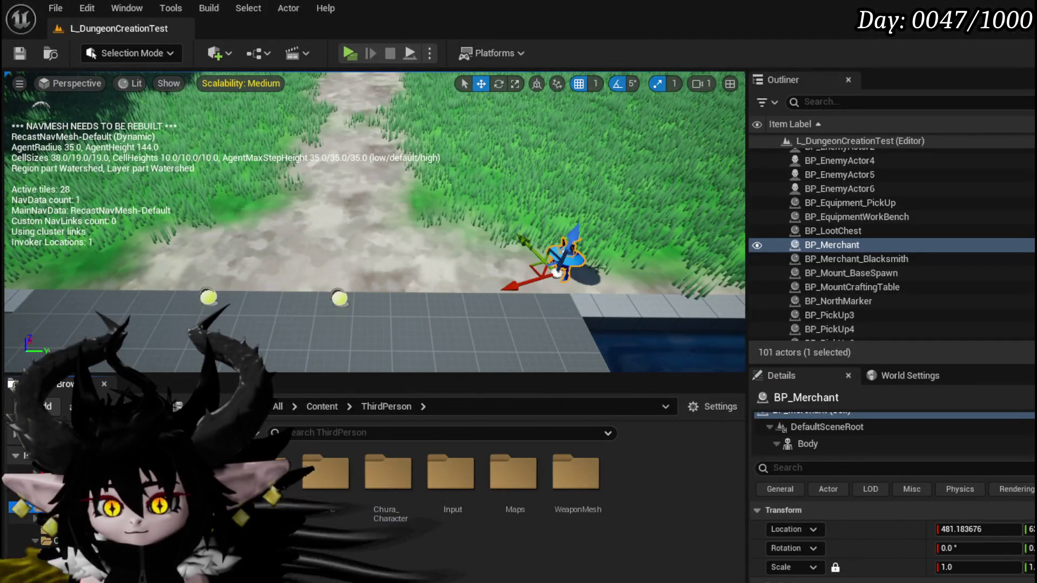
- Open BP_ThirdPersonCharacter and search 'Start Combat' to jump to the StartCombat event
double_click(458, 503)
double_click(458, 503)
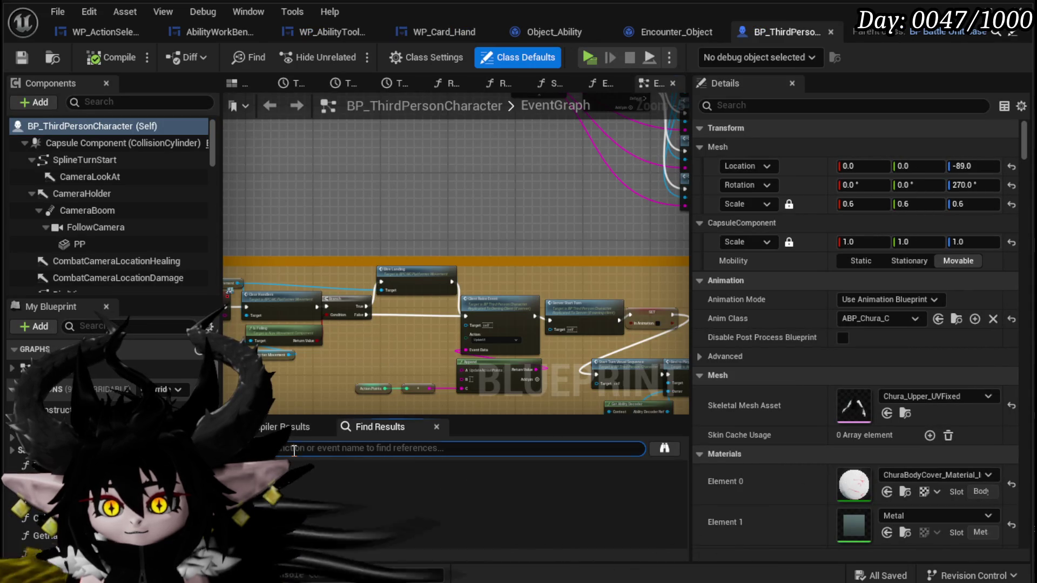
type("S")
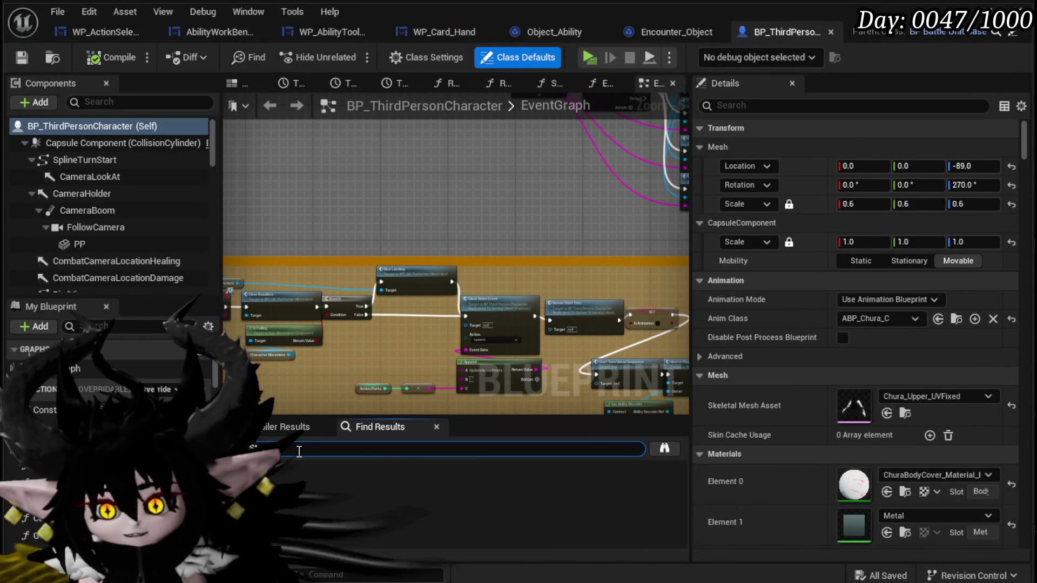
type("tart Combat")
key("Return")
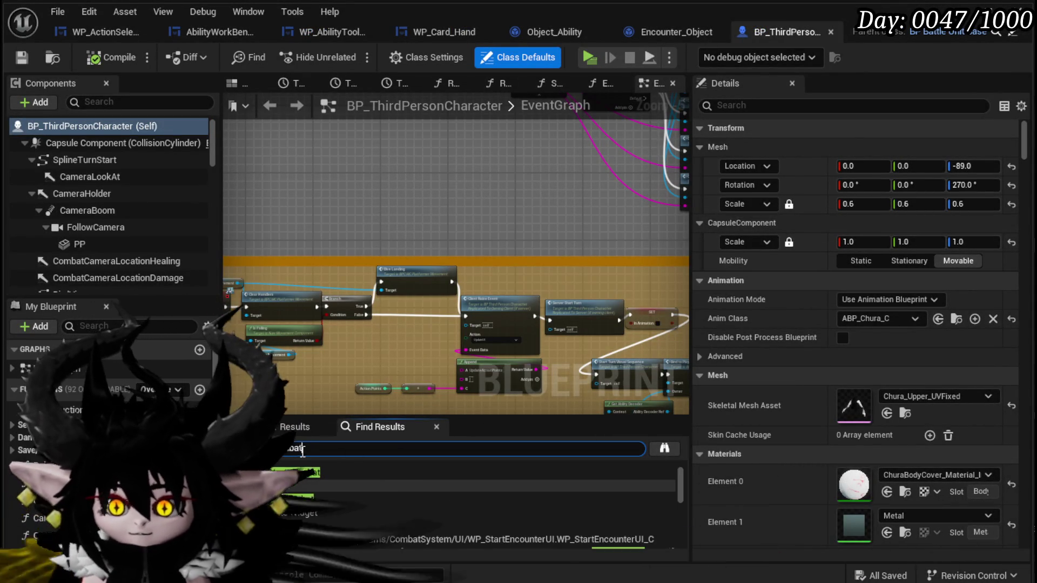
left_click(308, 499)
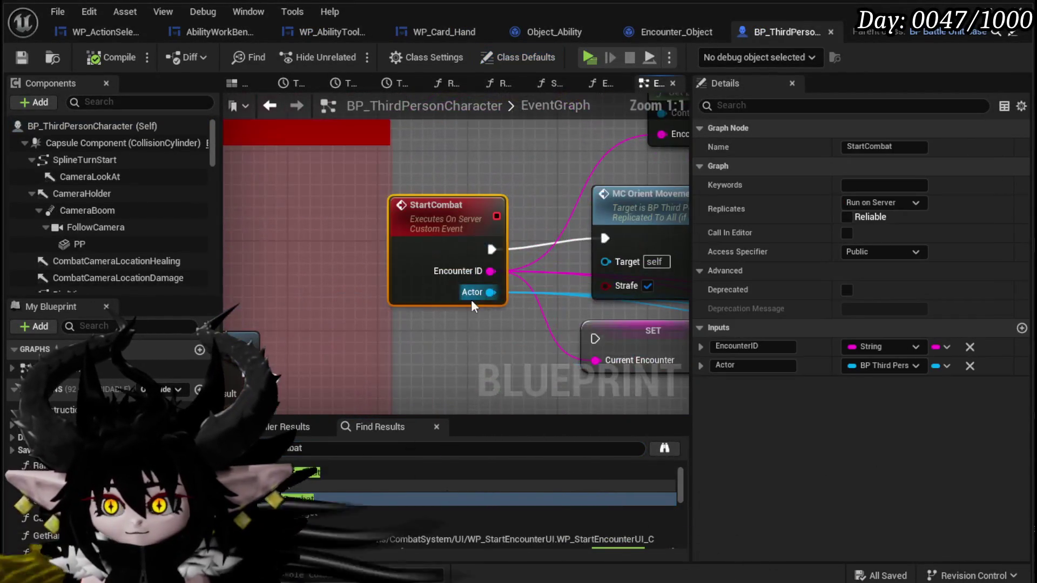
- Survey the StartCombat event chain and select its SET CurrentEncounter node
scroll(381, 480, "down", 3)
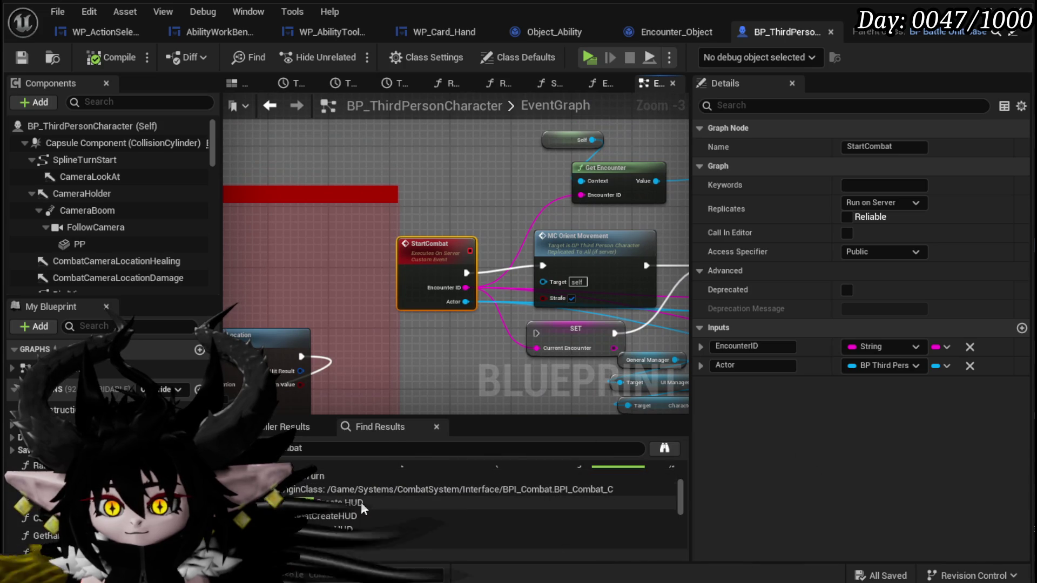
scroll(349, 513, "down", 5)
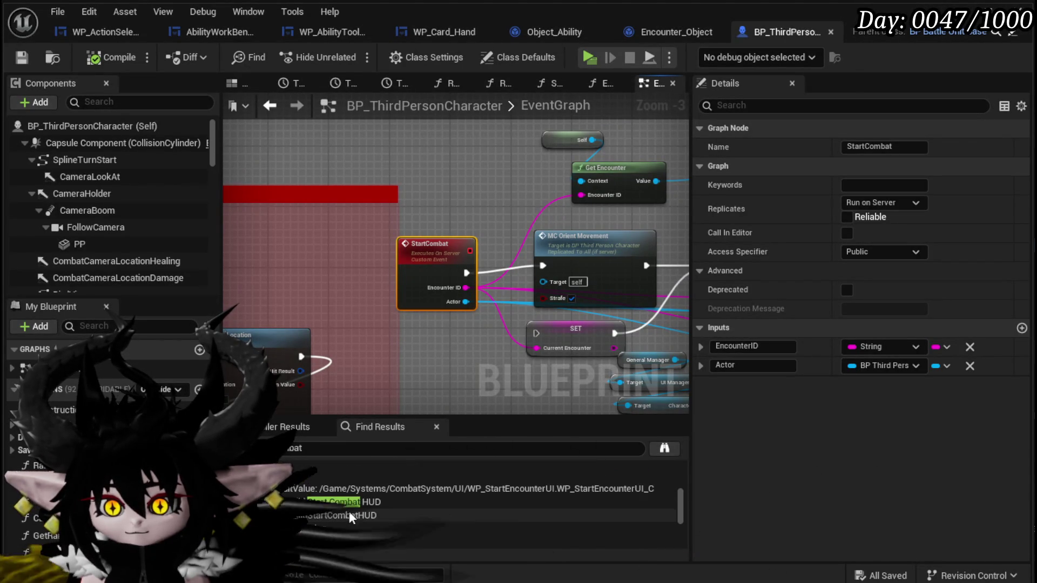
scroll(349, 511, "down", 5)
scroll(349, 510, "up", 3)
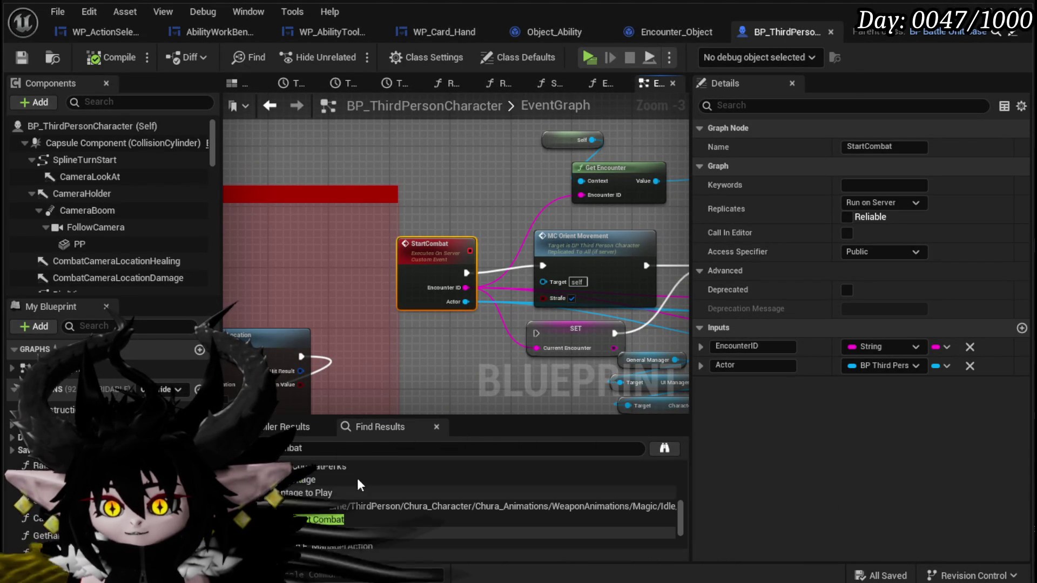
left_click_drag(426, 164, 421, 272)
scroll(421, 272, "down", 4)
scroll(356, 206, "down", 3)
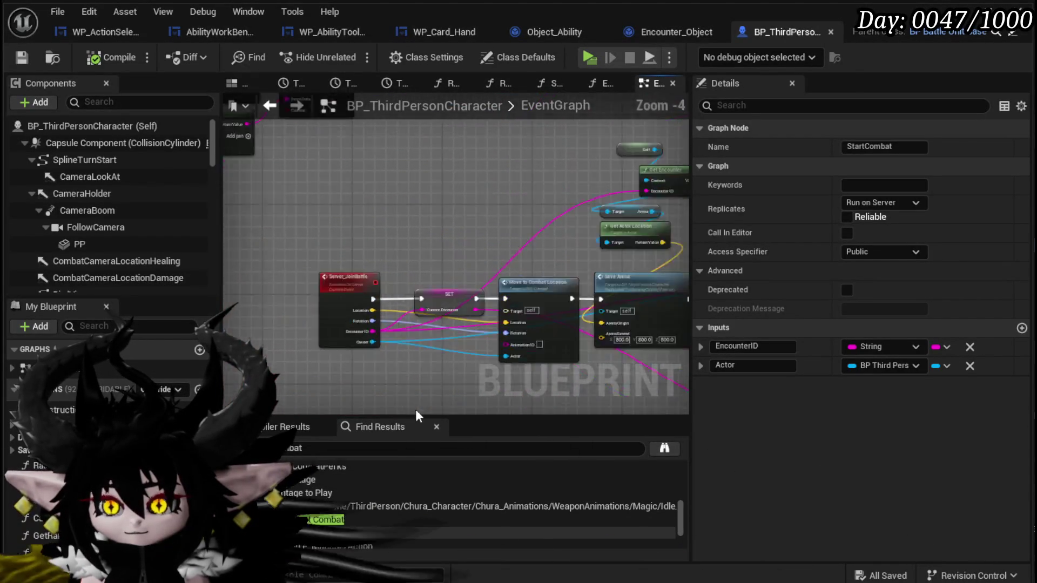
scroll(356, 207, "up", 4)
mouse_move(407, 345)
left_mouse_down()
mouse_move(436, 352)
mouse_move(335, 346)
left_mouse_up()
mouse_move(454, 349)
left_mouse_down()
mouse_move(356, 345)
mouse_move(381, 355)
mouse_move(297, 381)
mouse_move(436, 235)
mouse_move(424, 239)
mouse_move(511, 231)
left_mouse_up()
mouse_move(343, 238)
left_mouse_down()
mouse_move(459, 339)
mouse_move(426, 229)
mouse_move(521, 350)
left_mouse_up()
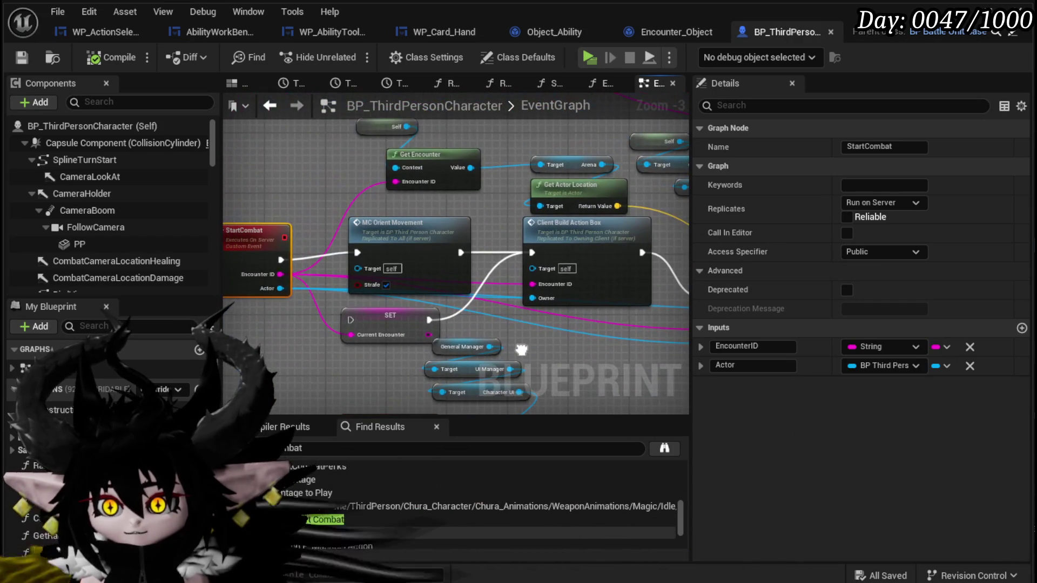
left_click_drag(253, 236, 288, 234)
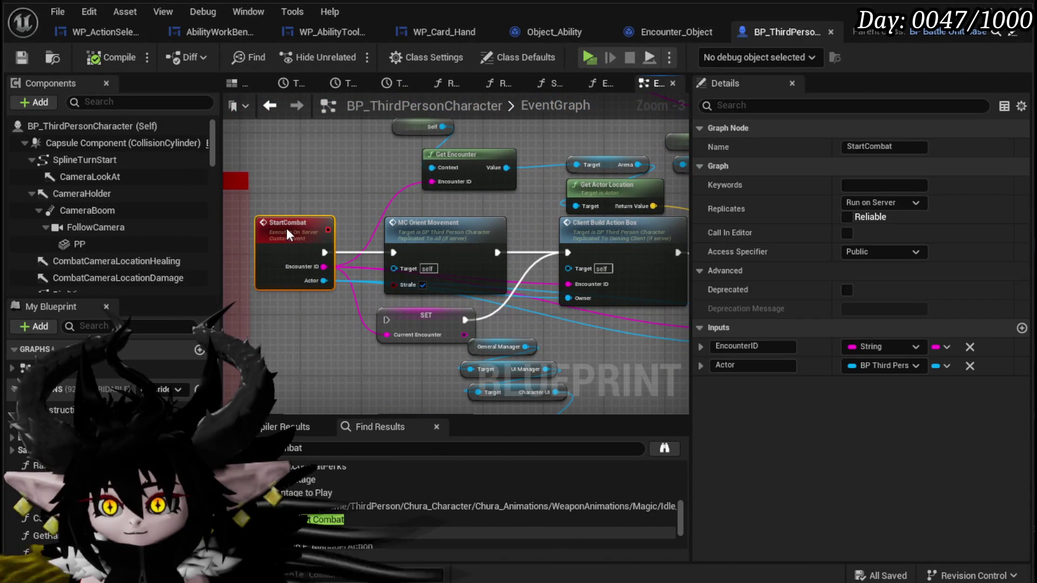
left_click(396, 310)
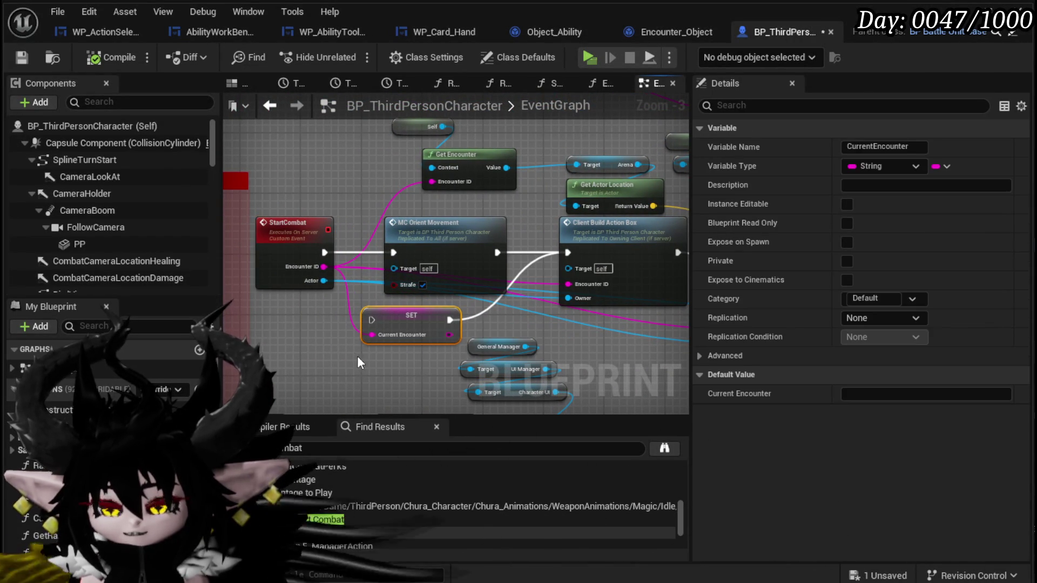
- Delete SET CurrentEncounter from StartCombat, save BP_ThirdPersonCharacter, and return to the level editor
mouse_move(392, 363)
left_mouse_down()
mouse_move(363, 283)
mouse_move(302, 238)
mouse_move(411, 280)
mouse_move(370, 304)
mouse_move(380, 309)
left_mouse_up()
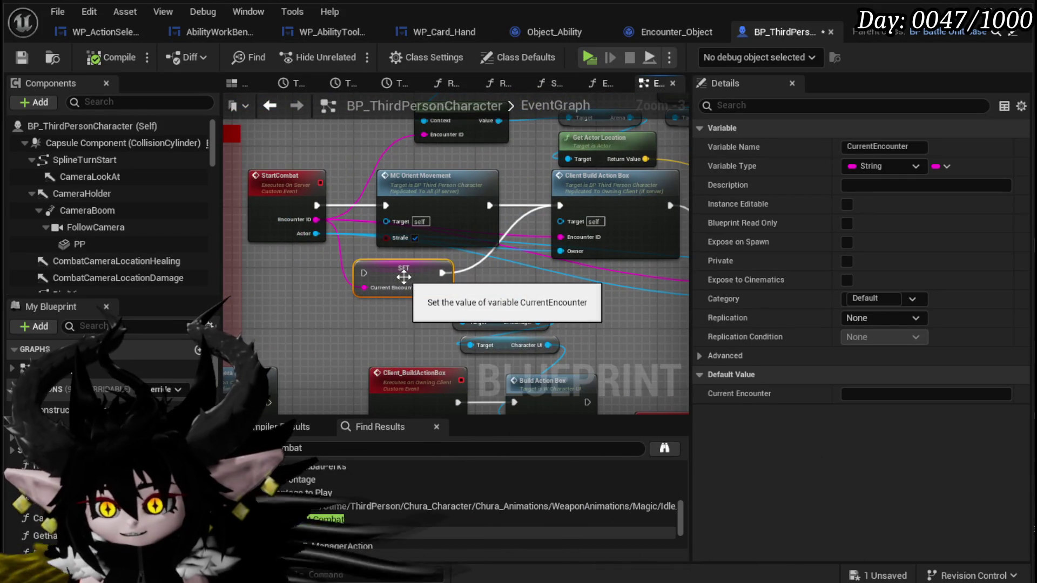
key("Delete")
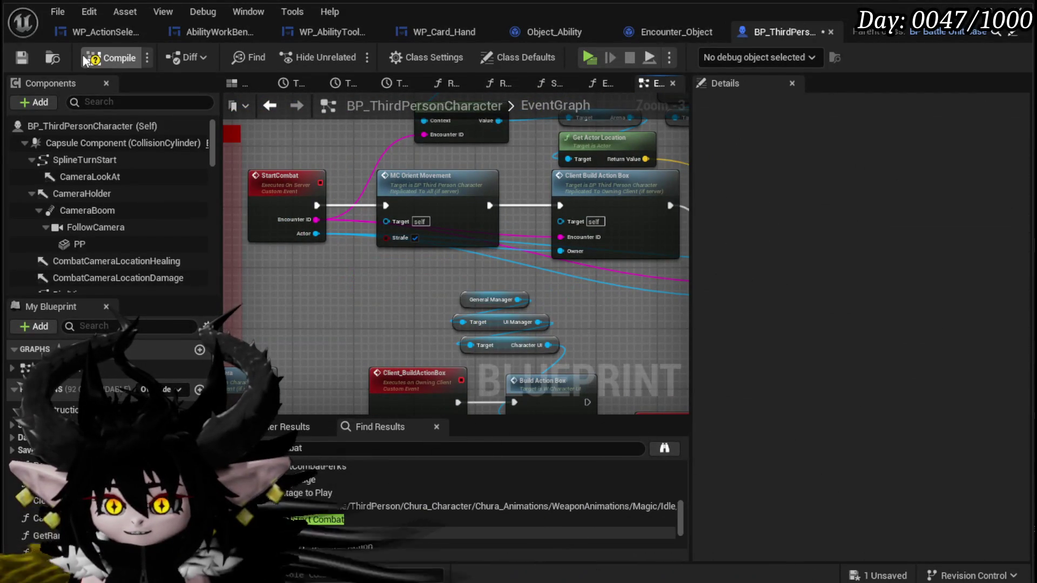
left_click(24, 57)
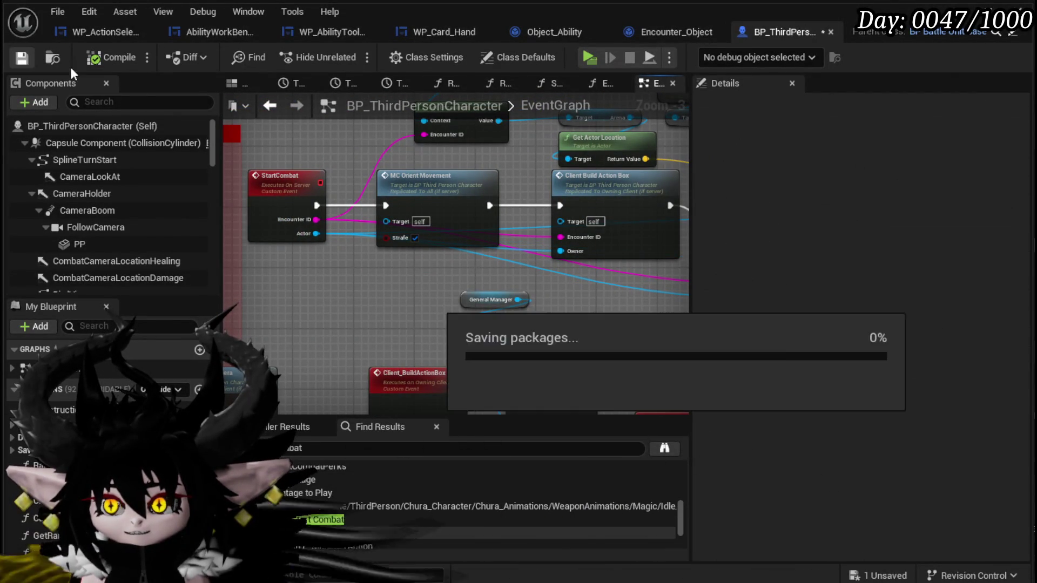
left_click(959, 11)
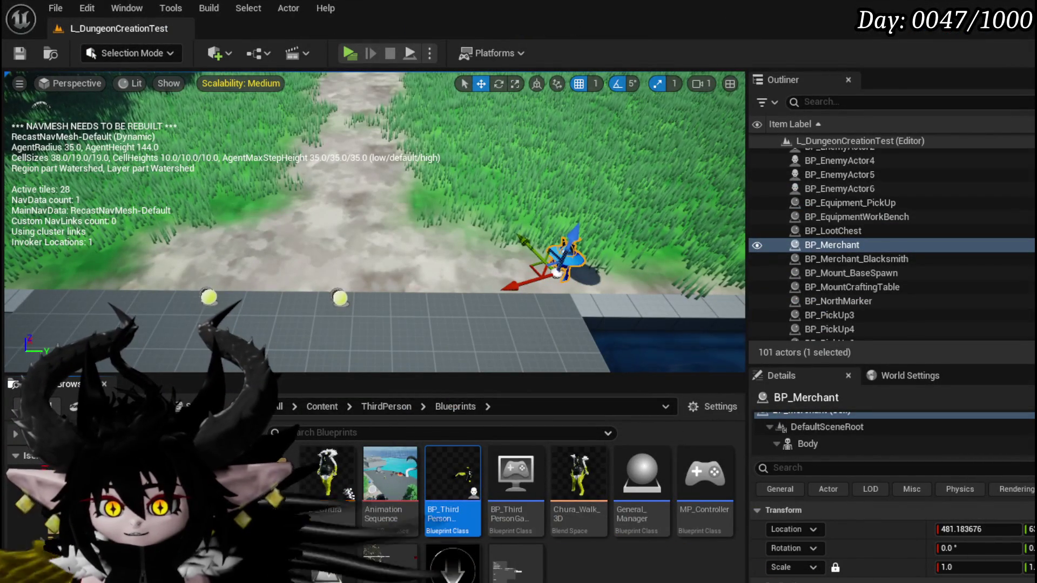
- Open Combat_Manager from Systems > CombatSystem > Managers
left_click(108, 519)
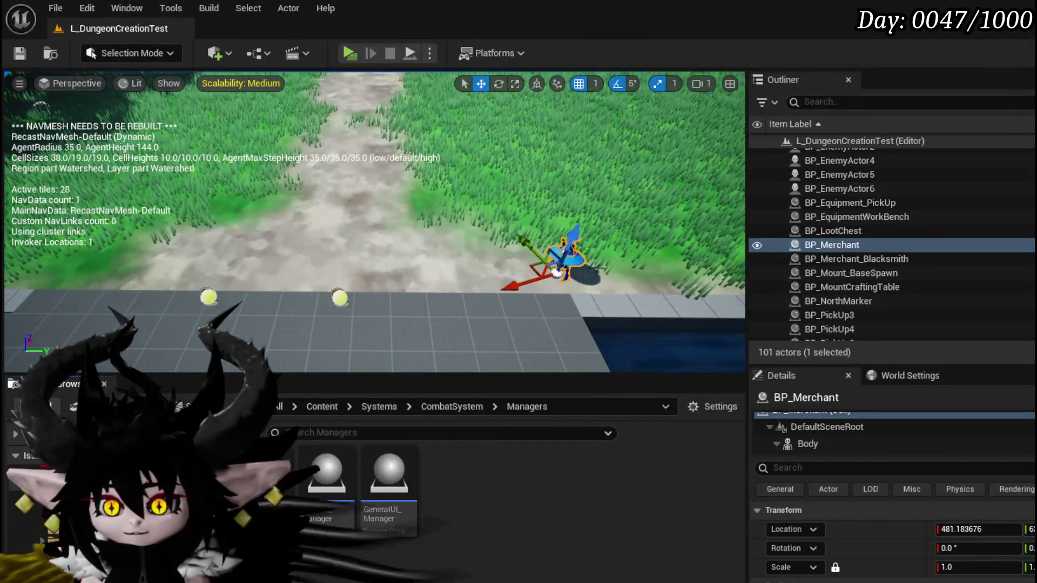
double_click(326, 500)
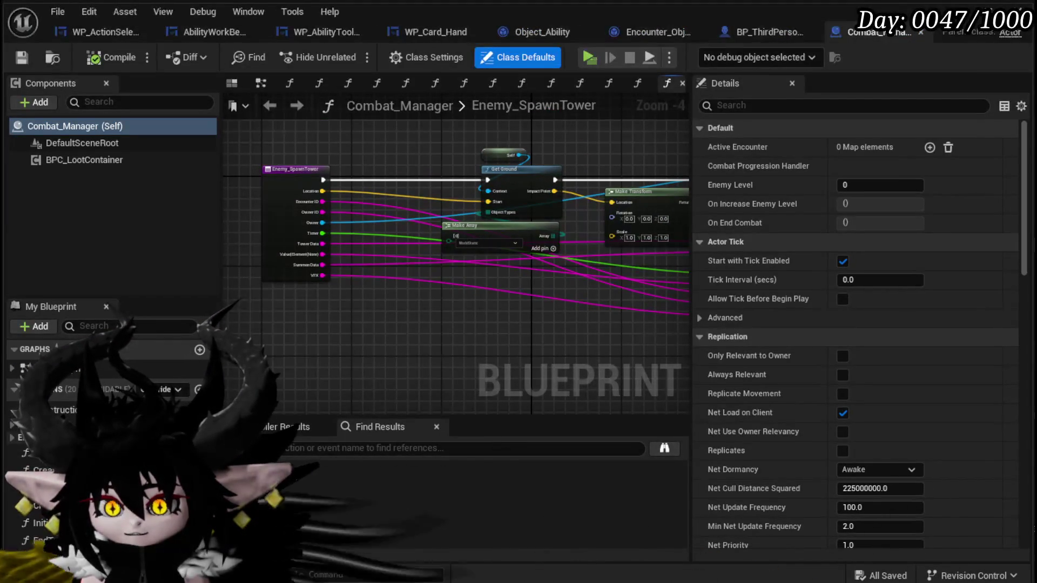
scroll(386, 294, "down", 4)
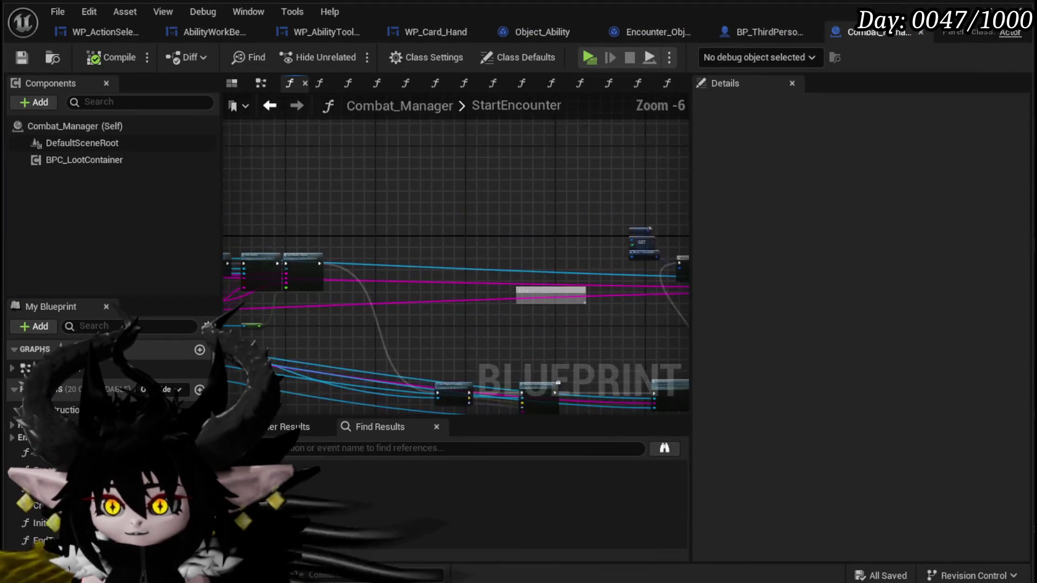
scroll(386, 294, "up", 3)
scroll(387, 294, "down", 3)
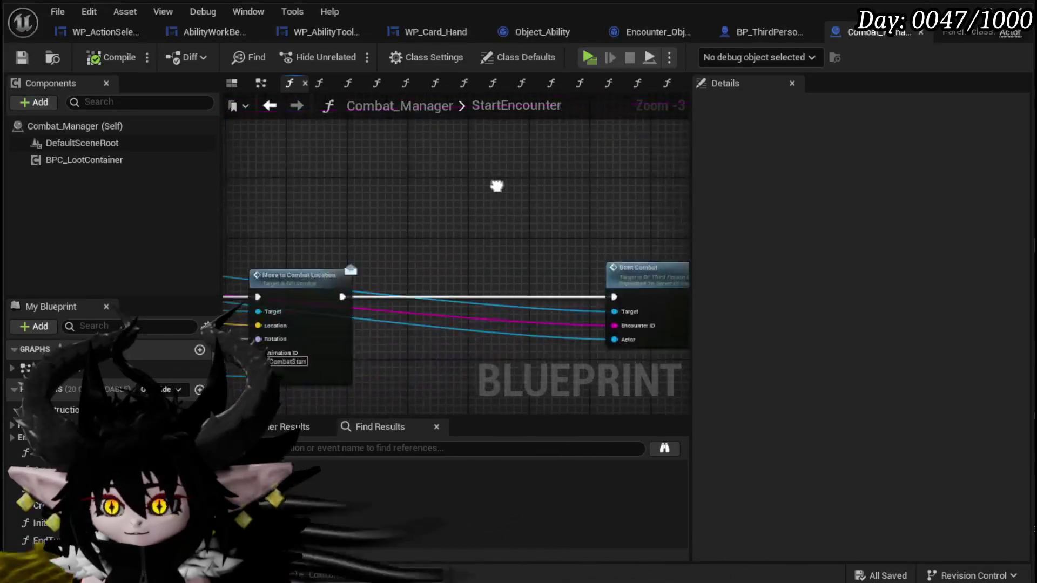
- Find and select the Start Combat call in the StartEncounter graph, past Construct Encounter Object
mouse_move(592, 258)
left_mouse_down()
mouse_move(539, 296)
mouse_move(472, 310)
left_mouse_up()
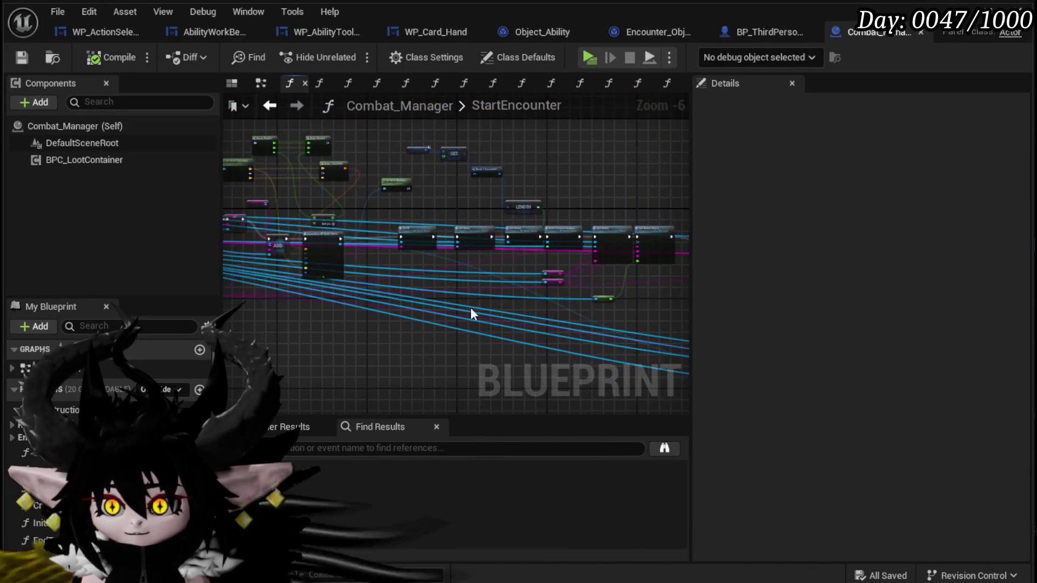
scroll(472, 310, "up", 1)
scroll(371, 270, "up", 2)
mouse_move(371, 271)
left_mouse_down()
mouse_move(493, 297)
mouse_move(268, 281)
mouse_move(479, 322)
mouse_move(276, 282)
mouse_move(626, 324)
mouse_move(497, 316)
left_mouse_up()
scroll(493, 296, "down", 2)
scroll(497, 320, "up", 2)
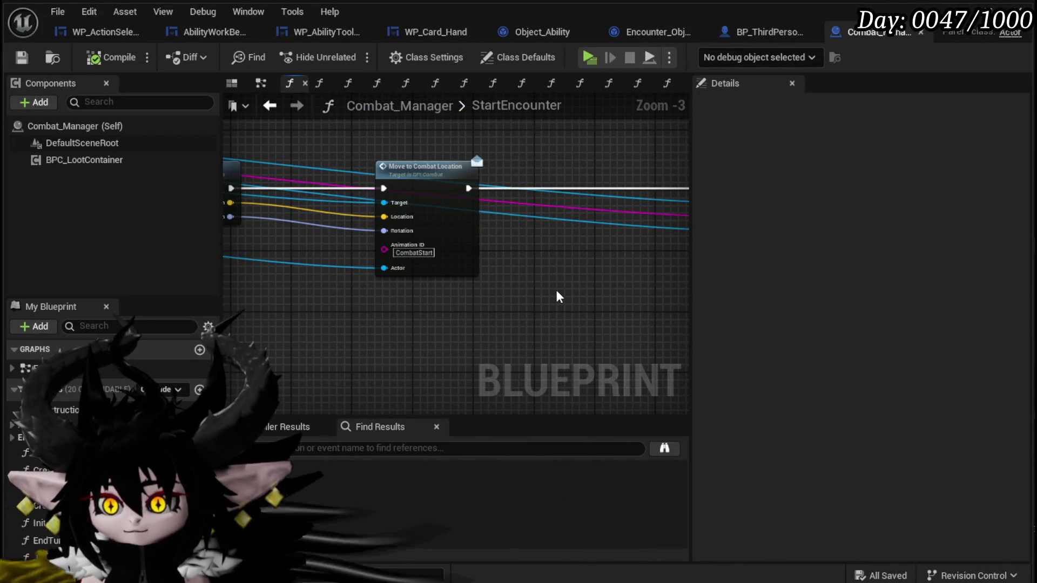
left_click_drag(556, 291, 171, 303)
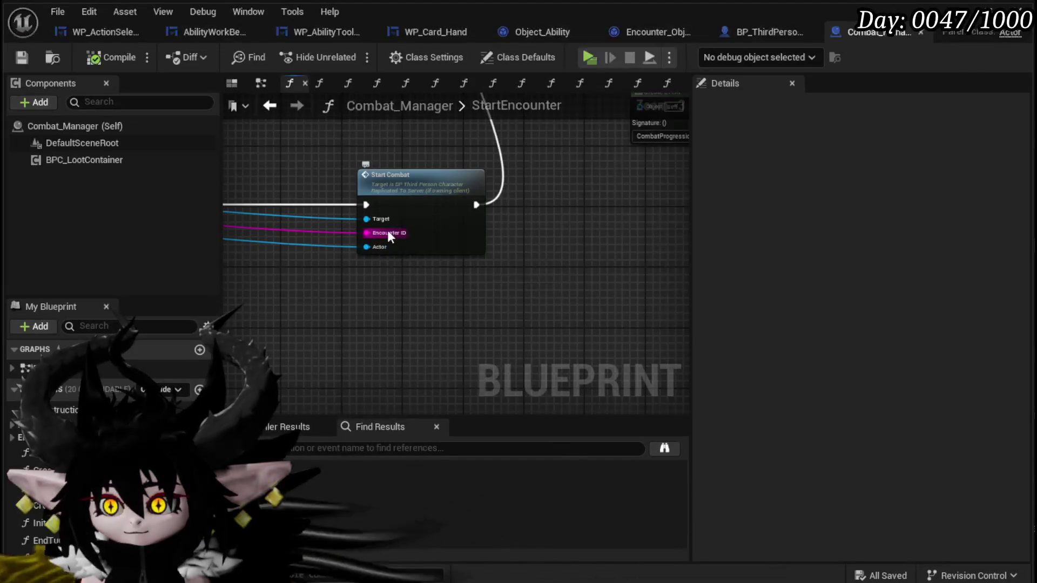
left_click(416, 214)
- Open the StartCombat definition and add Bind Event to On Enemy Death from Get Encounter
double_click(417, 214)
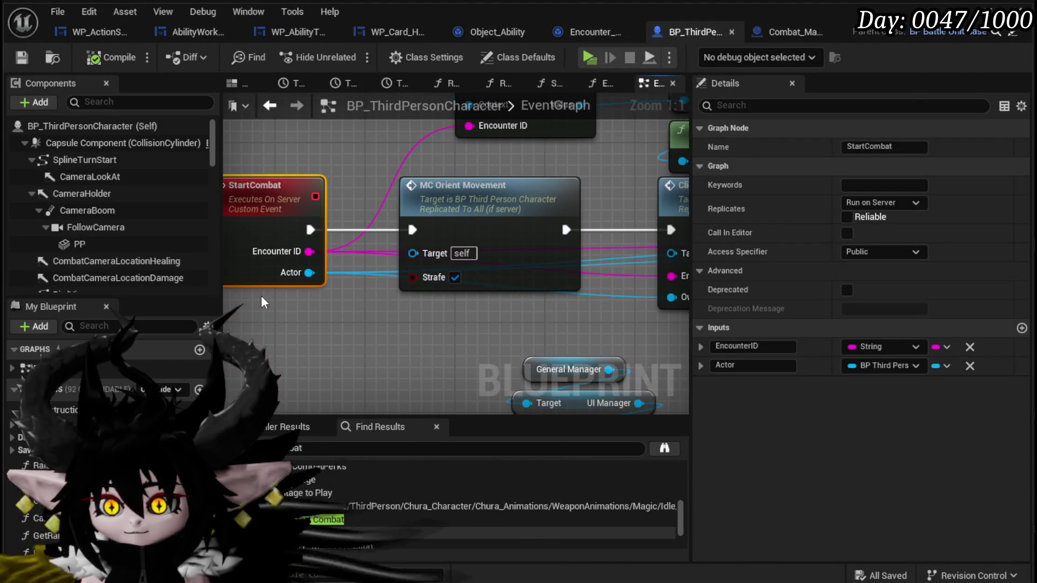
scroll(368, 275, "down", 2)
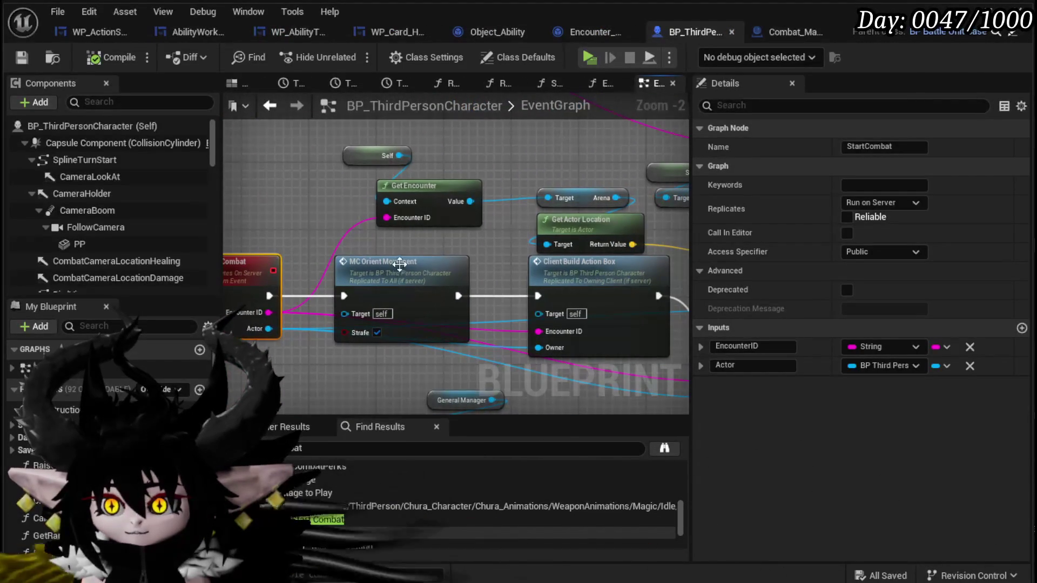
mouse_move(436, 150)
left_mouse_down()
mouse_move(402, 187)
mouse_move(277, 183)
mouse_move(307, 193)
mouse_move(386, 176)
mouse_move(387, 187)
left_mouse_up()
type("Bind To")
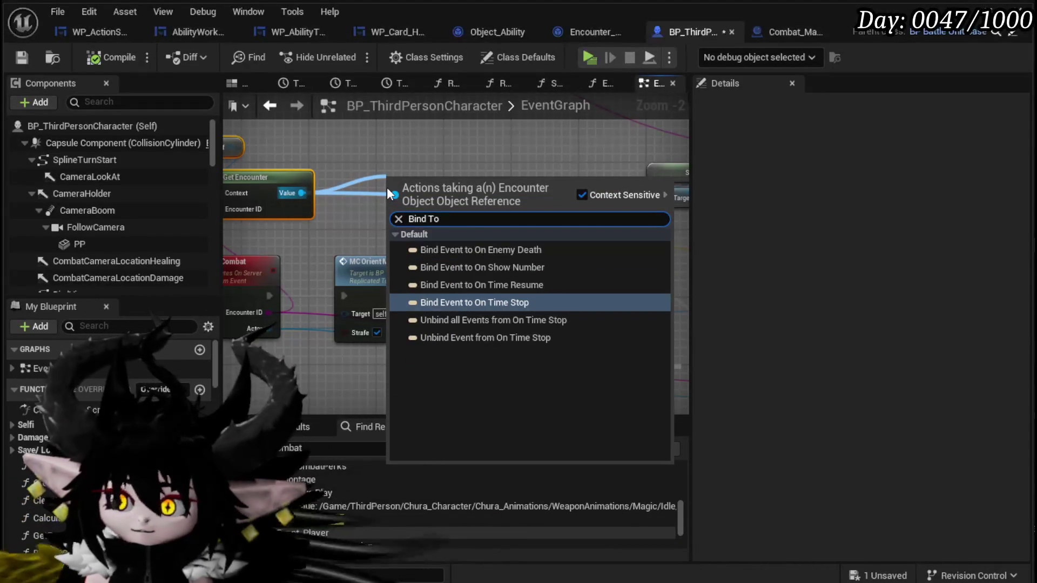
left_click(507, 252)
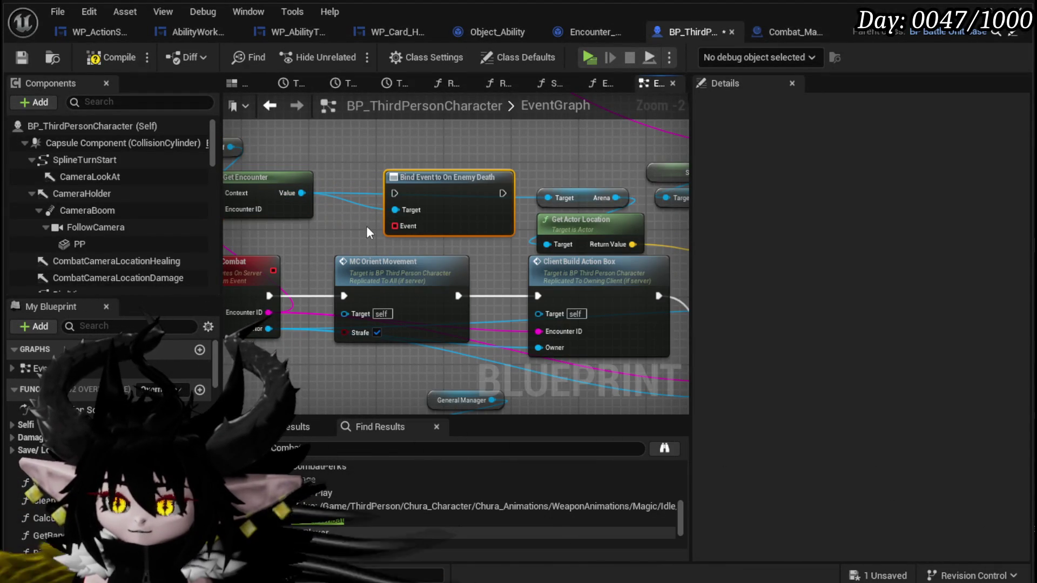
- Wire the Bind Event node between MC Orient Movement and Client Build Action Box
mouse_move(292, 368)
left_mouse_down()
mouse_move(461, 353)
mouse_move(218, 353)
left_mouse_up()
left_click(320, 263)
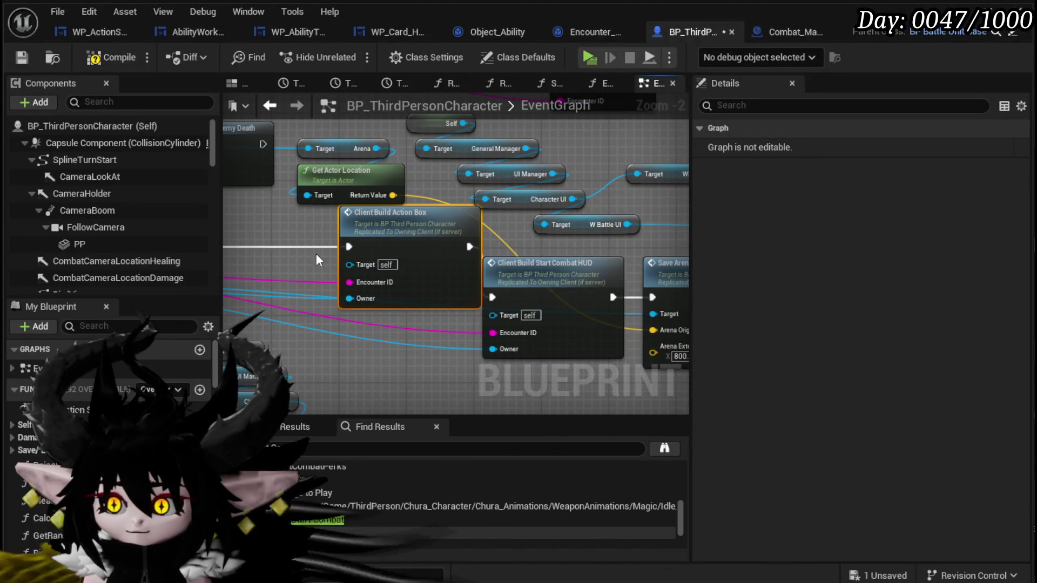
left_click_drag(540, 237, 589, 241)
left_click_drag(411, 178, 469, 279)
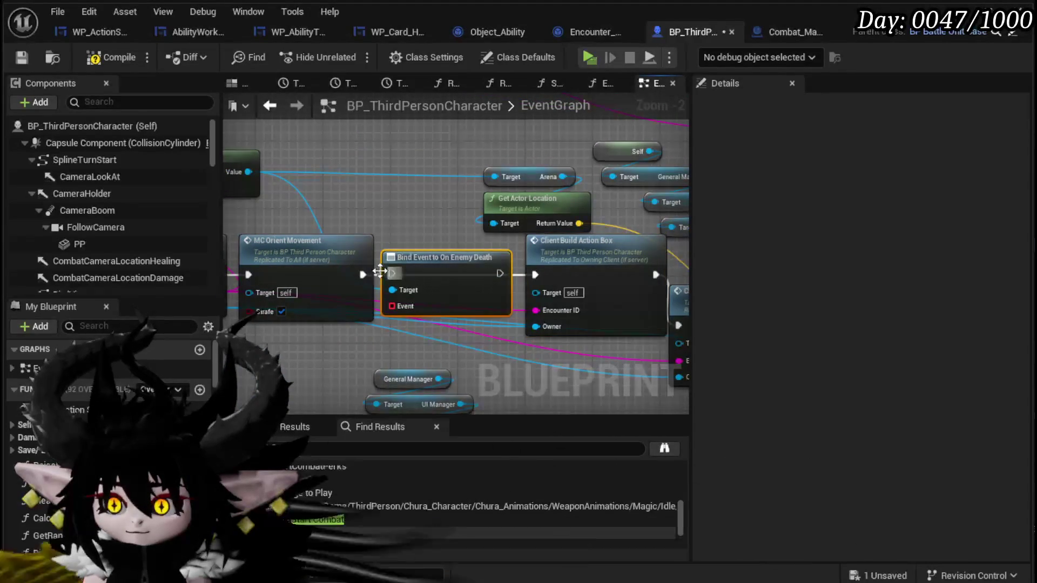
left_click_drag(361, 278, 390, 273)
left_click_drag(499, 273, 535, 274)
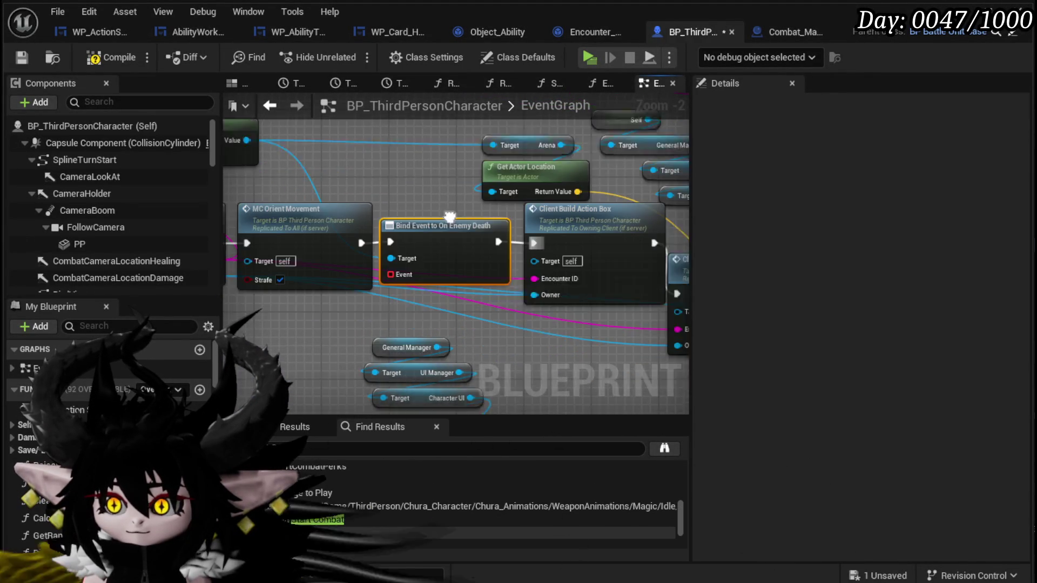
- Move the General Manager, UI Manager and Character UI getter nodes aside
scroll(419, 273, "down", 1)
left_click_drag(377, 261, 450, 348)
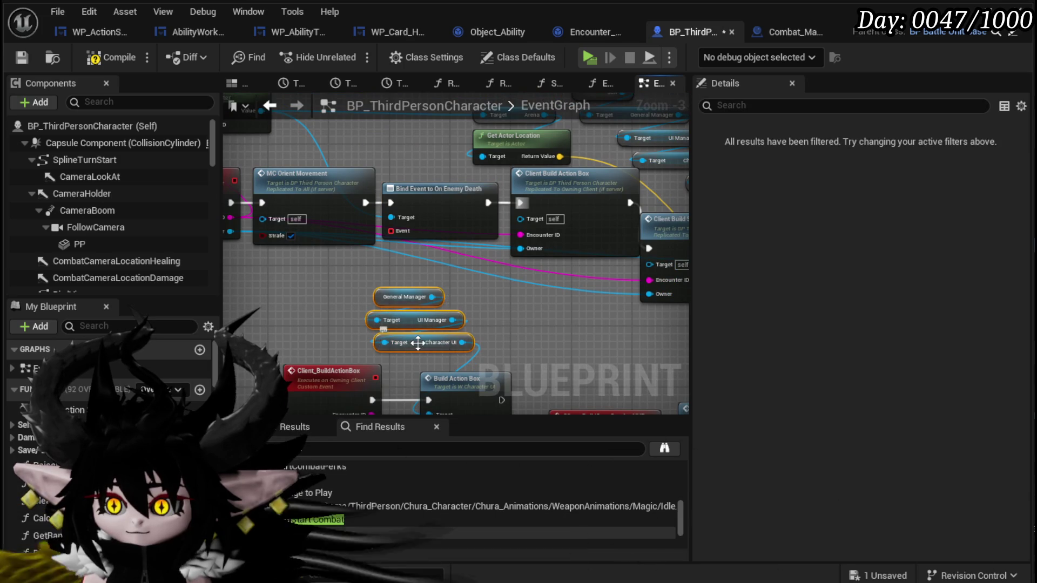
left_click_drag(277, 361, 555, 238)
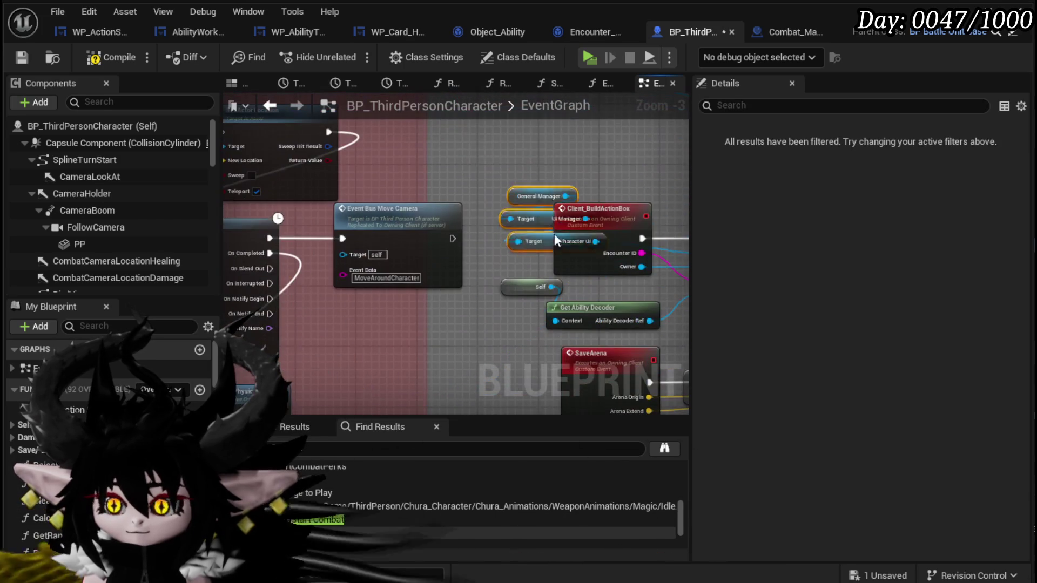
left_click_drag(507, 176, 393, 303)
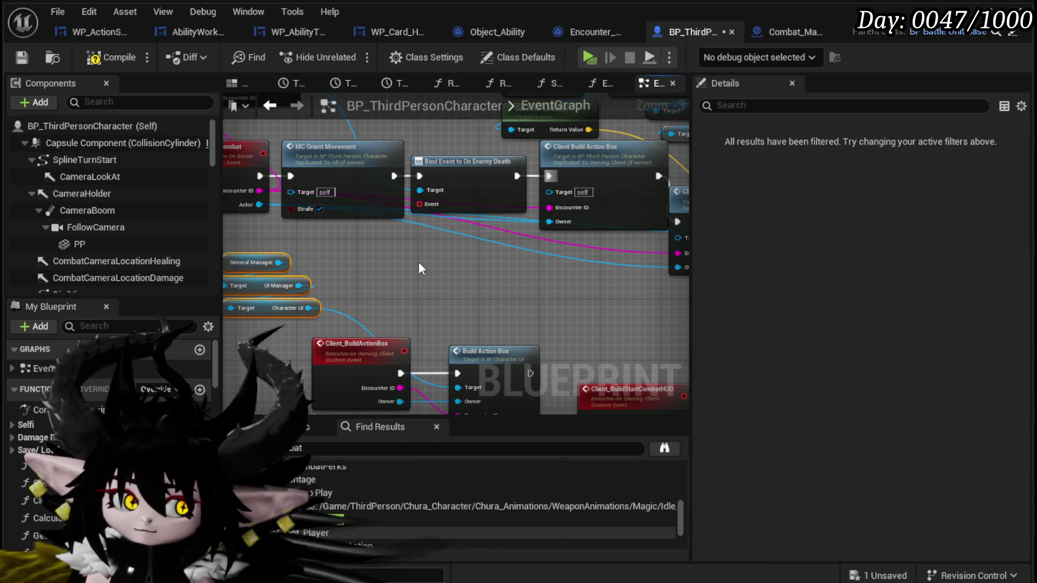
- Connect MC Orient Movement directly to Client Build Action Box and delete the Bind Event node
left_click_drag(418, 262, 418, 313)
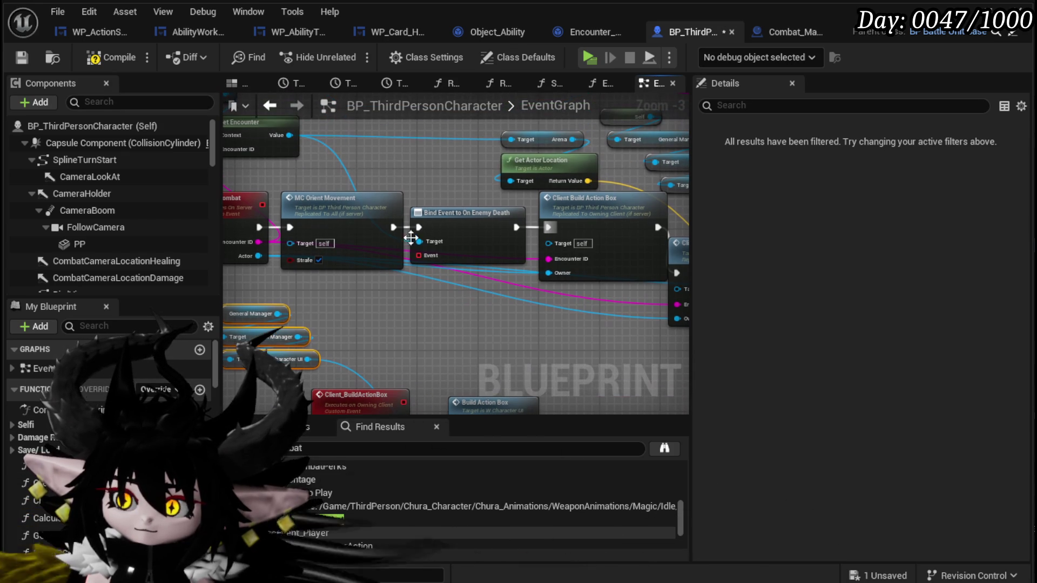
left_click_drag(392, 227, 555, 223)
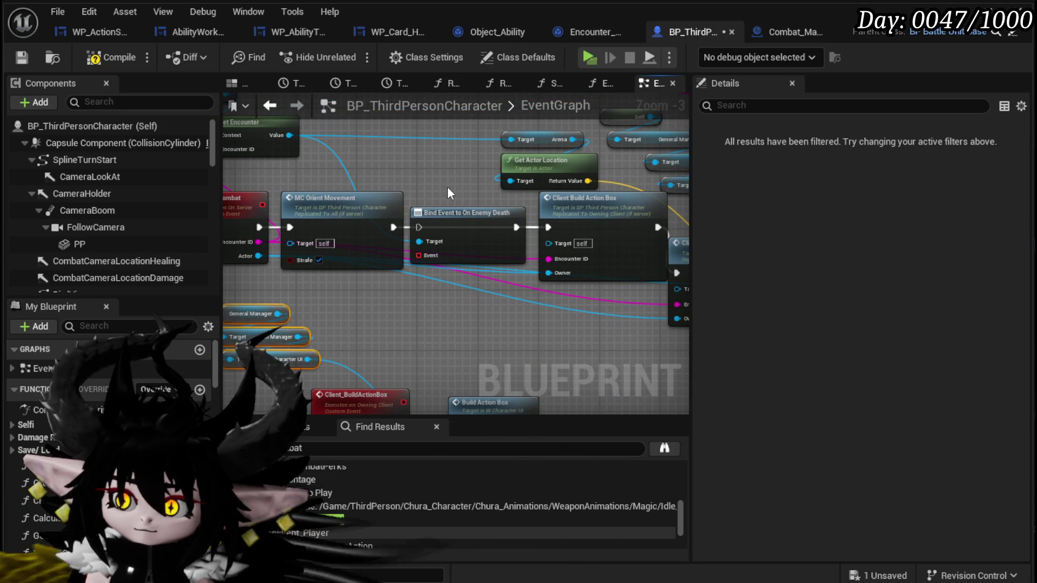
left_click_drag(447, 187, 481, 294)
key("Delete")
- Shift MC Orient Movement right, select Self and Get Encounter, and save the character blueprint
left_click_drag(366, 216, 418, 216)
left_click_drag(331, 195, 503, 262)
left_click_drag(351, 156, 453, 226)
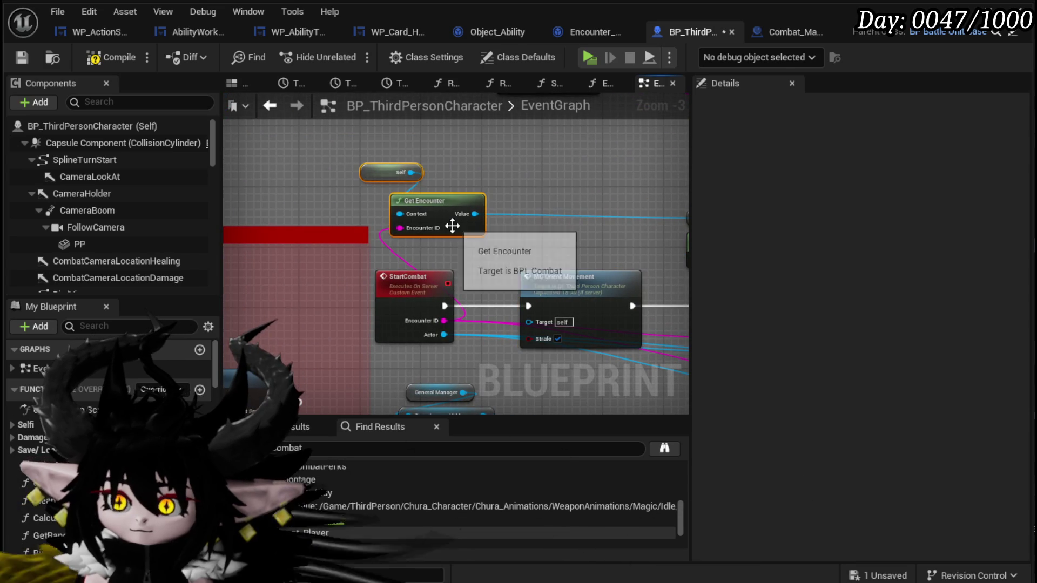
left_click_drag(385, 243, 450, 163)
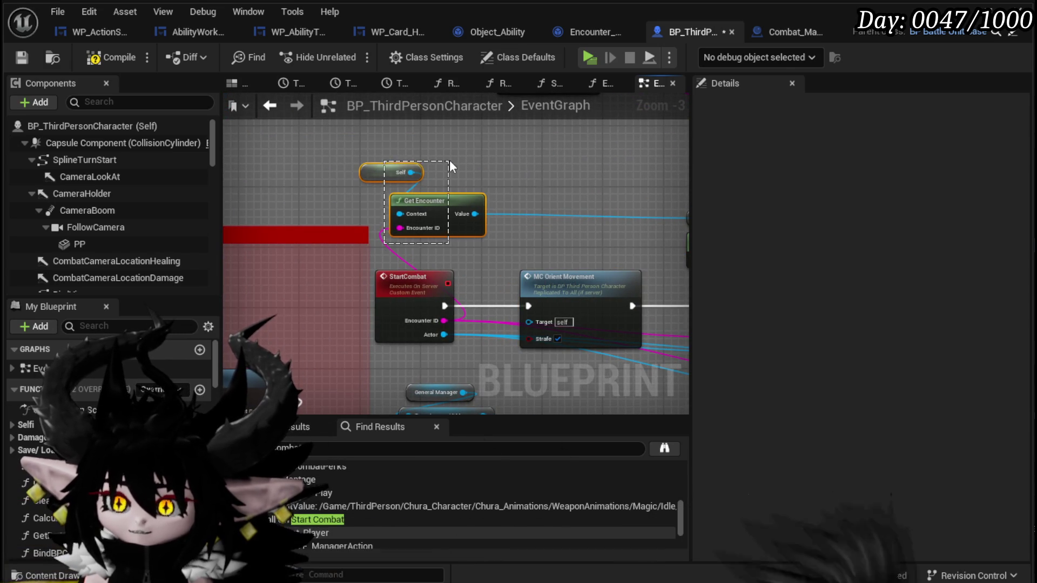
left_click(16, 59)
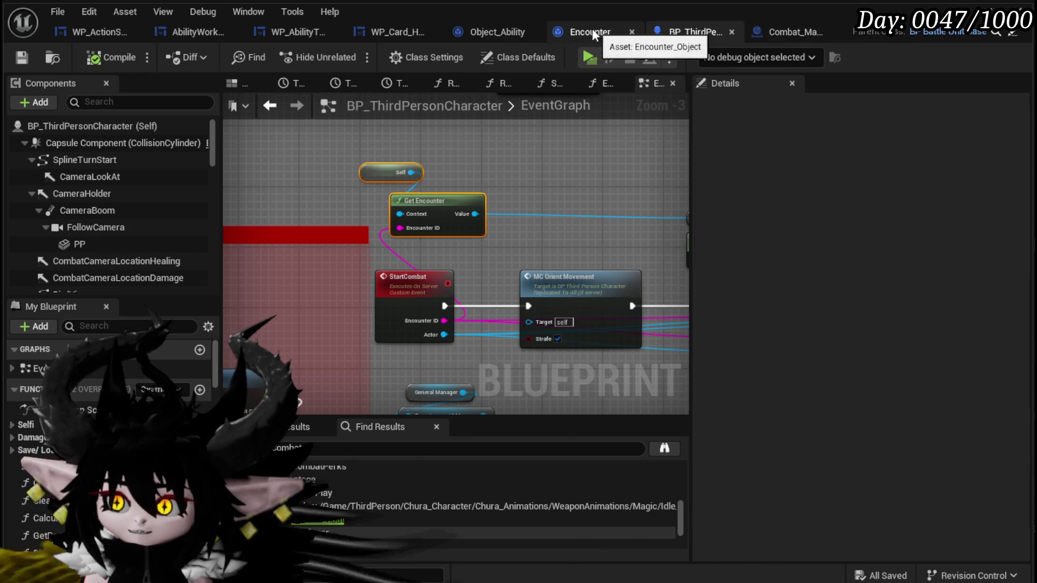
- Delete the unneeded Self node in Object_Ability's TriggerPlaySpecial graph and save
left_click(492, 33)
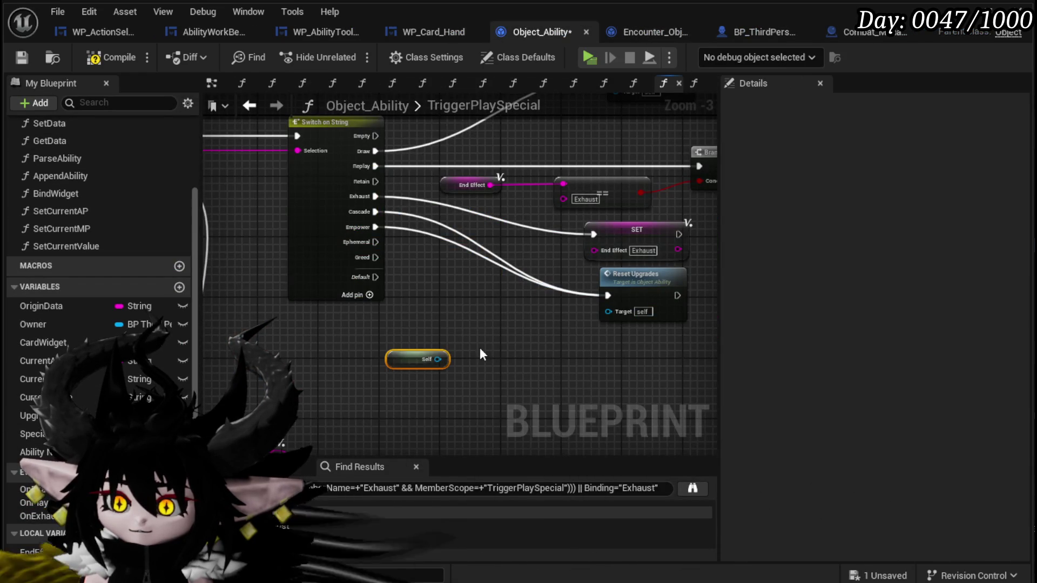
mouse_move(483, 353)
left_mouse_down()
mouse_move(482, 272)
mouse_move(380, 249)
mouse_move(392, 324)
left_mouse_up()
key("Delete")
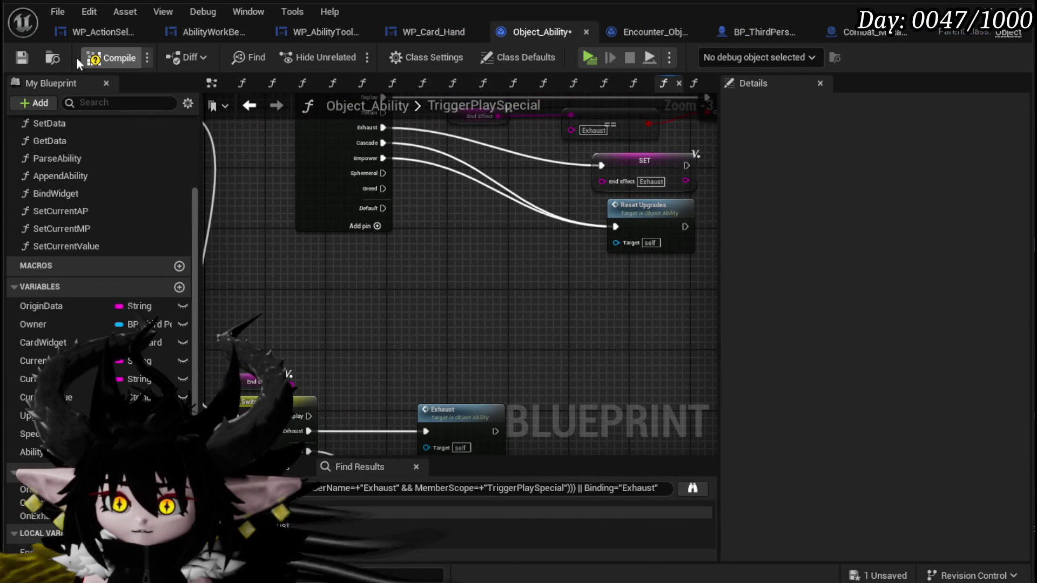
left_click(34, 61)
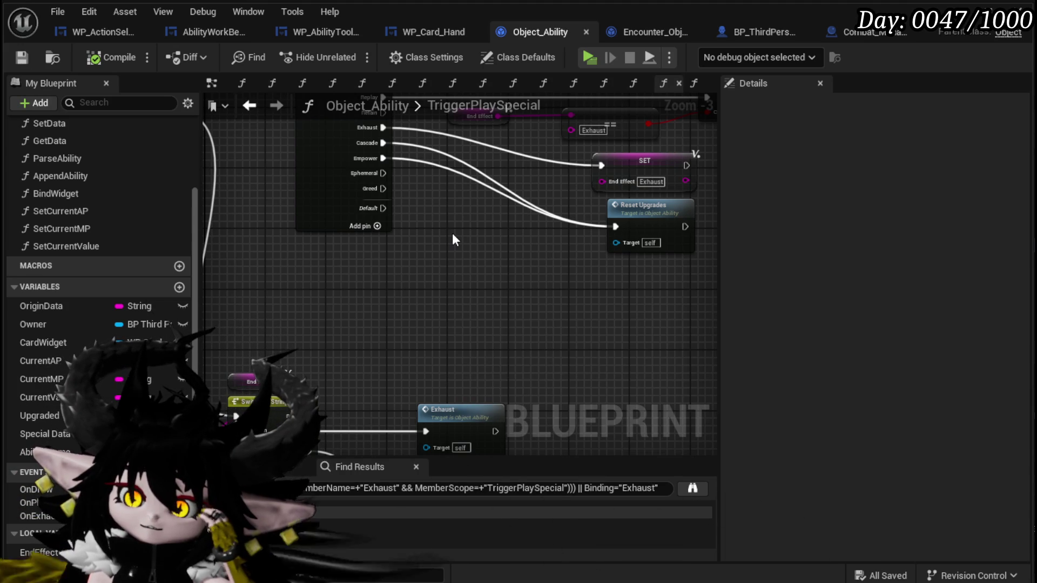
- Add a Get Owner node and search its actions for 'combat manager', then dismiss the search
mouse_move(53, 322)
left_mouse_down()
mouse_move(382, 277)
mouse_move(359, 271)
mouse_move(444, 287)
left_mouse_up()
left_click(358, 276)
type("Encou")
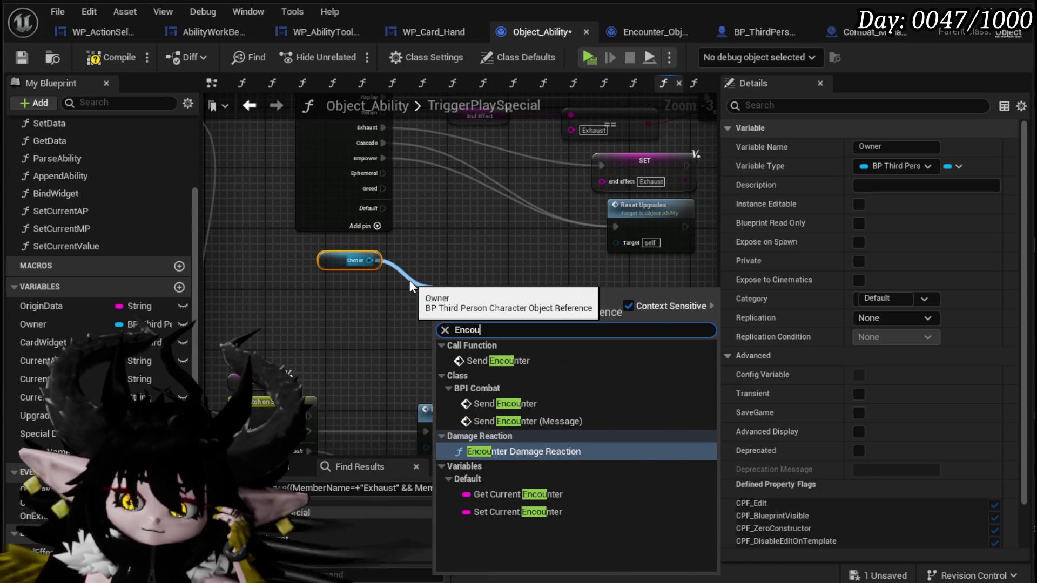
left_click_drag(368, 260, 419, 274)
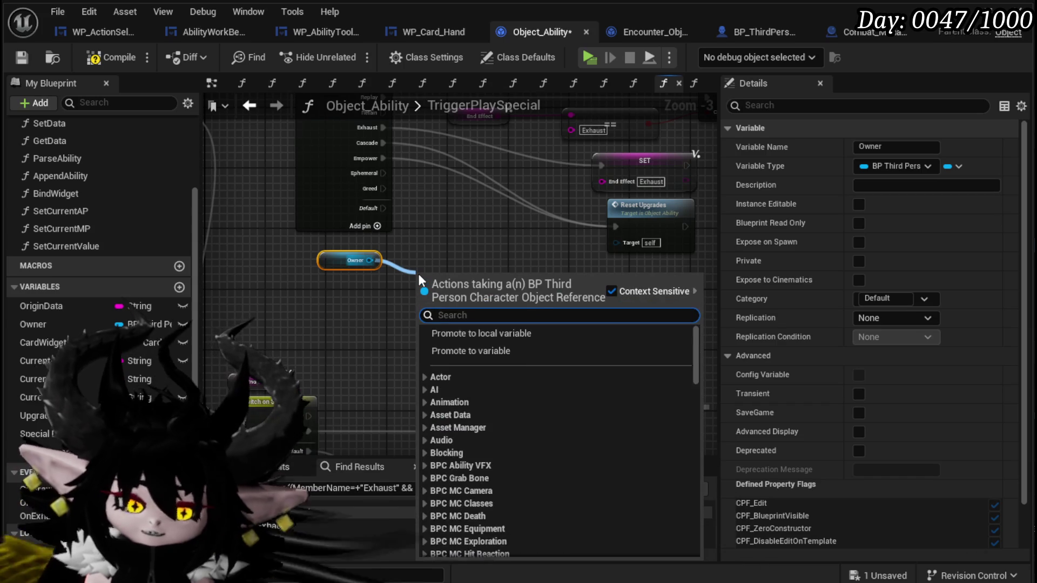
type("combat mad")
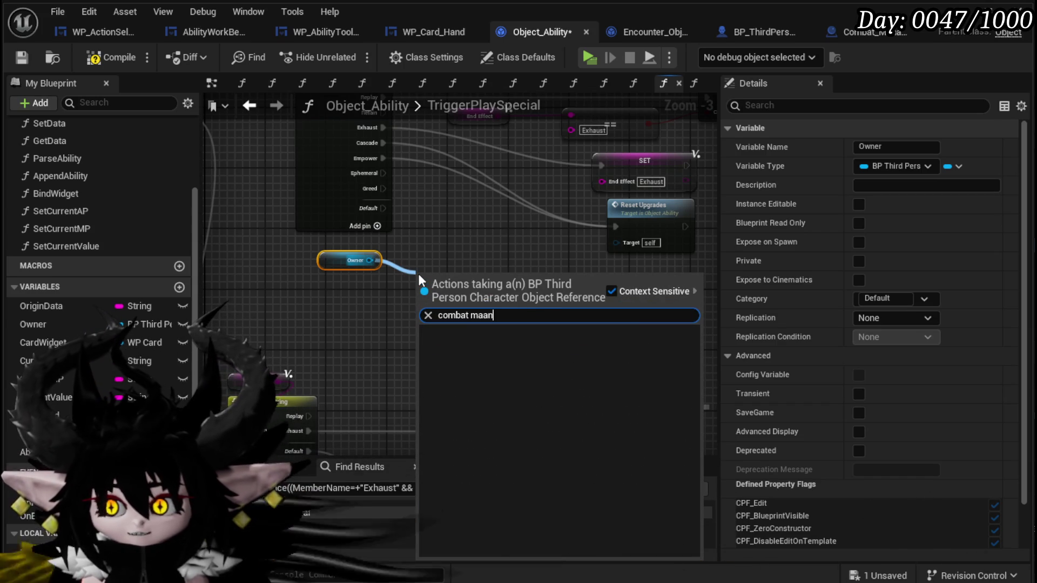
key("BackSpace")
key("BackSpace")
type("anager")
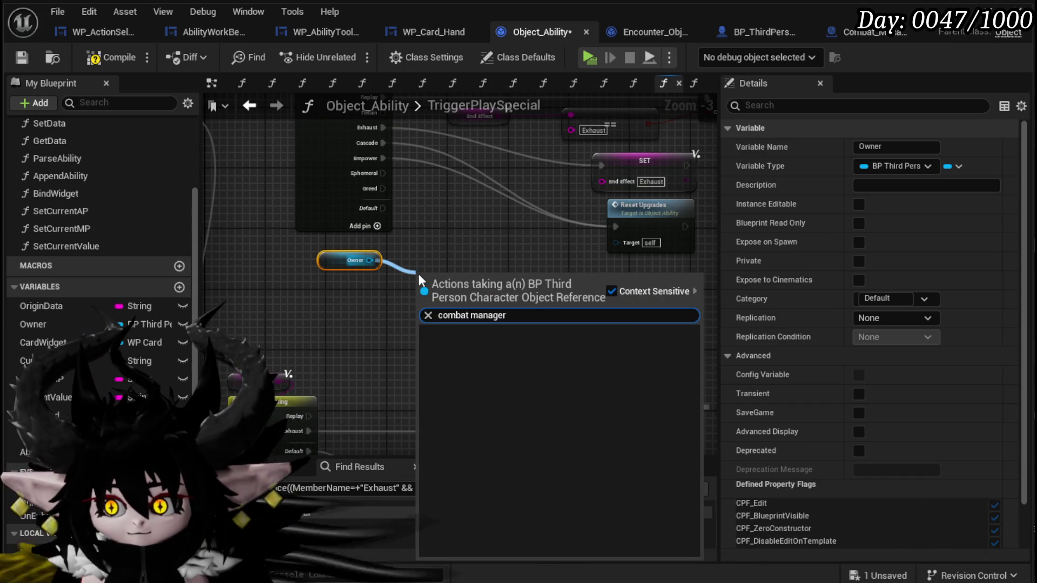
left_click(324, 273)
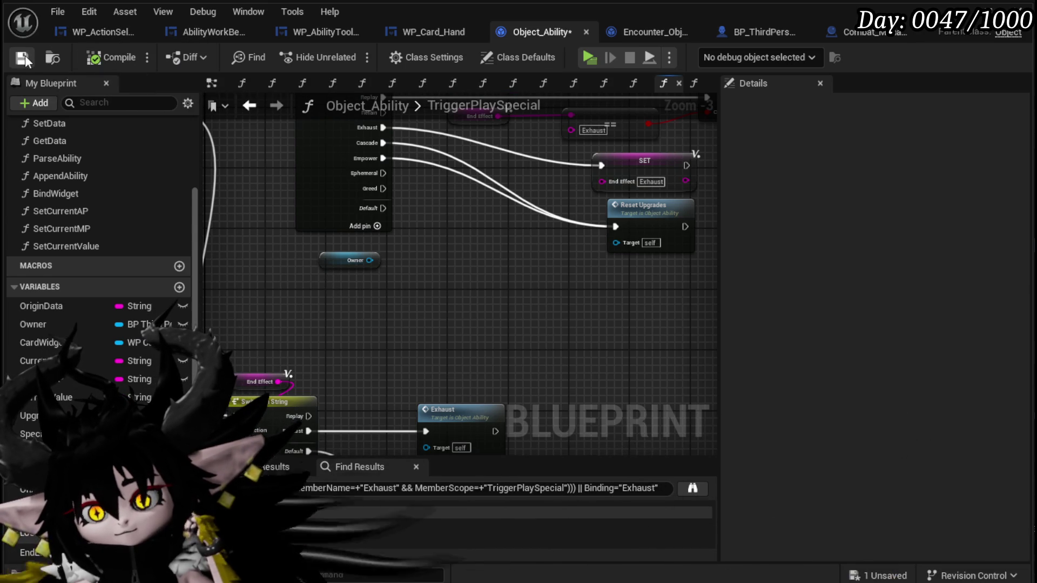
- Compile Object_Ability and move on to the Combat_Manager blueprint
left_click(25, 56)
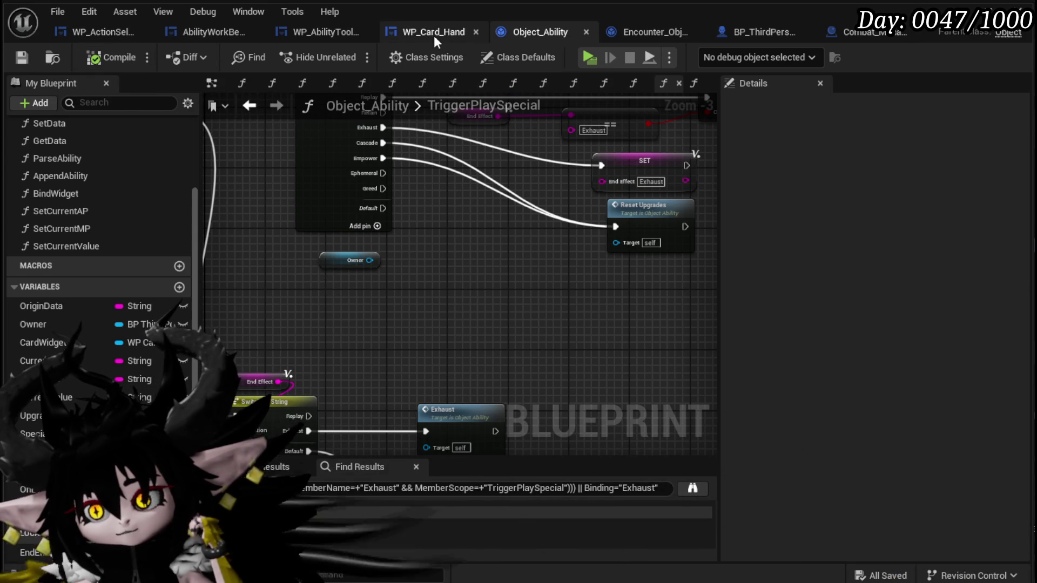
left_click(781, 32)
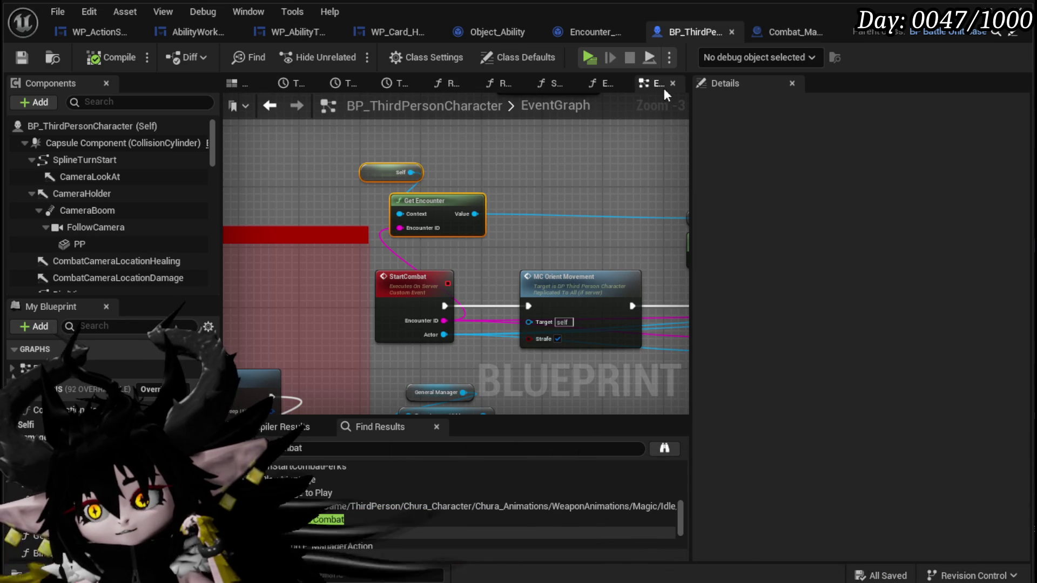
left_click(491, 33)
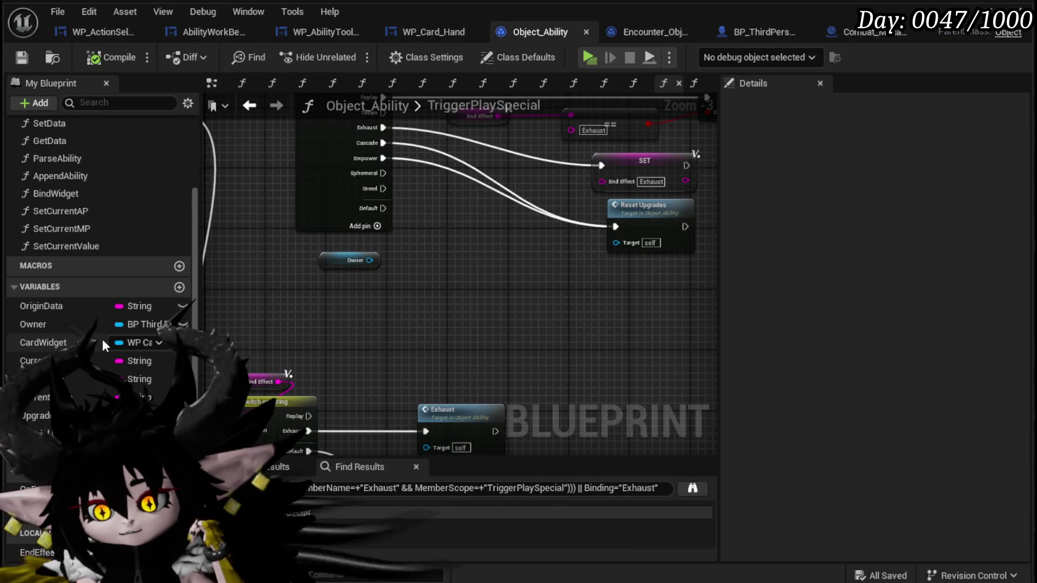
scroll(104, 337, "up", 3)
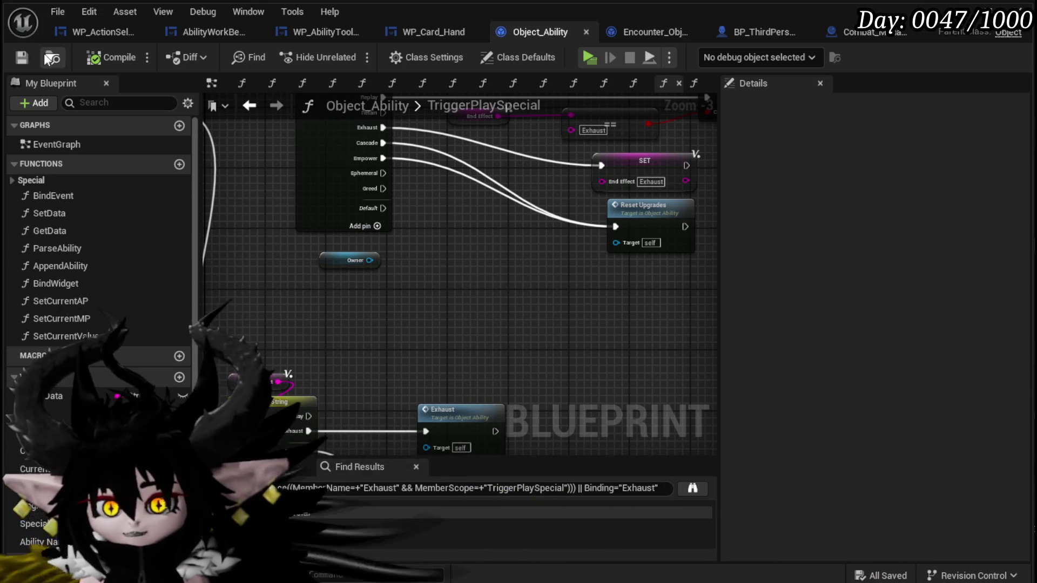
left_click(861, 34)
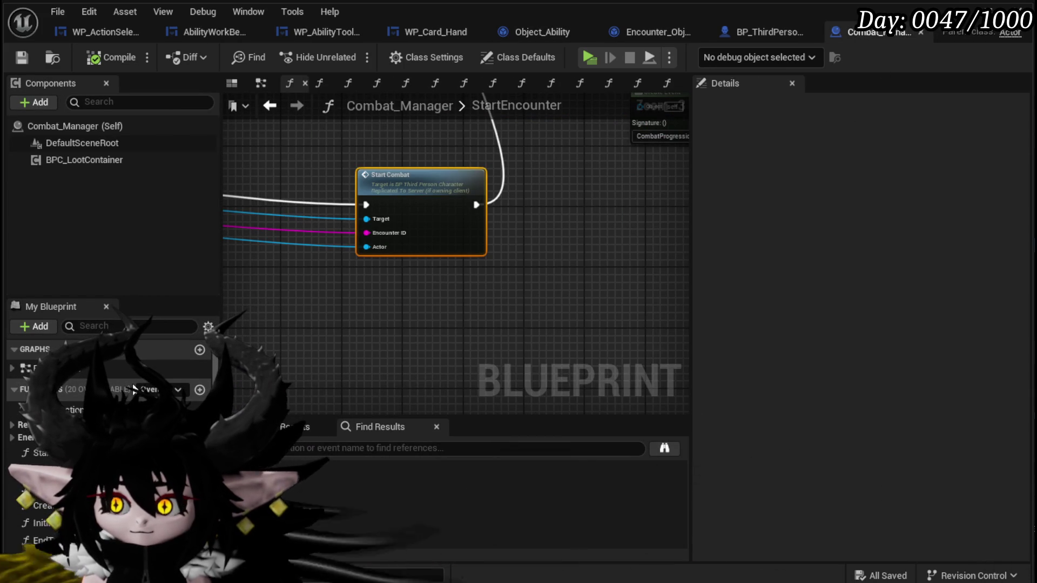
- From Construct Encounter Object's return value, add a Bind Event to On Enemy Death node
scroll(263, 305, "down", 7)
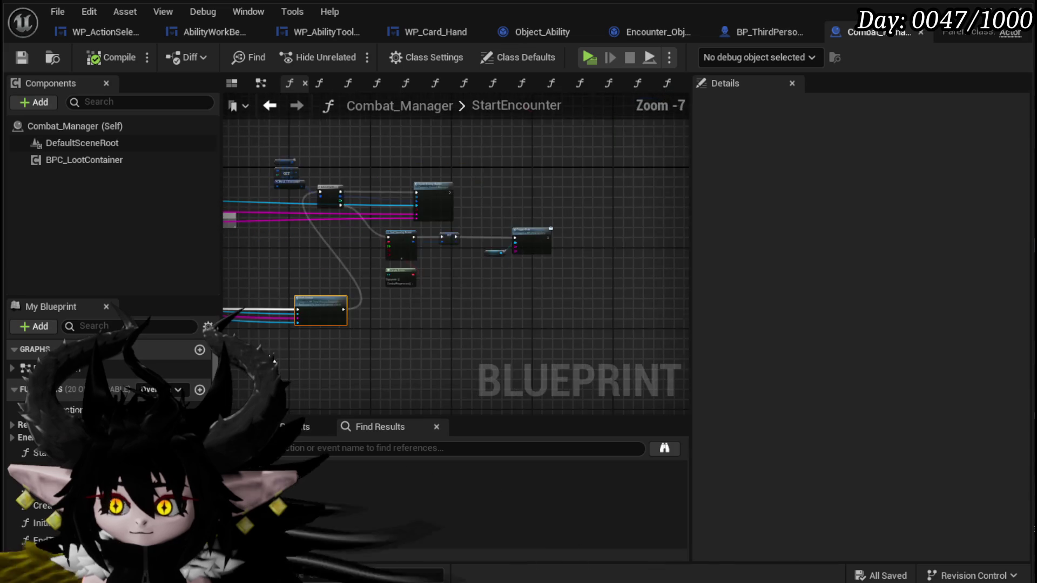
scroll(574, 352, "up", 1)
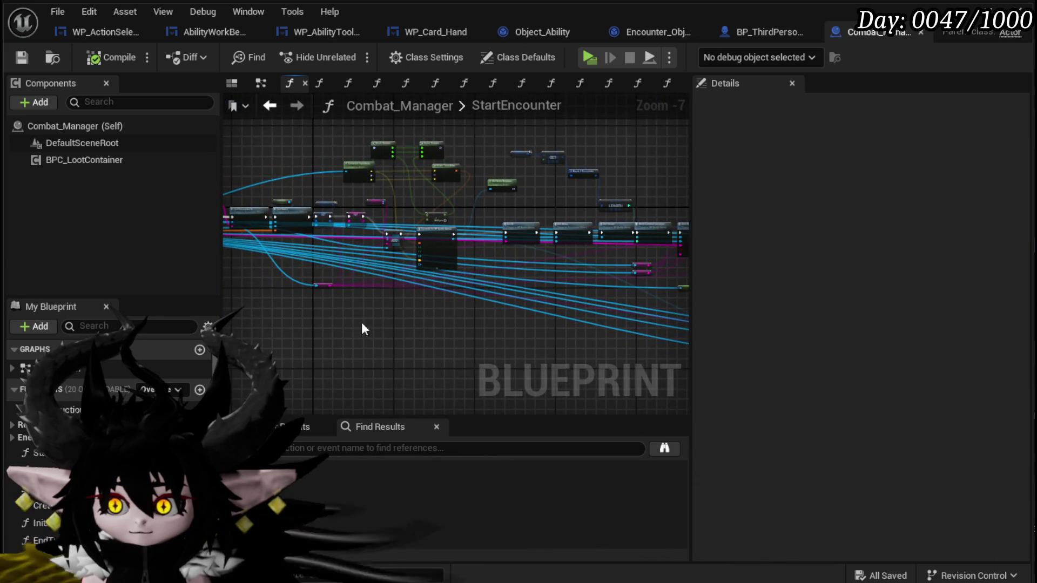
scroll(363, 329, "up", 2)
scroll(389, 361, "up", 4)
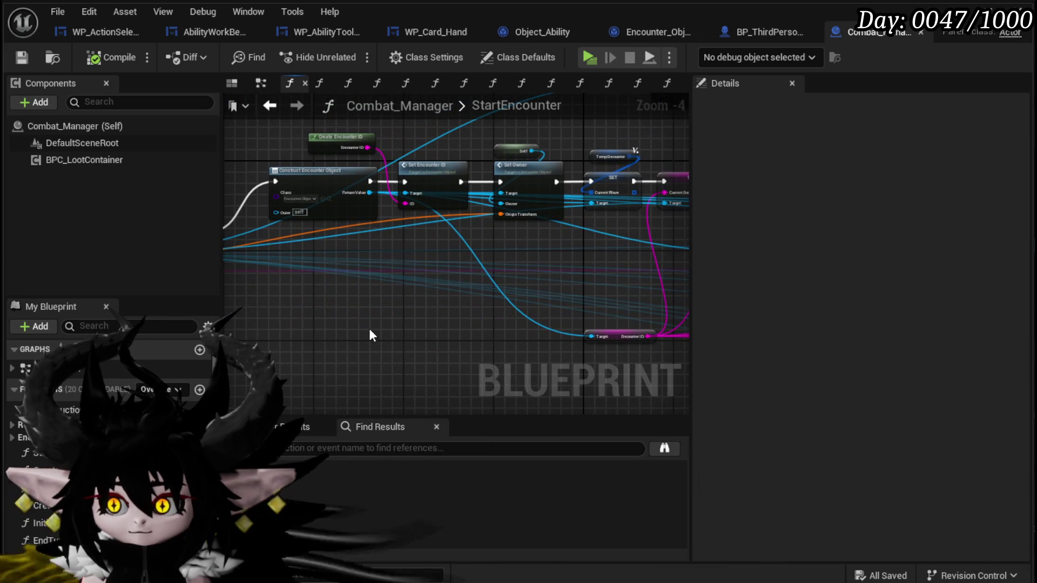
left_click_drag(266, 220, 483, 224)
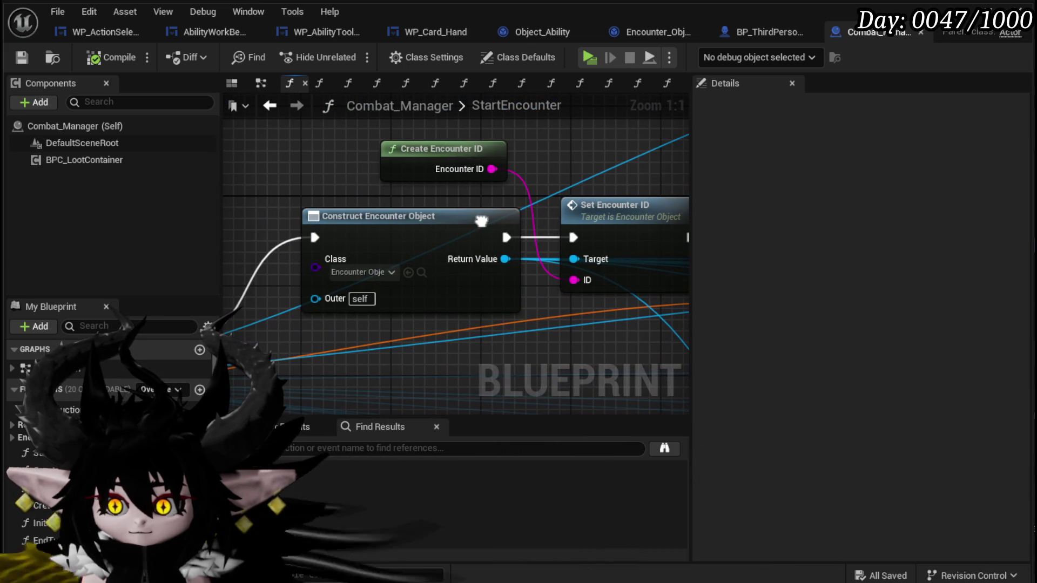
left_click(356, 227)
left_click_drag(355, 227, 345, 226)
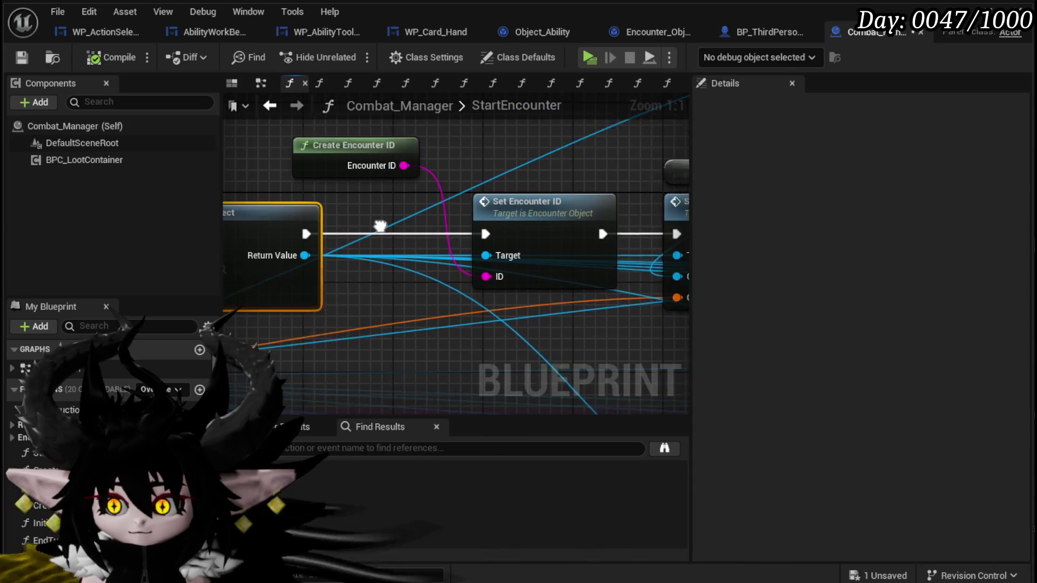
left_click_drag(342, 255, 400, 298)
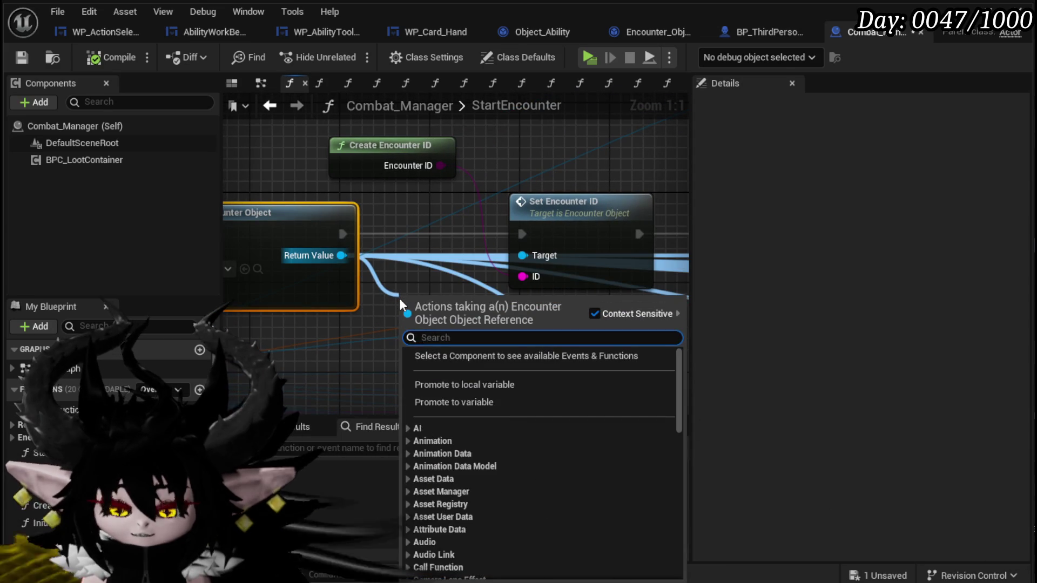
type("Bind on E")
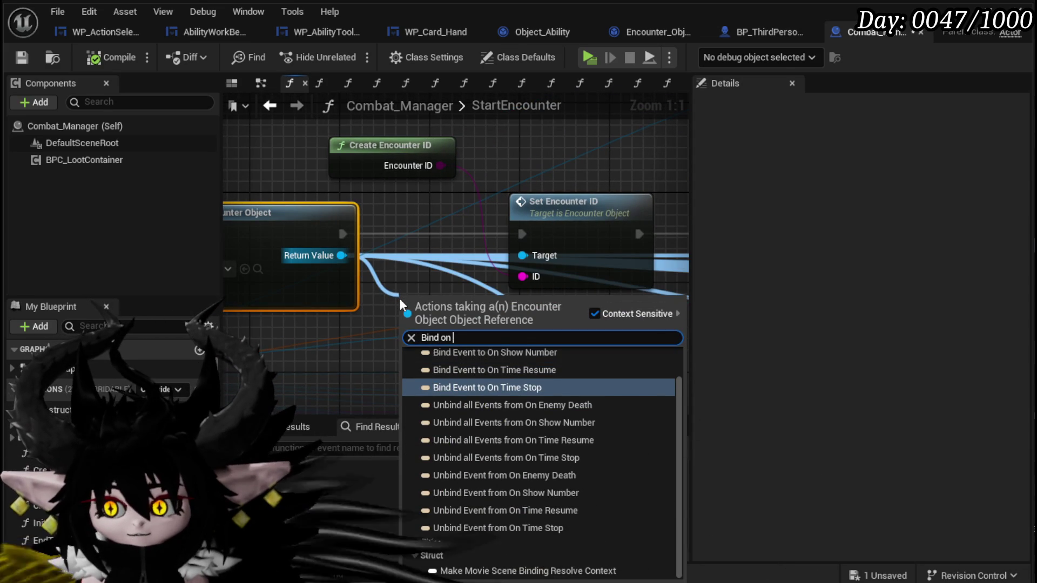
type("nem")
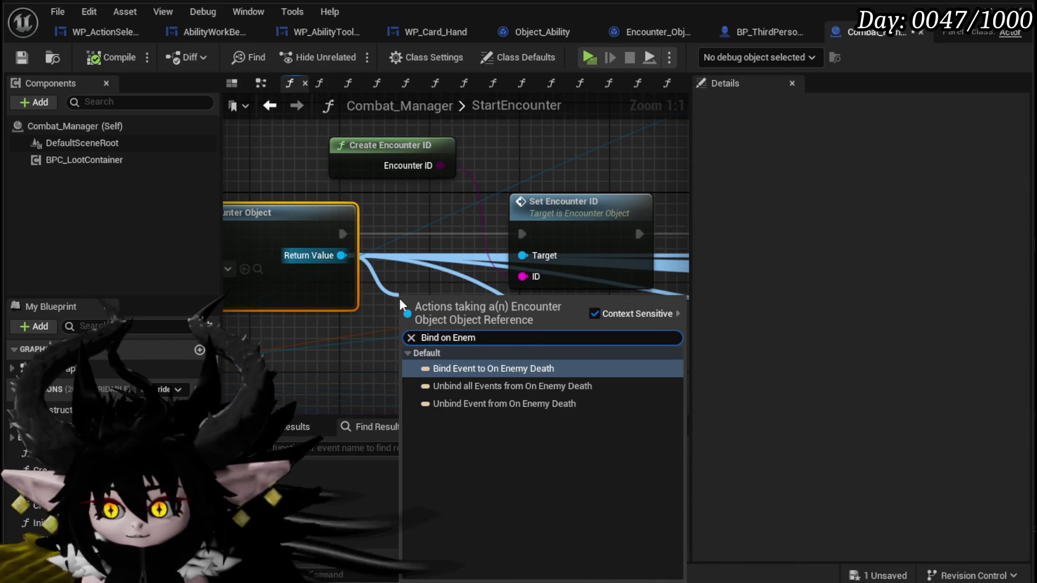
left_click(488, 369)
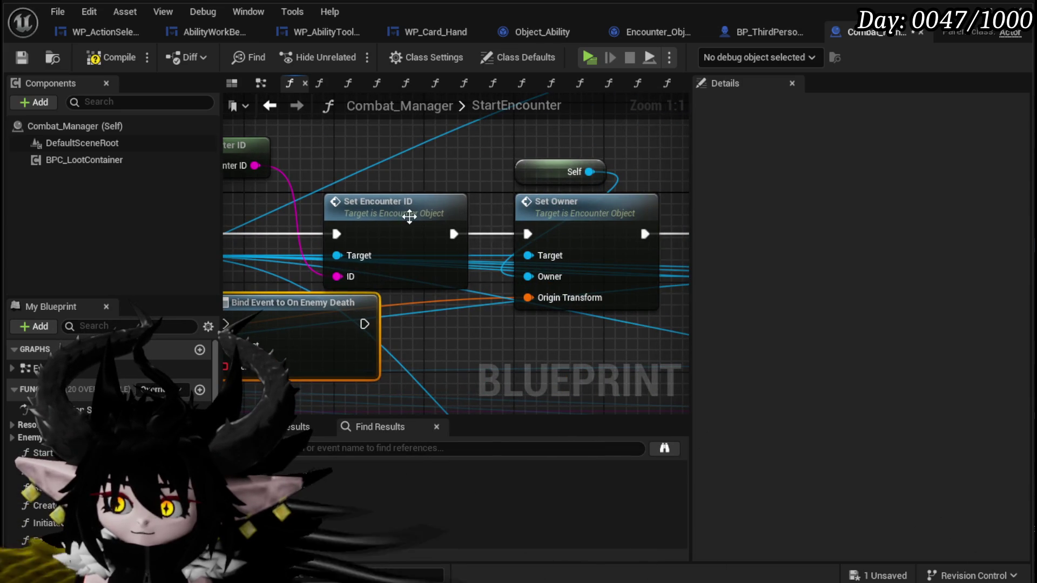
- Place and wire Bind Event between Construct Encounter Object and Set Encounter ID
mouse_move(407, 213)
left_mouse_down()
mouse_move(475, 220)
mouse_move(432, 202)
left_mouse_up()
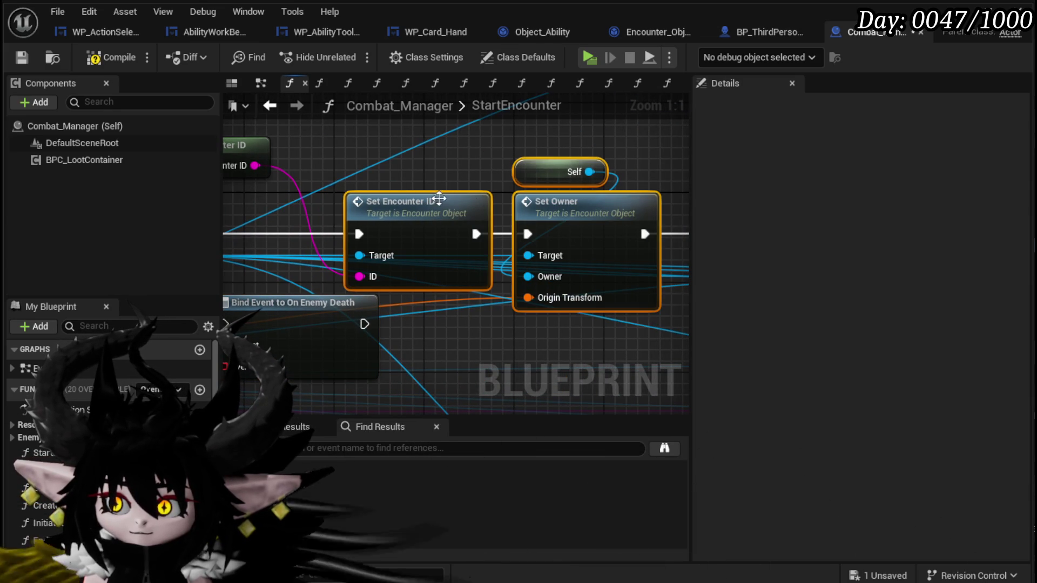
scroll(435, 197, "down", 1)
left_click_drag(351, 219, 373, 219)
left_click_drag(243, 254, 519, 254)
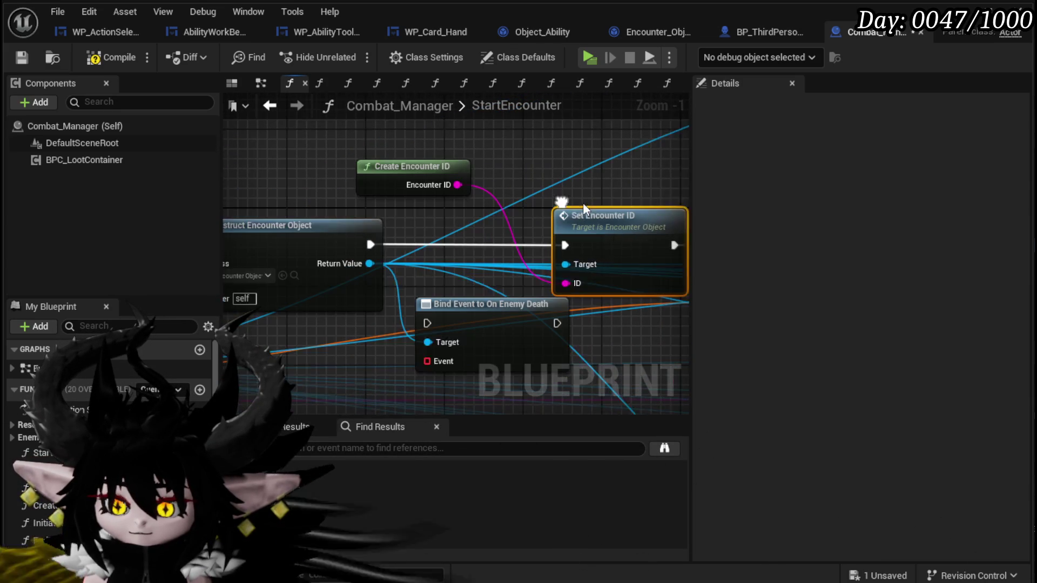
left_click(329, 239)
left_click_drag(498, 301, 478, 222)
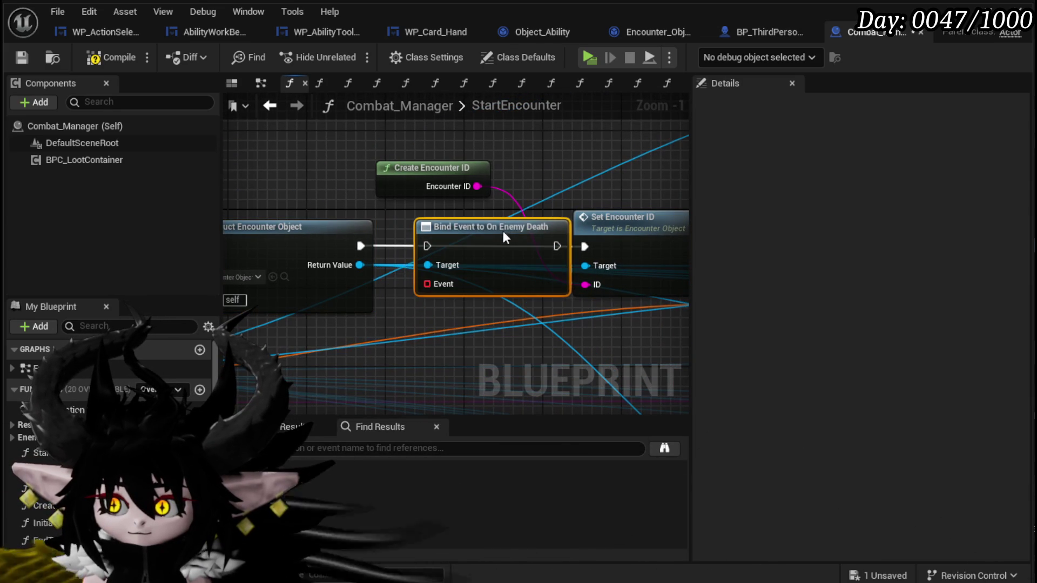
mouse_move(361, 246)
left_mouse_down()
mouse_move(416, 260)
mouse_move(407, 247)
left_mouse_up()
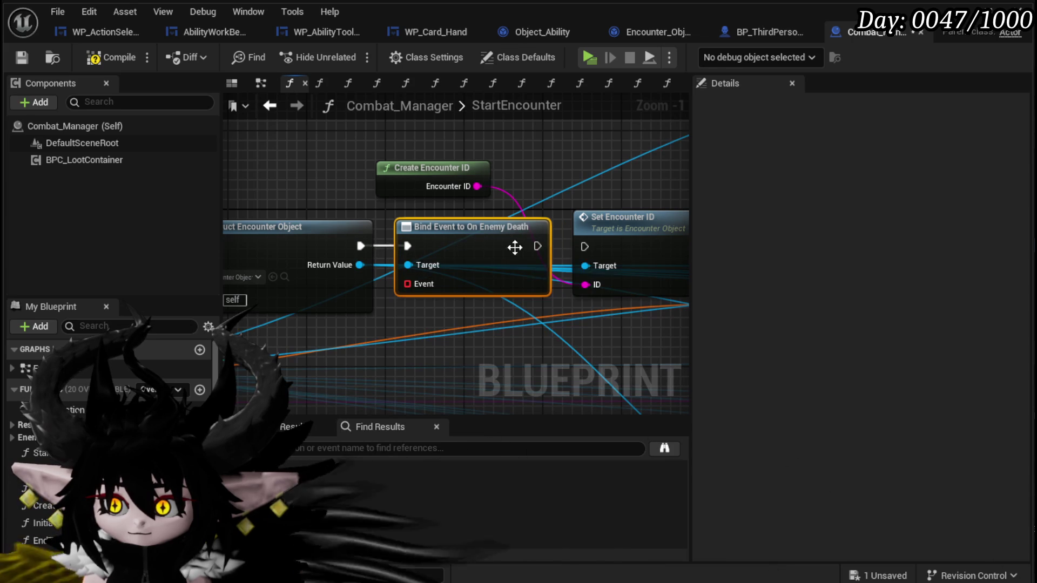
left_click_drag(537, 247, 583, 246)
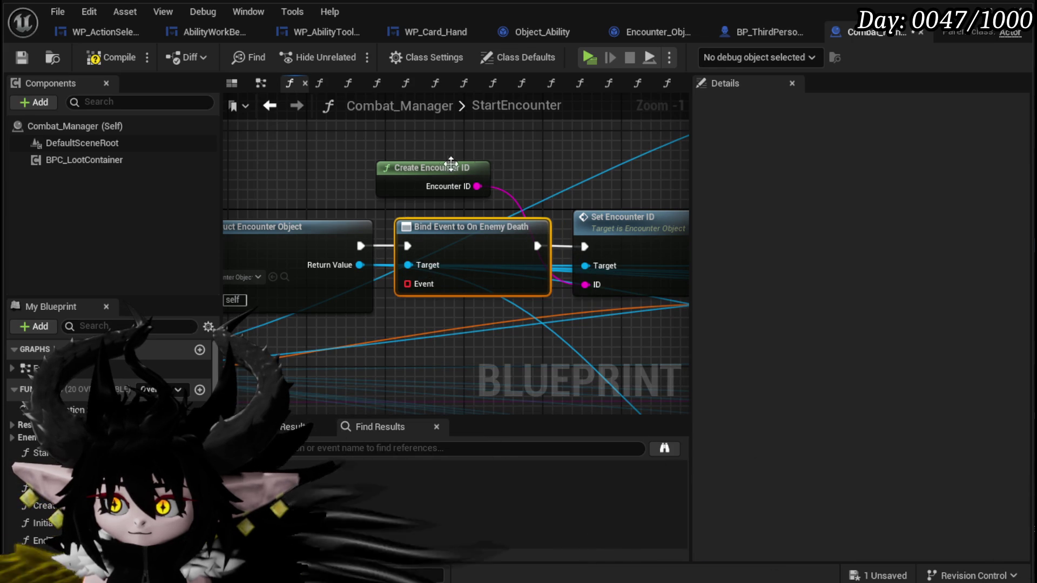
- Move Create Encounter ID right, then compile and save Combat_Manager
mouse_move(448, 162)
left_mouse_down()
mouse_move(308, 204)
mouse_move(511, 209)
left_mouse_up()
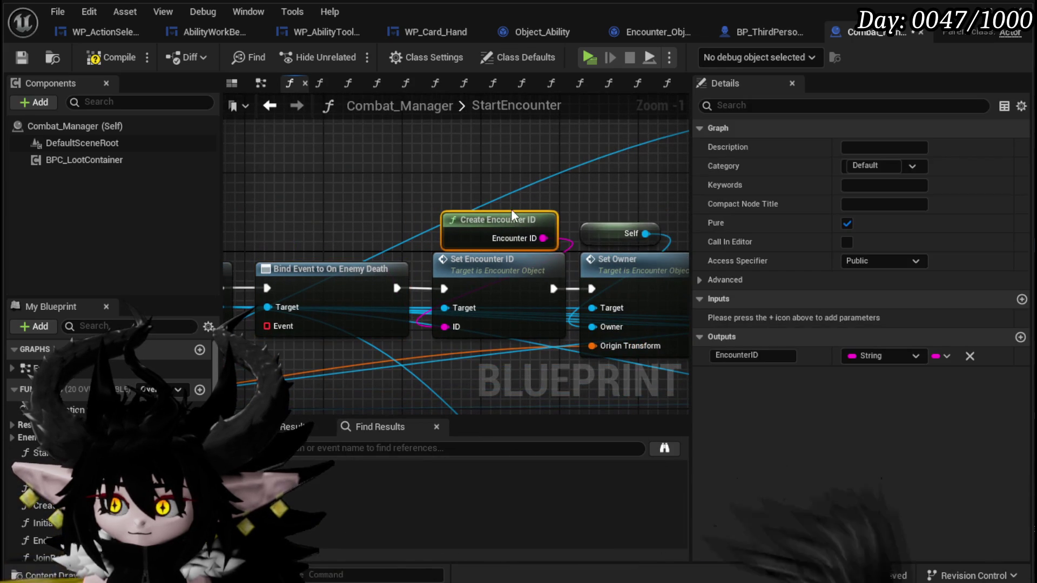
left_click(416, 183)
left_click(95, 58)
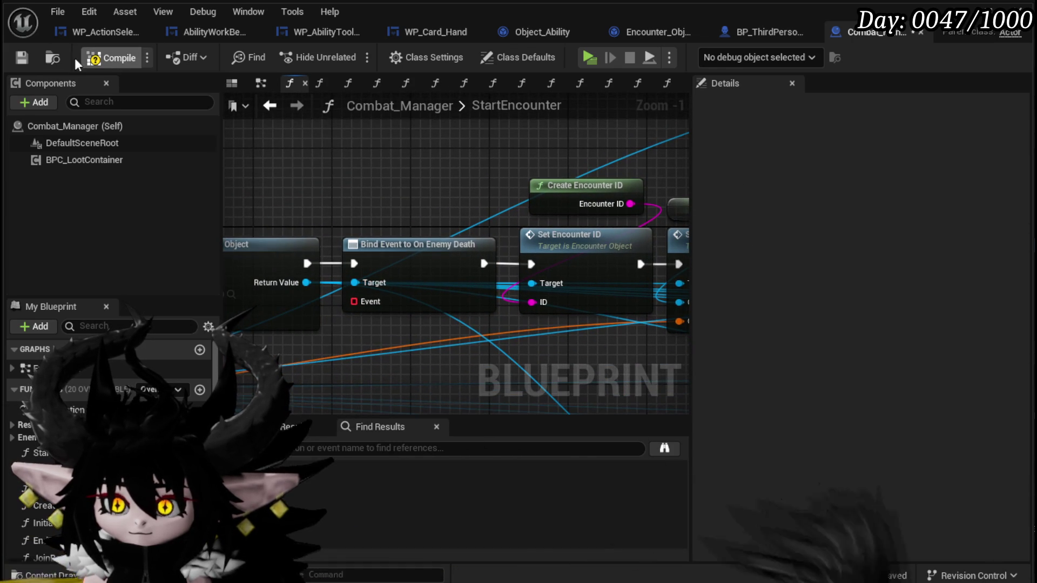
left_click(20, 57)
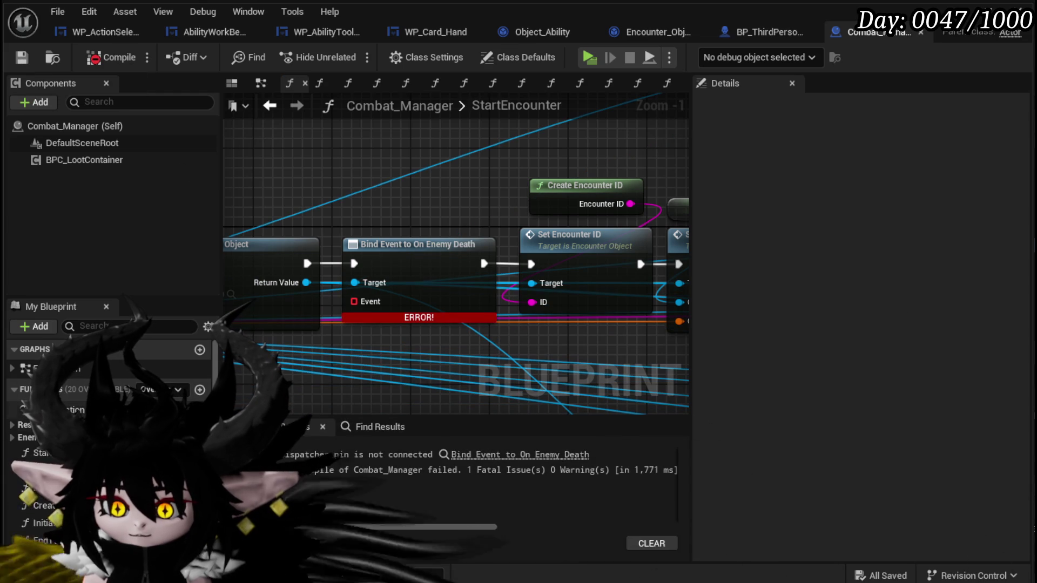
- Create a new function in Combat_Manager named EnemyDeathInEncounter
left_click(200, 391)
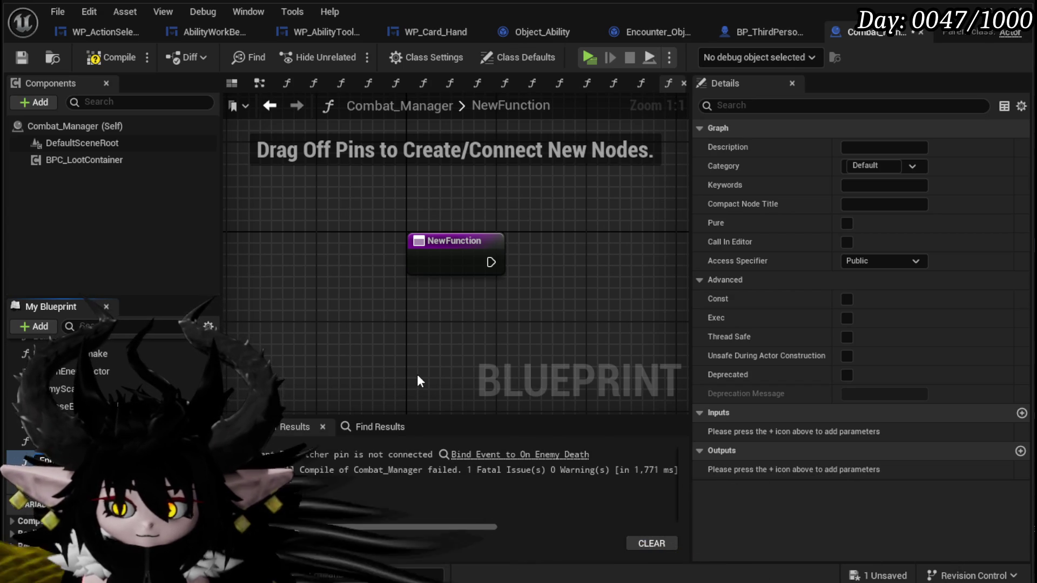
key("Return")
left_click(486, 270)
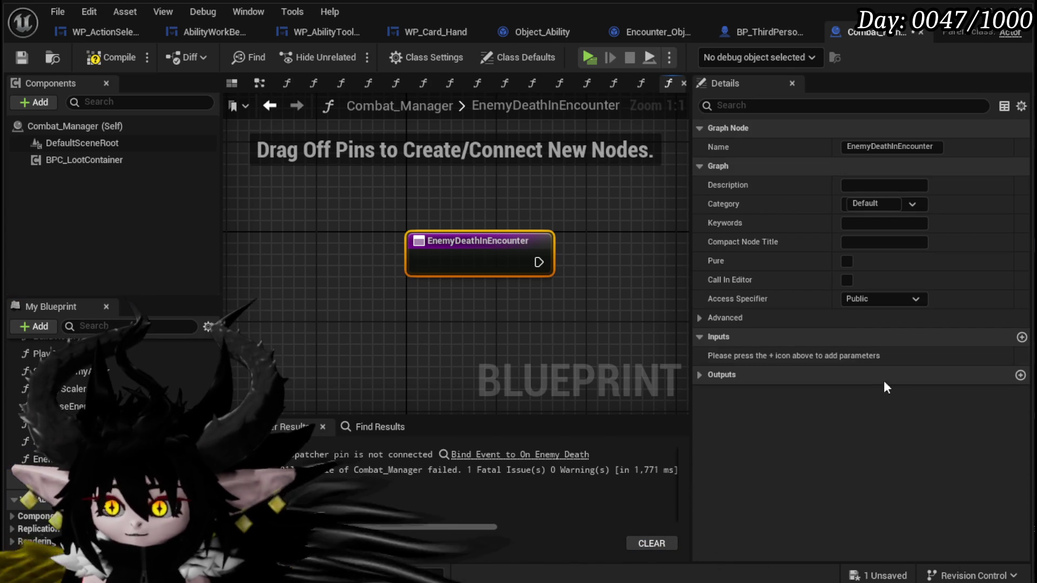
- Add a String input named EncounterID to the function and save the blueprint
left_click(1021, 337)
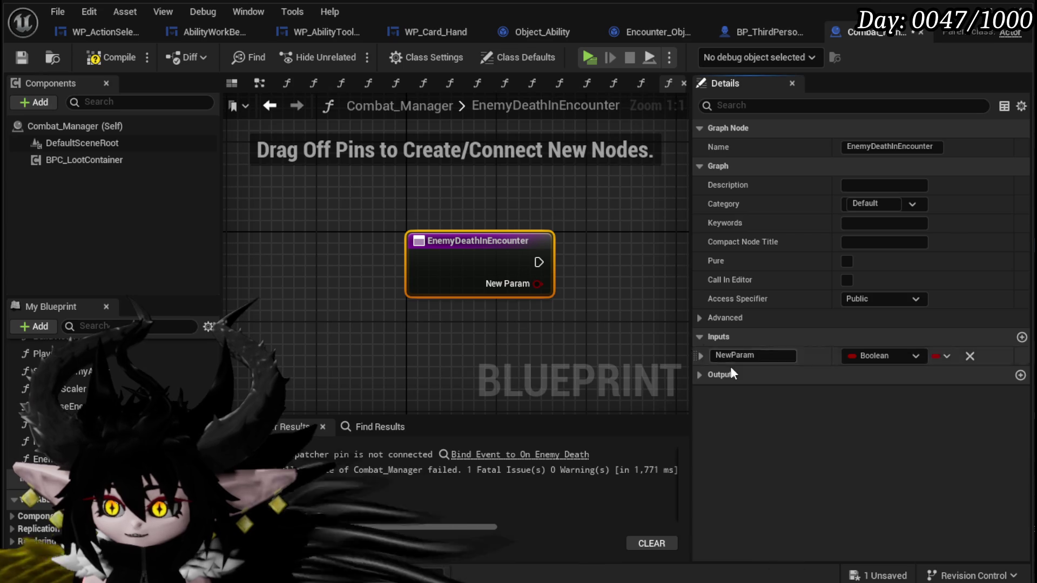
left_click(886, 356)
left_click(891, 482)
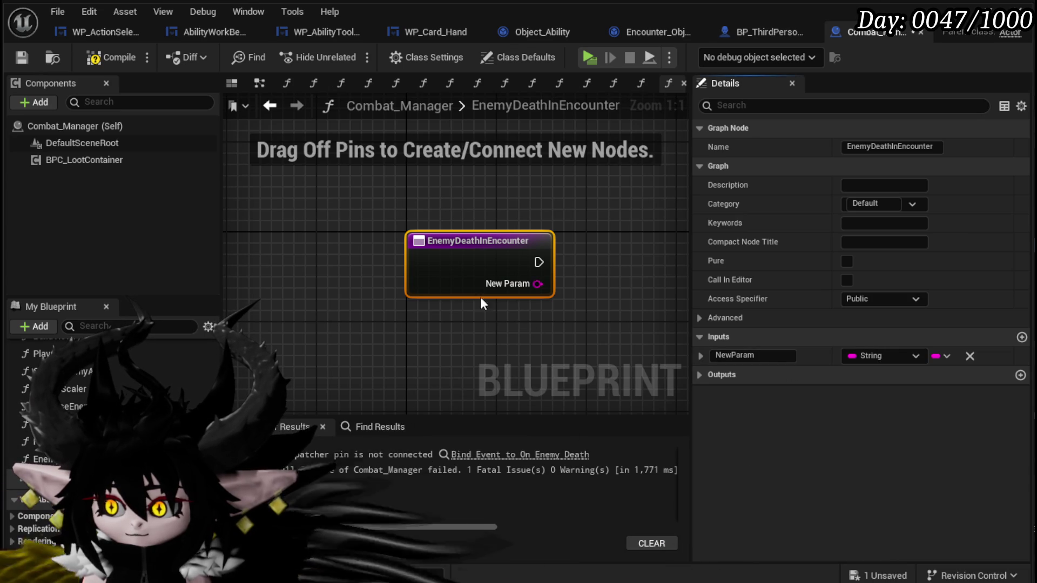
left_click_drag(717, 354, 712, 355)
type("E")
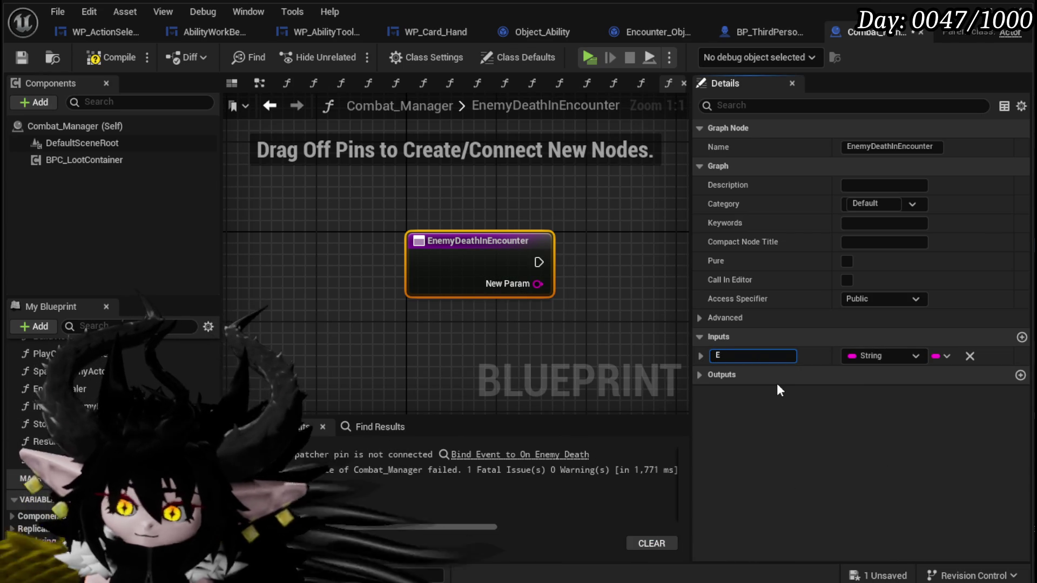
type("ncounterID")
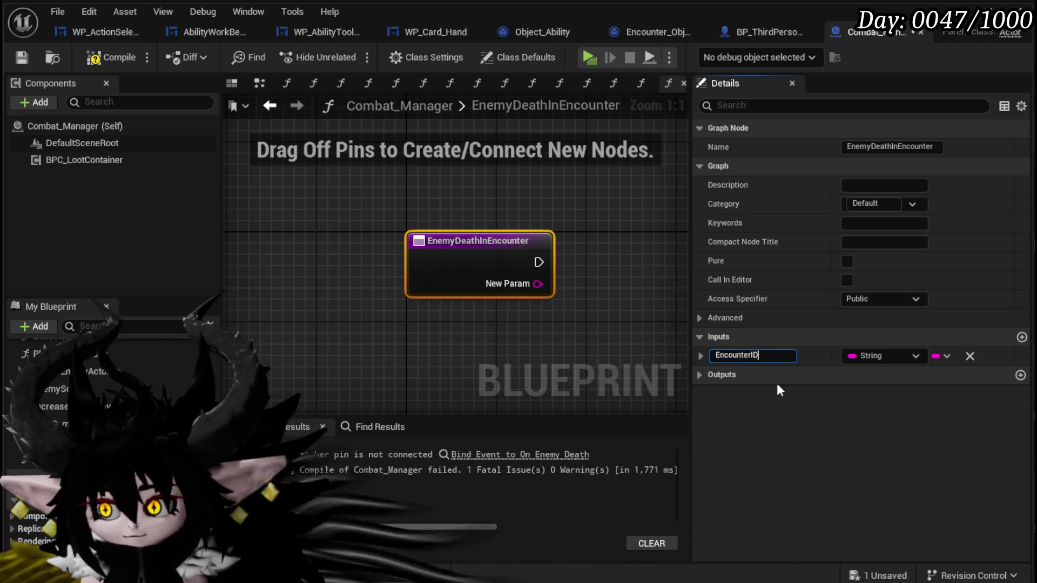
key("Return")
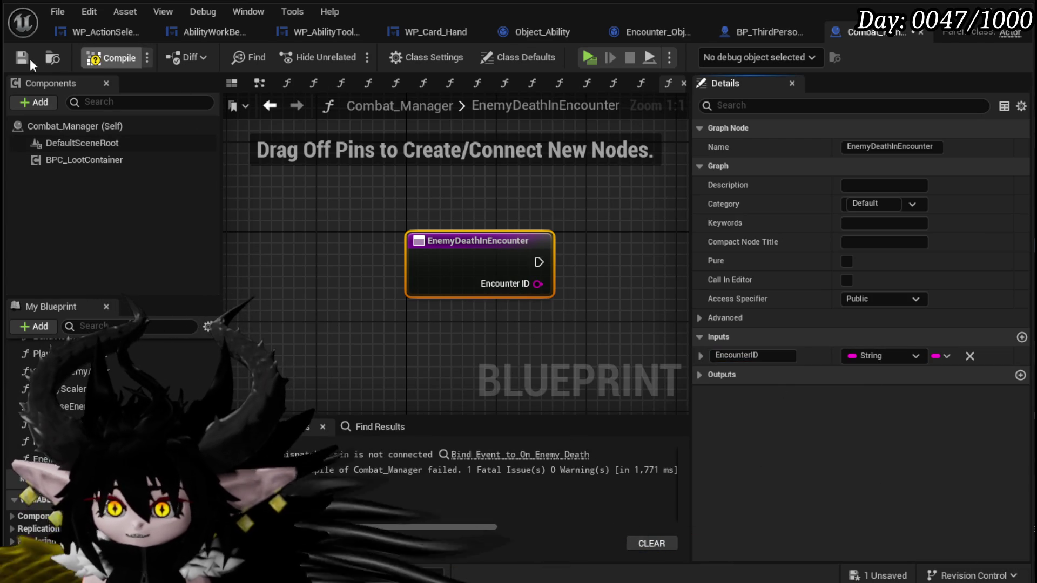
left_click(22, 57)
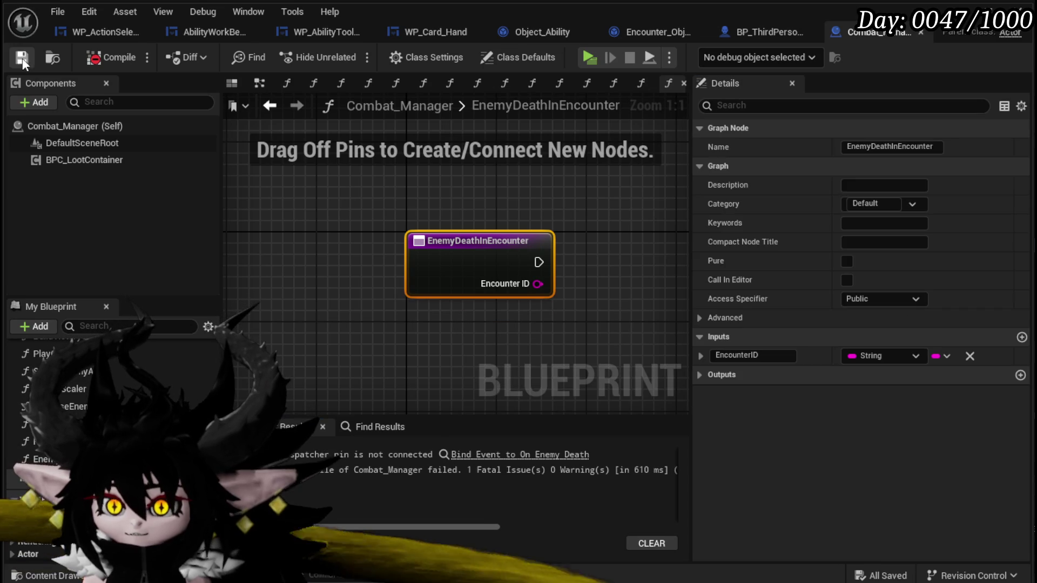
- Go to the EnemyDeath graph in the Encounter_Object blueprint
left_click(643, 30)
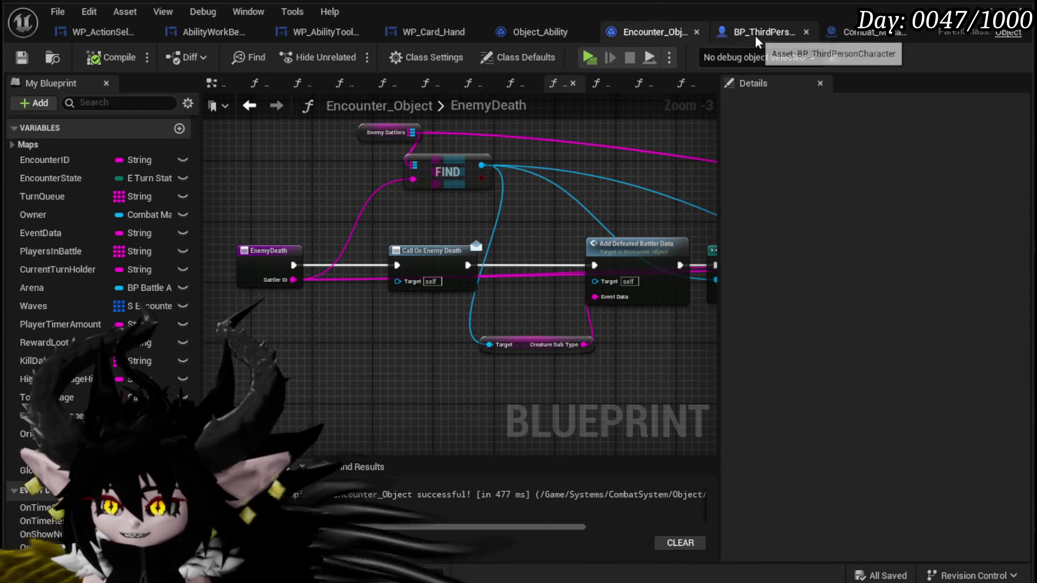
left_click(522, 32)
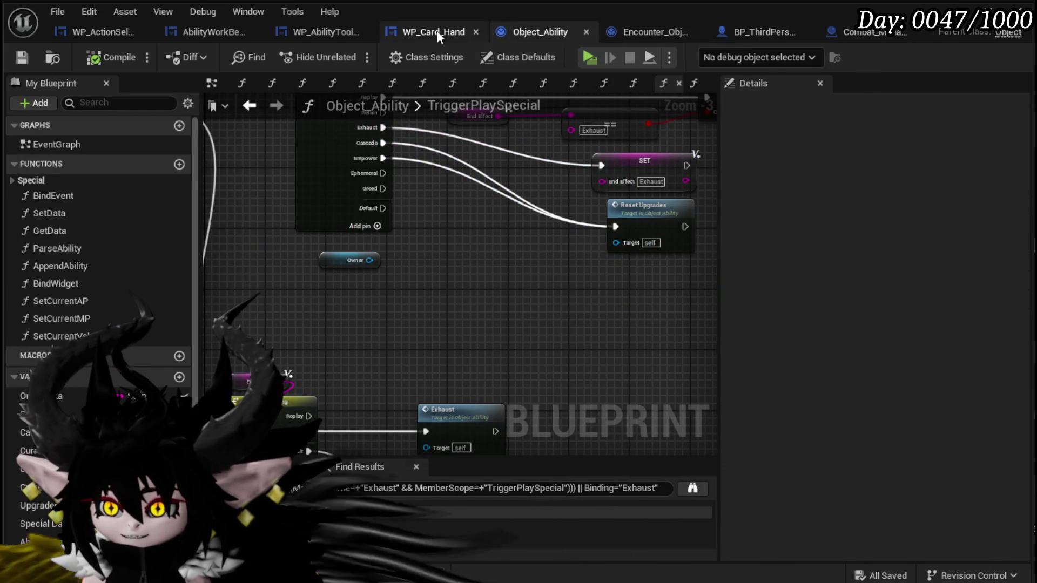
left_click(660, 33)
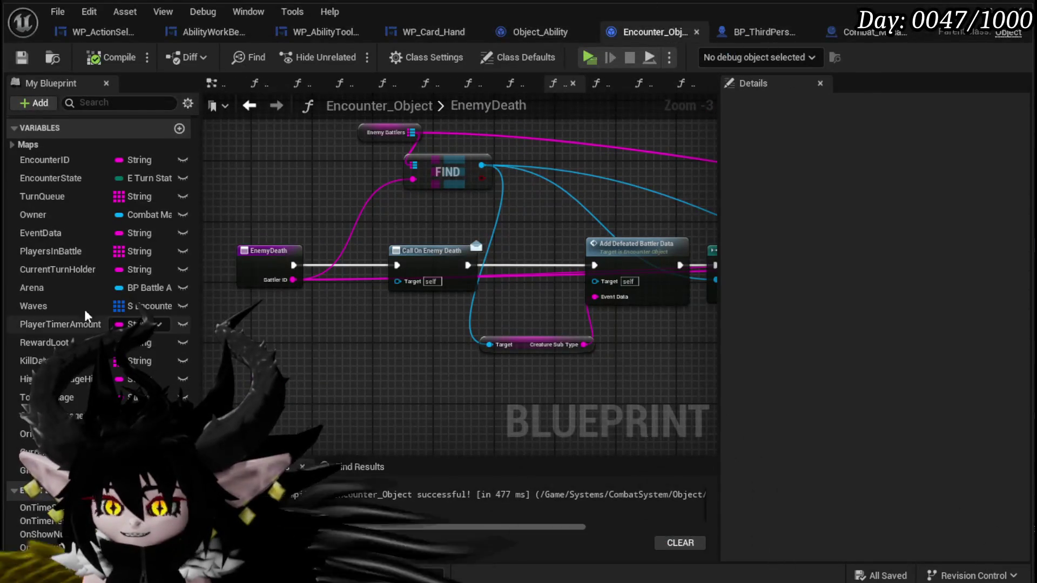
mouse_move(442, 361)
left_mouse_down()
mouse_move(304, 351)
mouse_move(451, 340)
left_mouse_up()
scroll(82, 432, "down", 1)
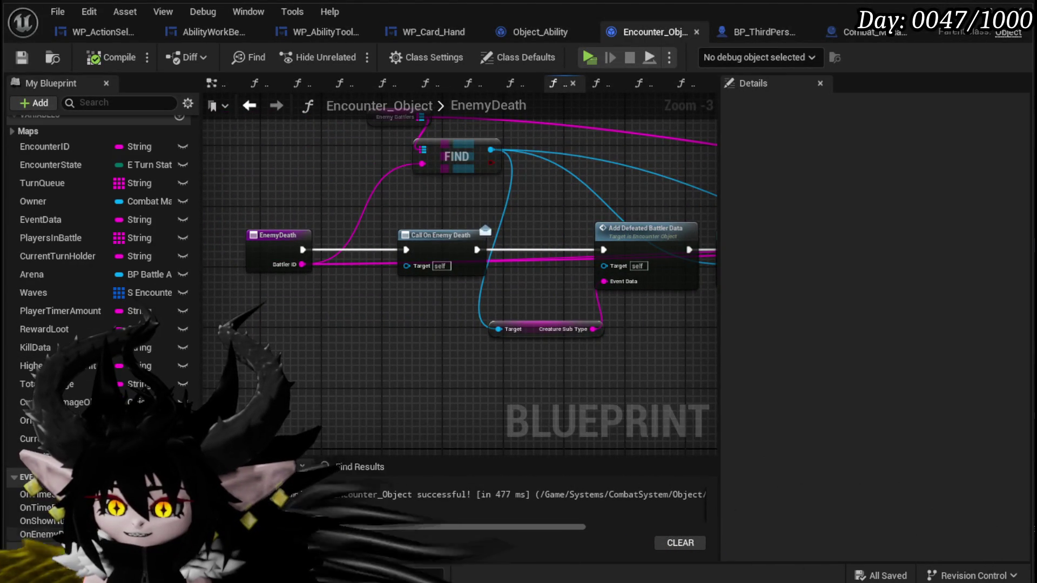
- Add an input to the OnEnemyDeath dispatcher and save all three unsaved assets
left_click(35, 494)
left_click(1015, 128)
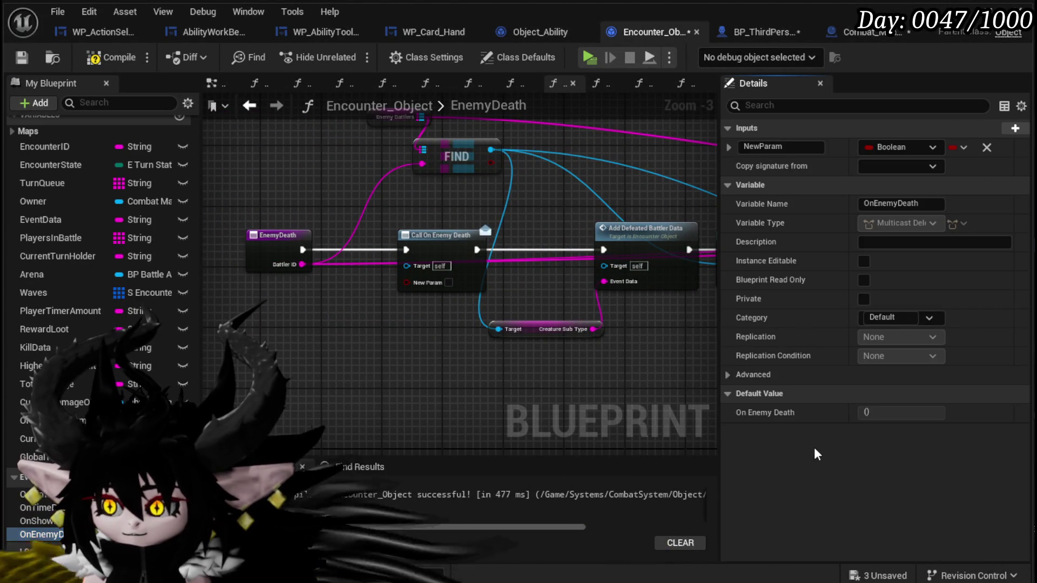
left_click(430, 287)
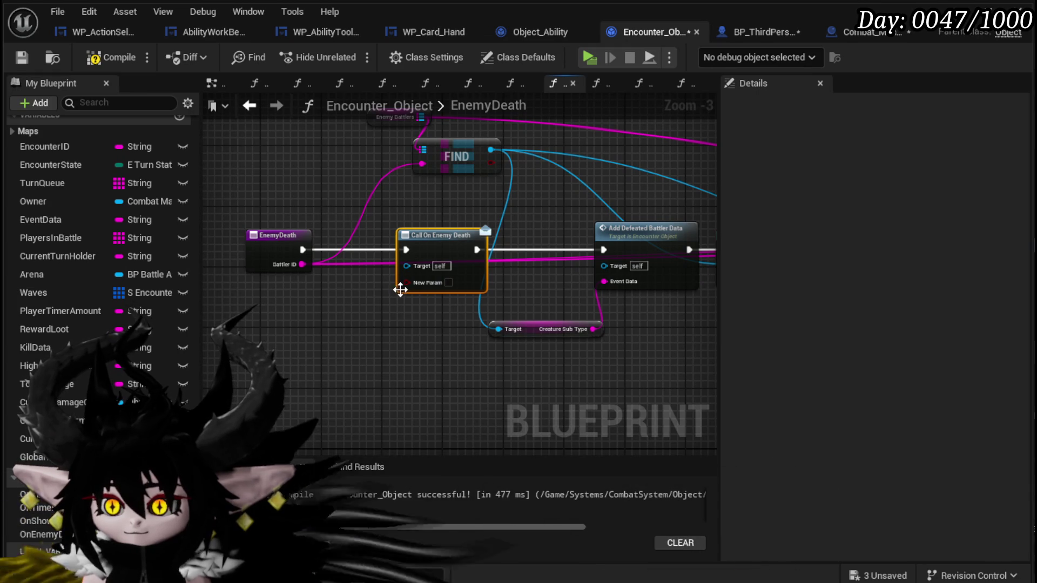
left_click(317, 322)
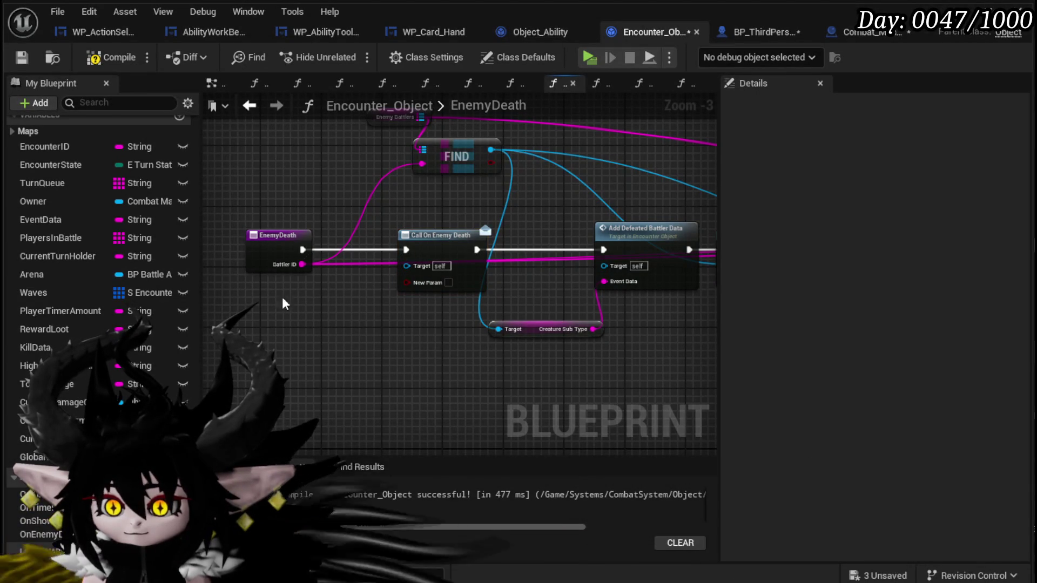
left_click(871, 574)
left_click(790, 530)
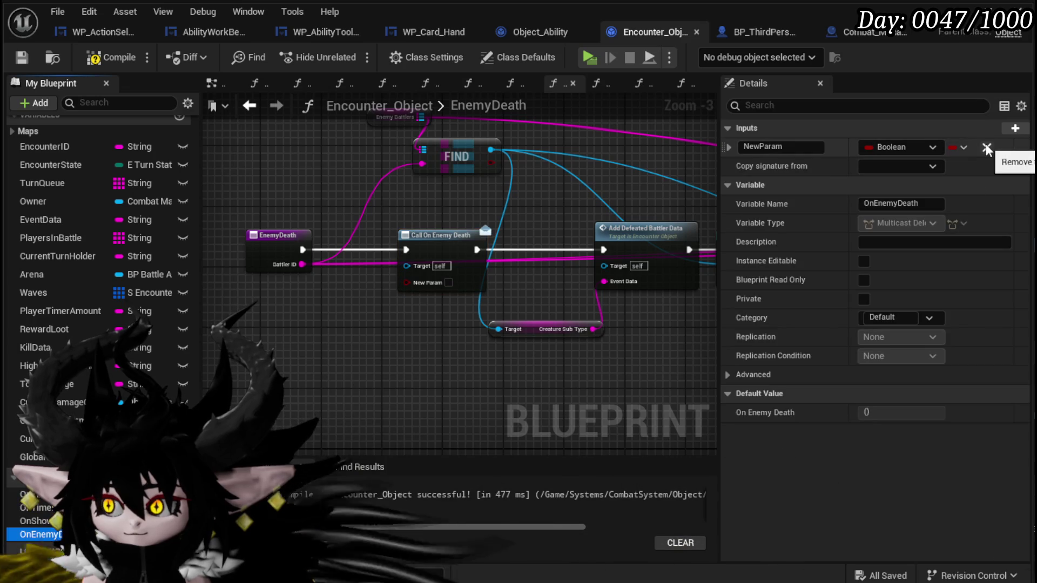
- Add a second dispatcher input, make both Strings, and name them EncounterID and BattlerID
left_click(1006, 130)
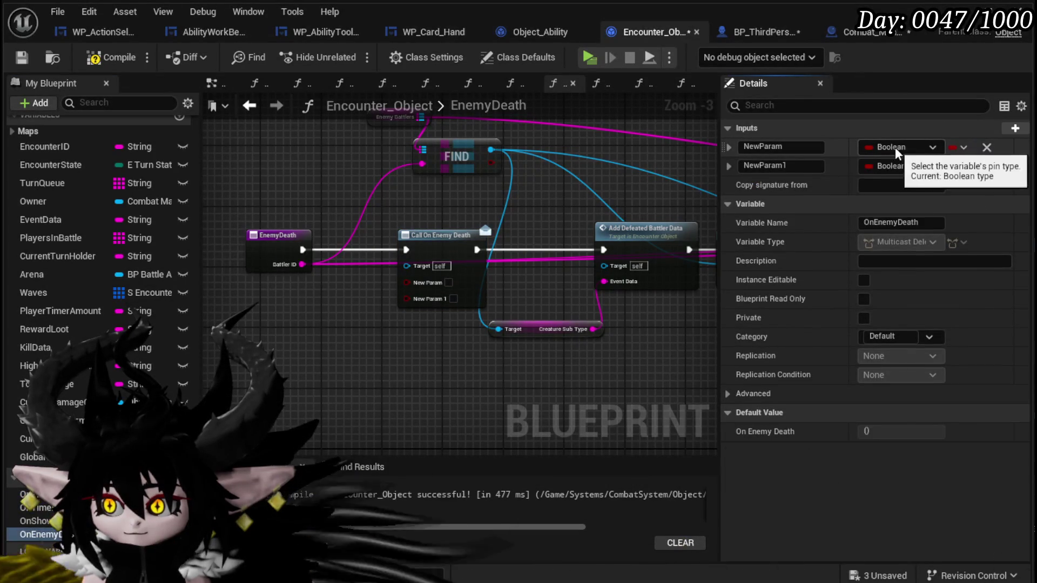
left_click(897, 166)
left_click(897, 270)
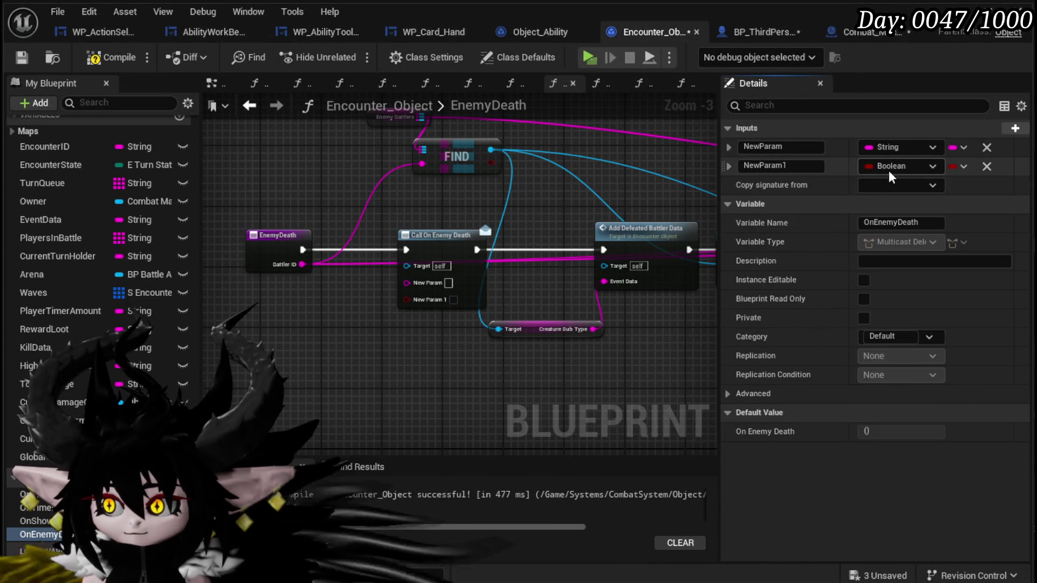
left_click(889, 168)
left_click(771, 201)
left_click(788, 149)
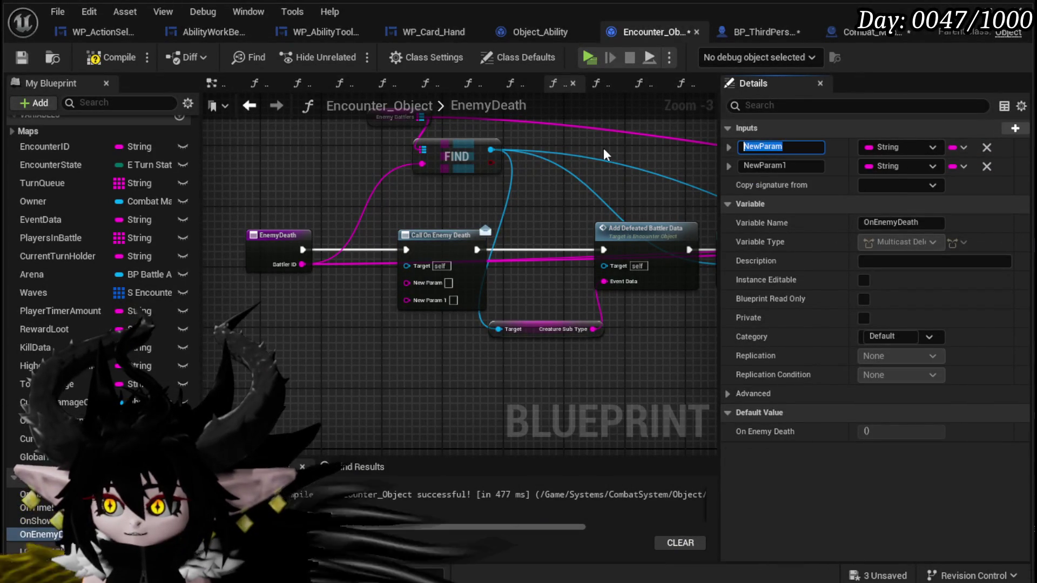
type("EncounterID")
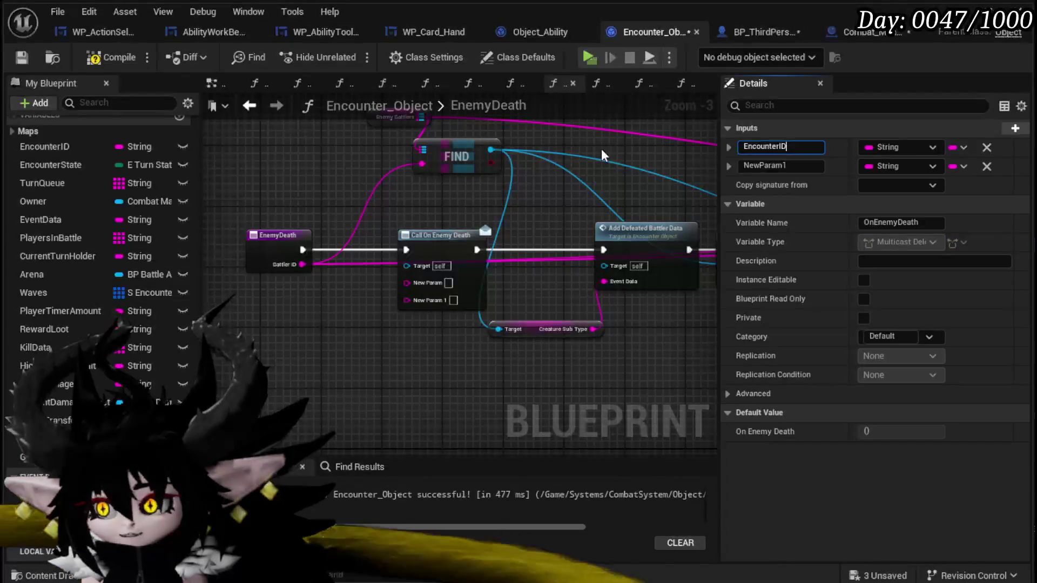
key("Return")
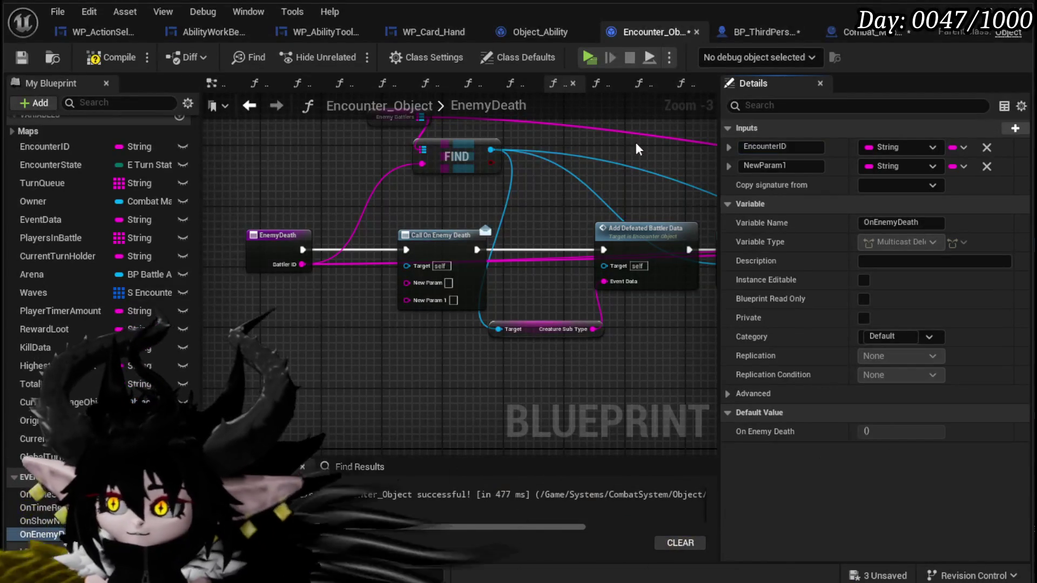
left_click(774, 166)
type("B")
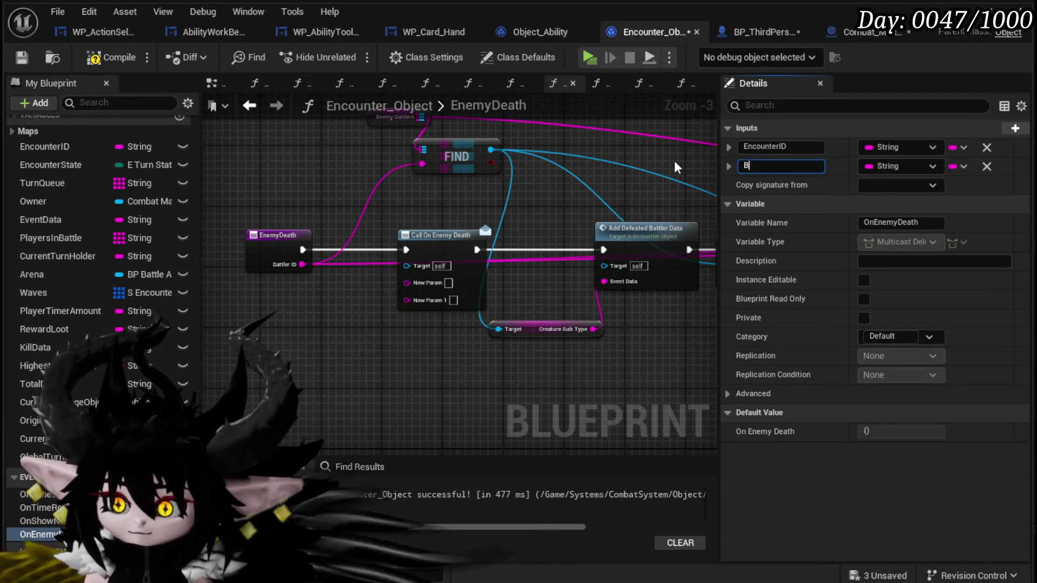
type("attlerID")
key("Return")
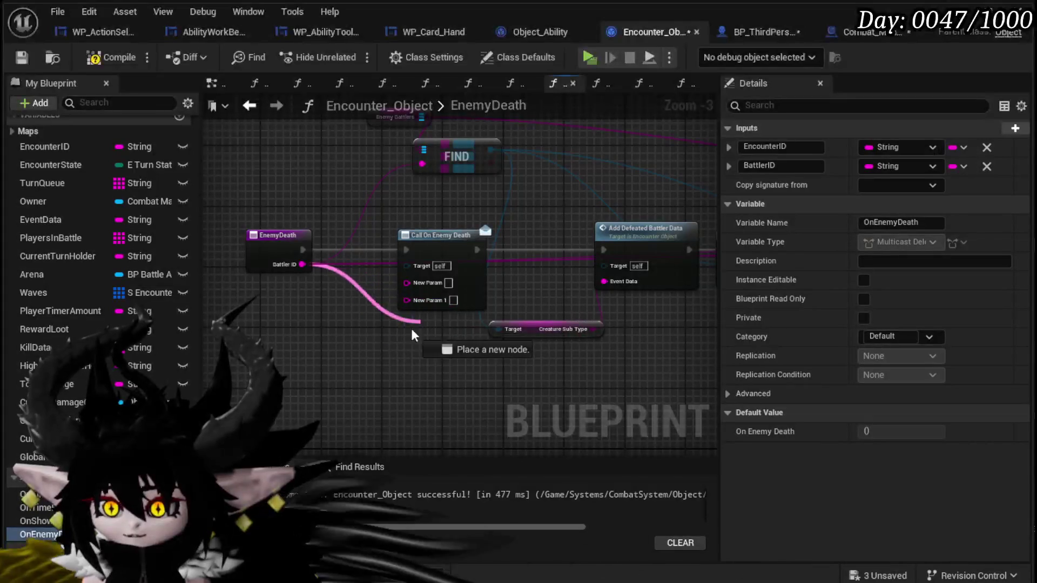
- Refresh Call On Enemy Death and wire Battler ID and EncounterID into its new pins
right_click(417, 241)
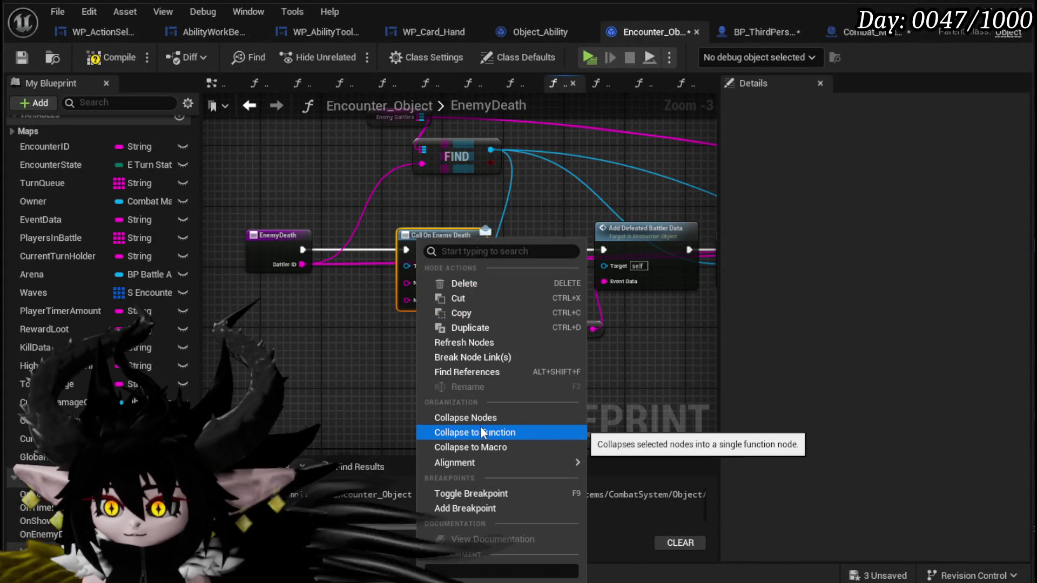
left_click(477, 357)
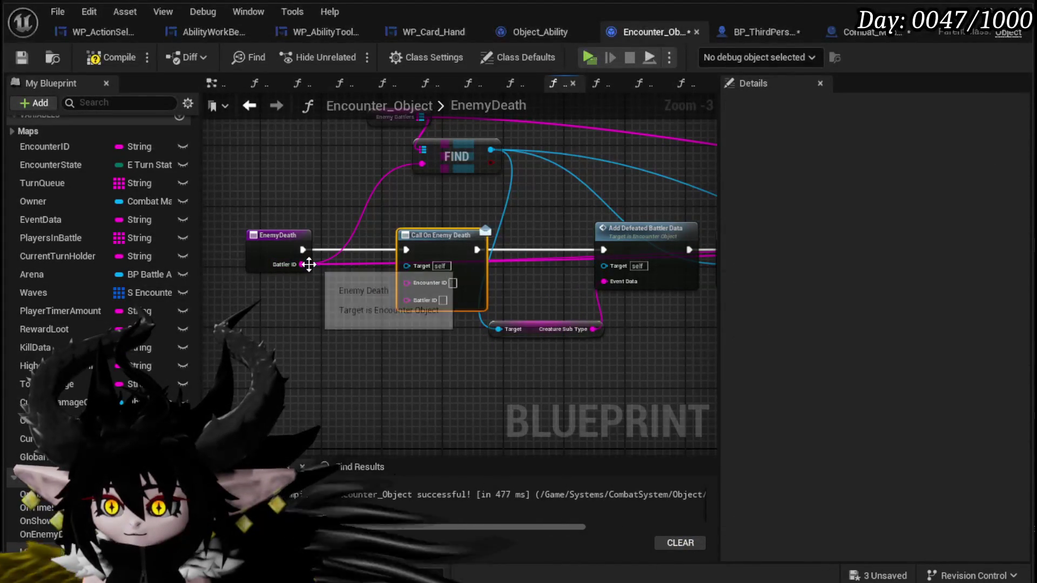
left_click_drag(301, 264, 409, 302)
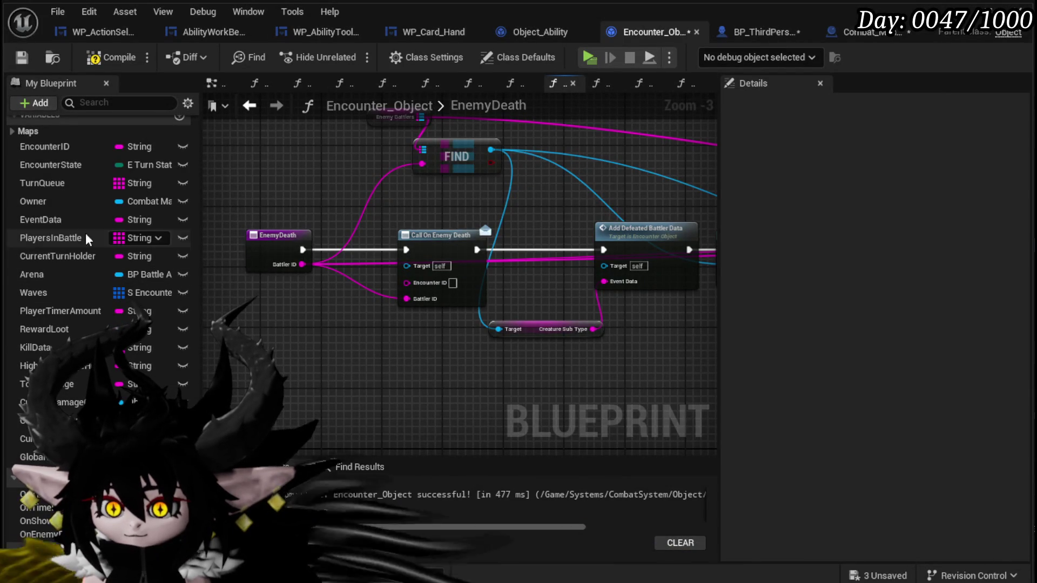
mouse_move(631, 235)
left_mouse_down()
mouse_move(577, 228)
mouse_move(633, 233)
mouse_move(614, 230)
mouse_move(632, 232)
mouse_move(635, 221)
mouse_move(435, 249)
mouse_move(465, 207)
mouse_move(416, 228)
mouse_move(361, 338)
left_mouse_up()
scroll(361, 339, "up", 2)
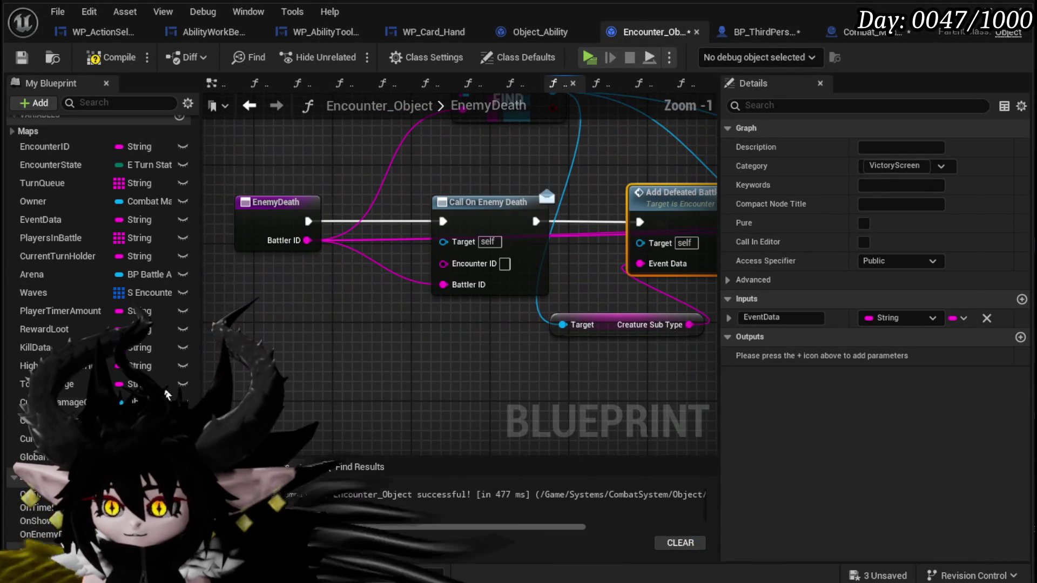
scroll(99, 177, "up", 2)
left_click_drag(97, 192, 444, 263)
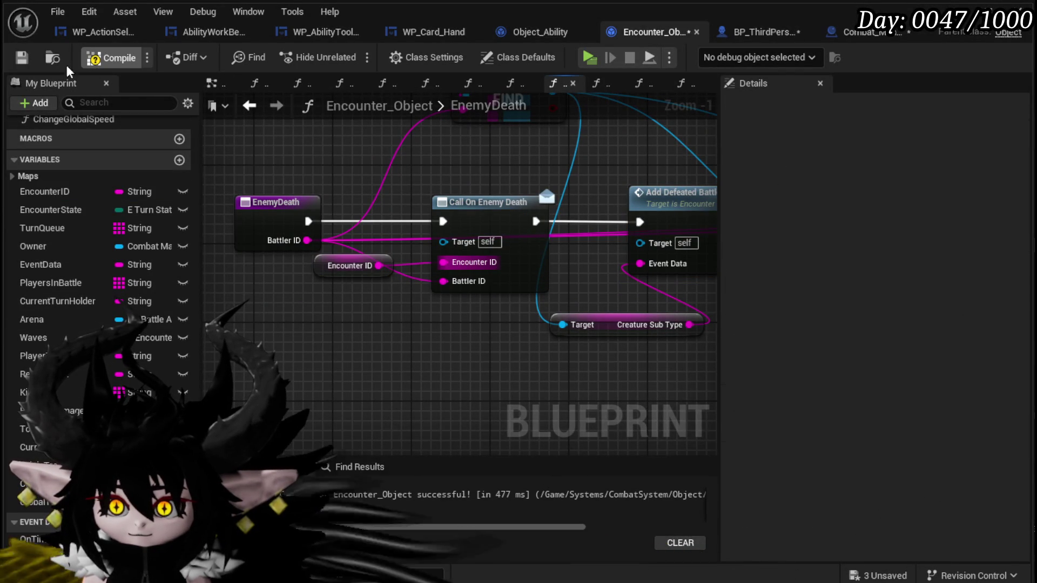
- Compile and save Encounter_Object, save all modified blueprints, and return to Combat_Manager
left_click(21, 58)
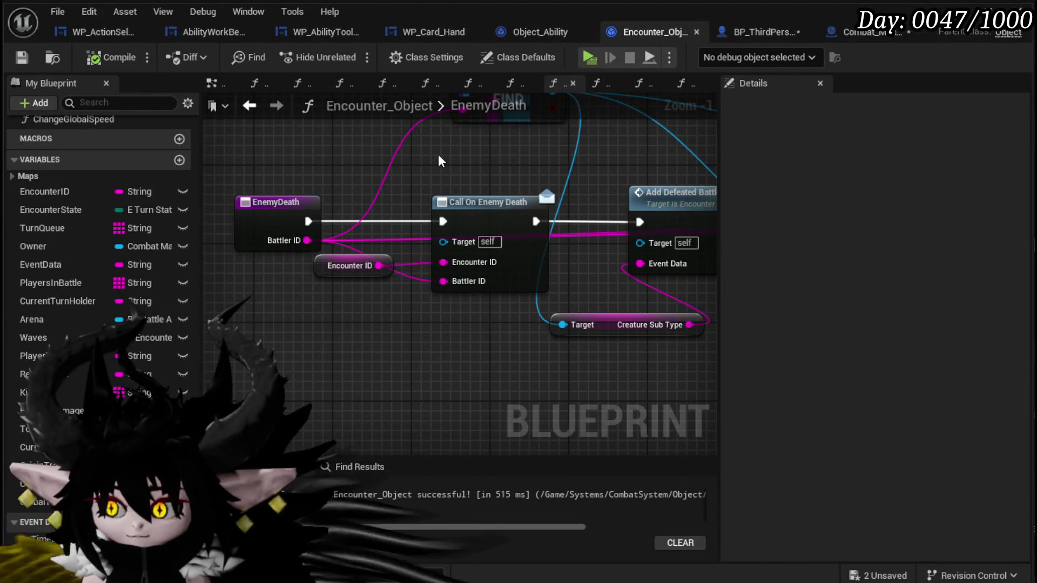
left_click(910, 576)
left_click(816, 528)
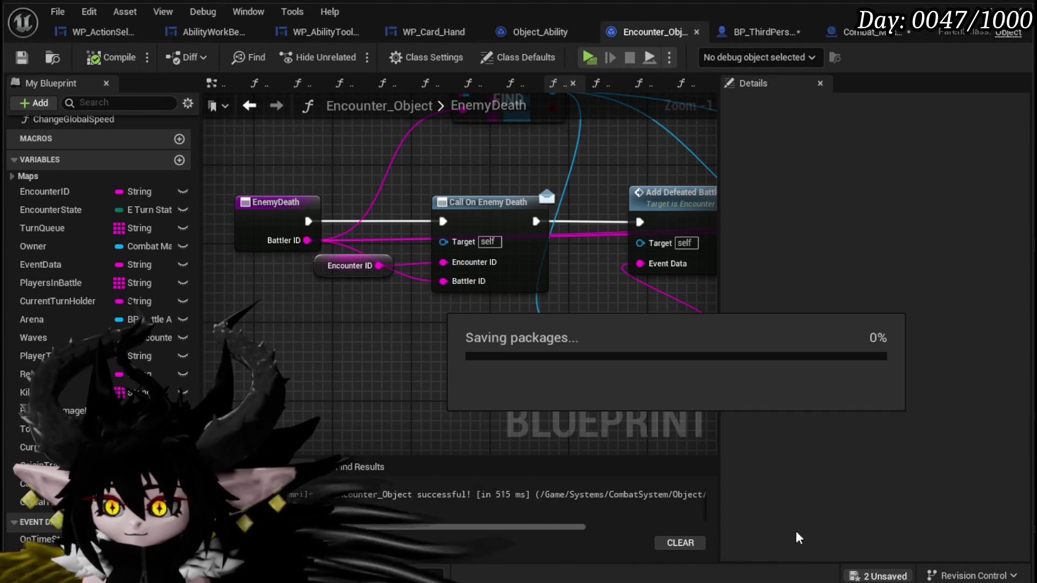
left_click(854, 30)
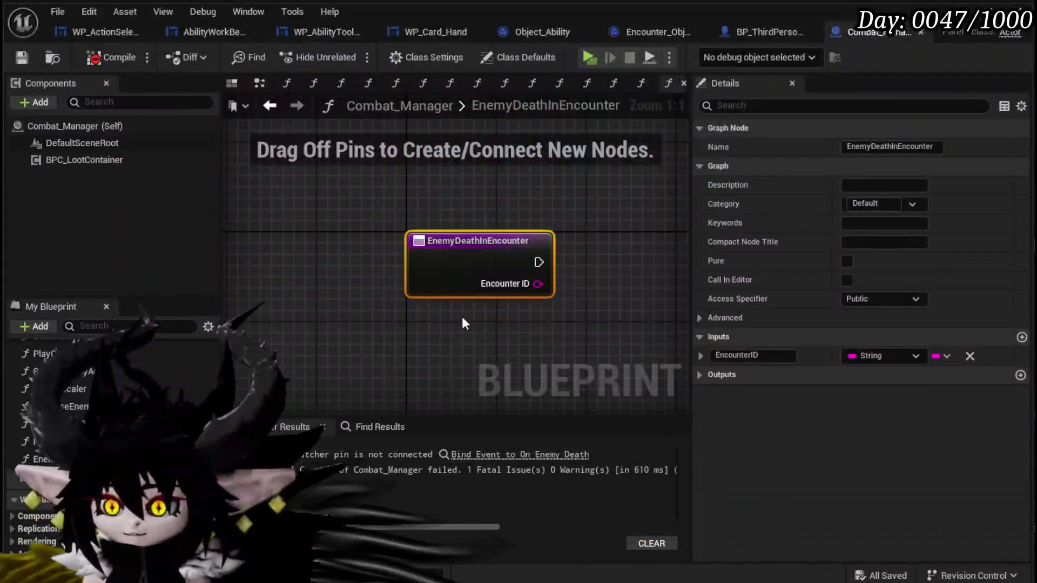
- Add a second String input named BattlerID to EnemyDeathInEncounter and save Combat_Manager
left_click(1021, 338)
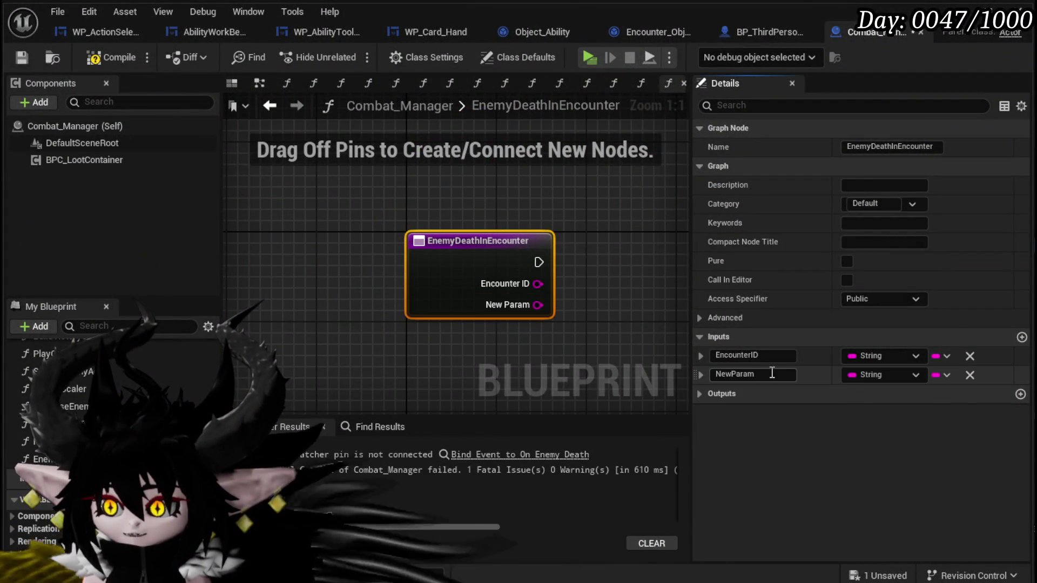
left_click(721, 378)
type("N")
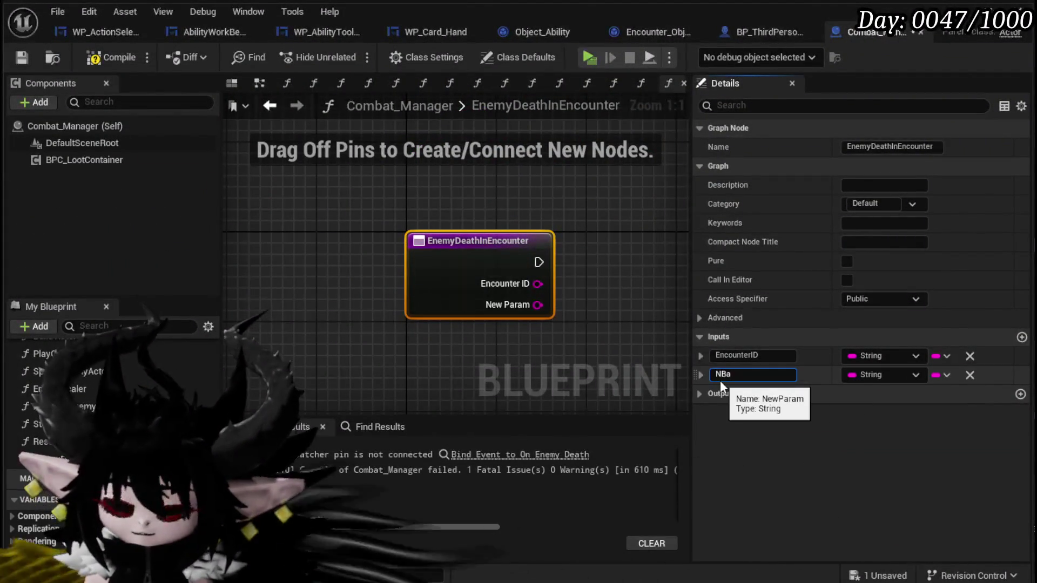
key("BackSpace")
type("BattlerID")
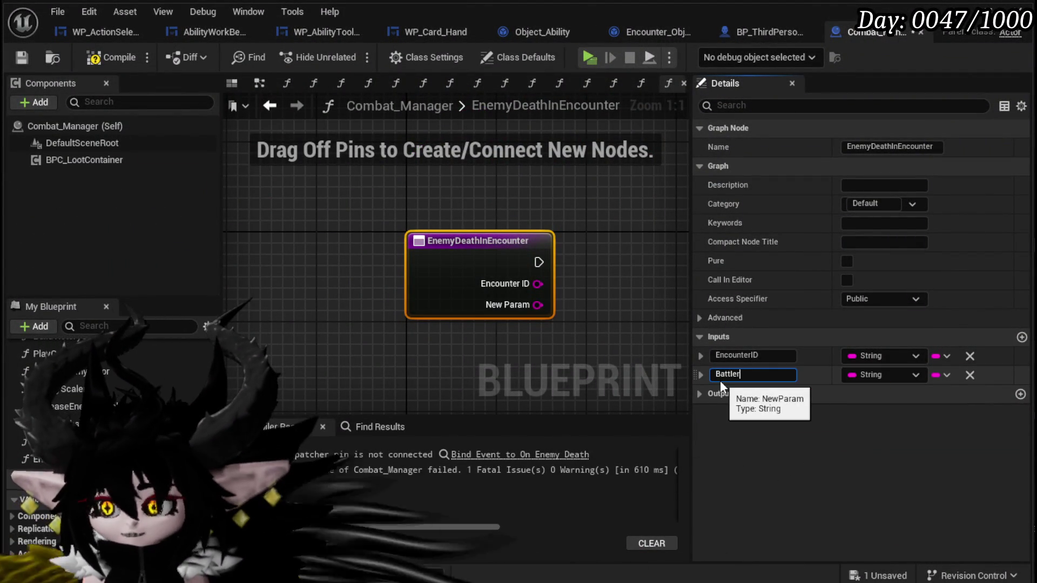
key("Return")
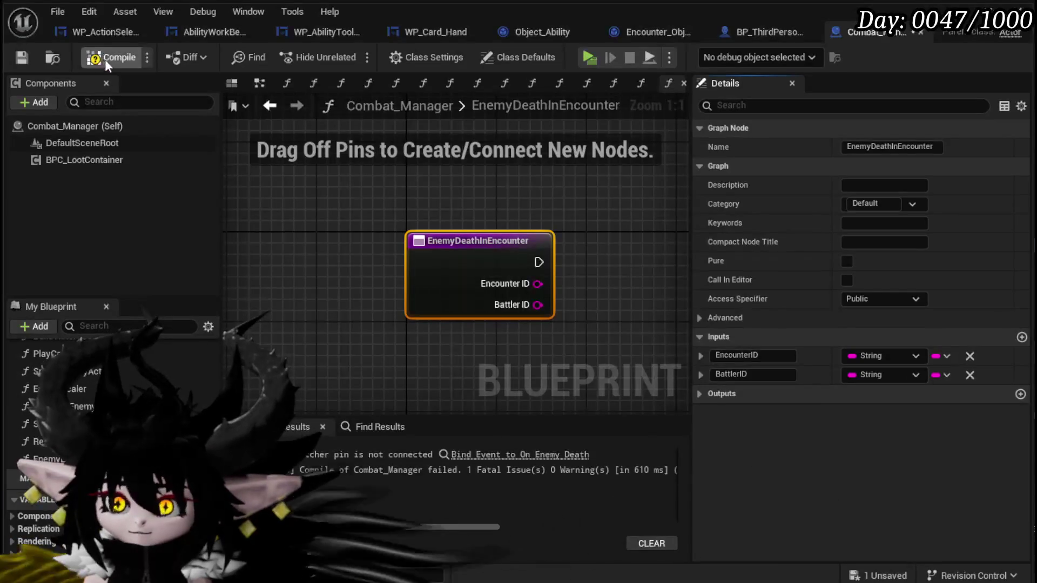
left_click(17, 57)
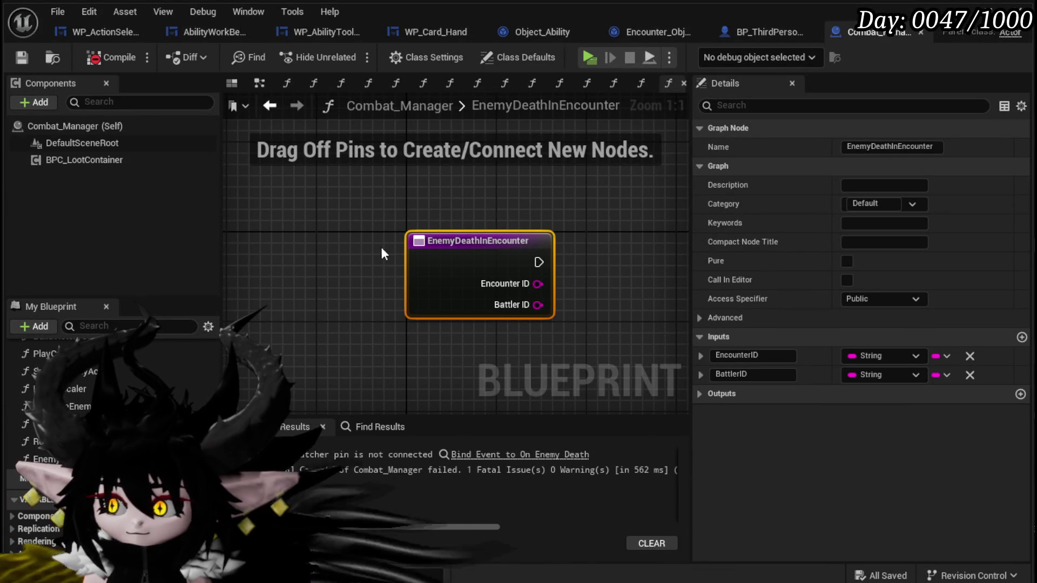
- Feed Bind Event a Create Event set to EnemyDeathInEncounter, then compile and save Combat_Manager
left_click(511, 455)
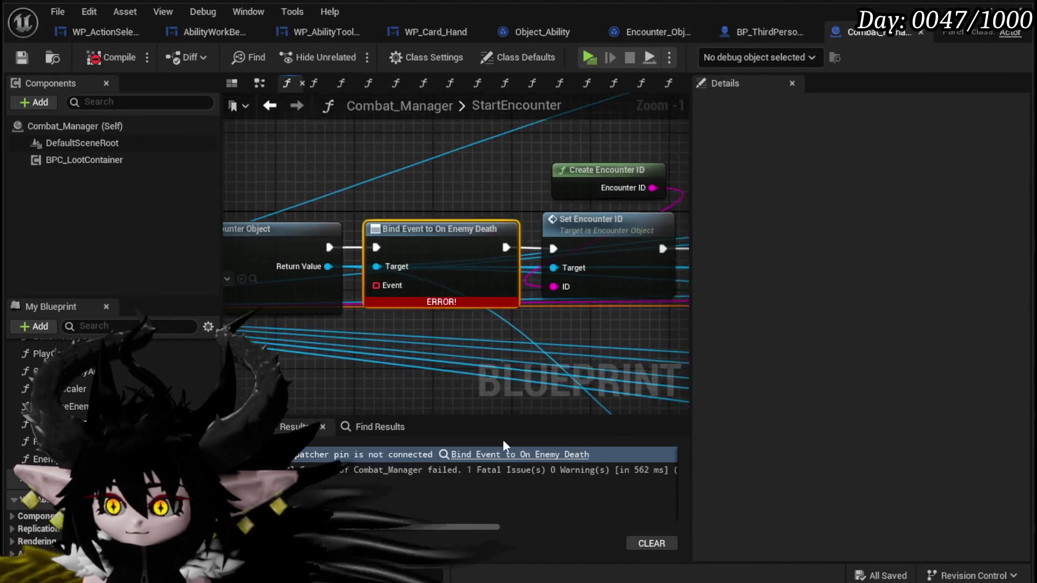
left_click_drag(381, 277, 400, 346)
type("cre")
left_click(465, 420)
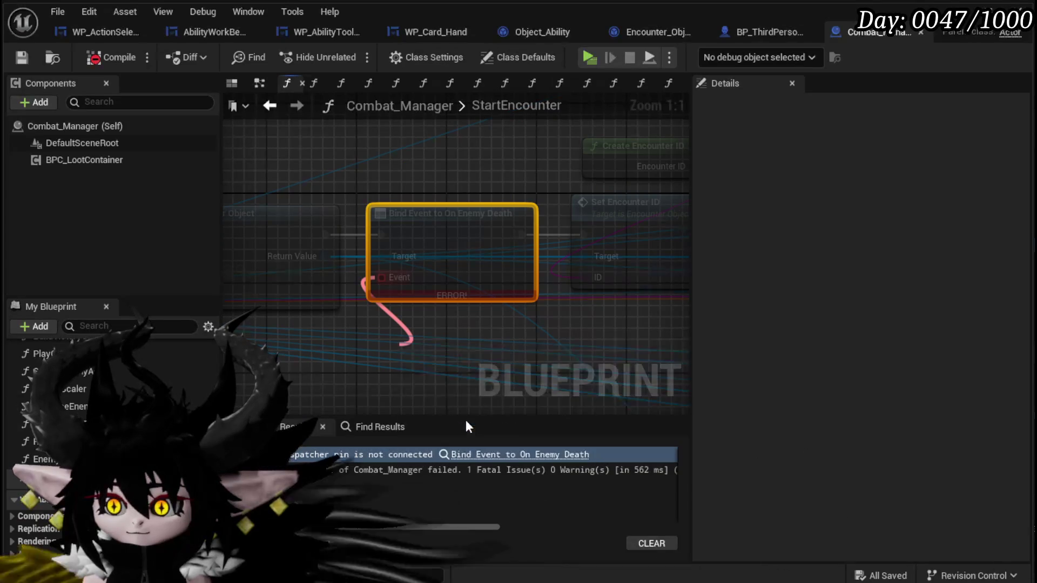
scroll(371, 352, "down", 3)
left_click(371, 383)
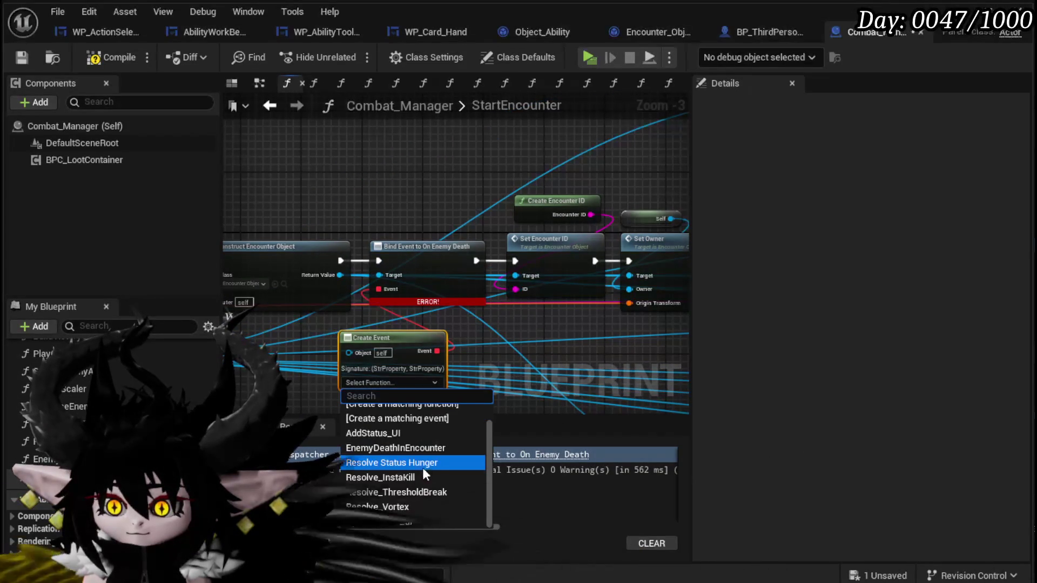
left_click(423, 469)
left_click_drag(415, 338, 423, 323)
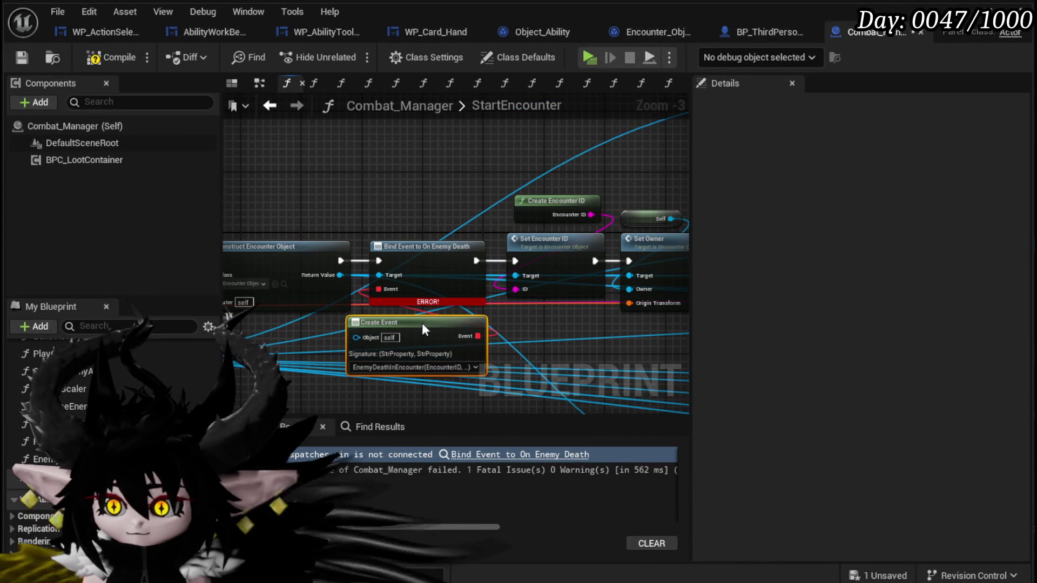
left_click(104, 58)
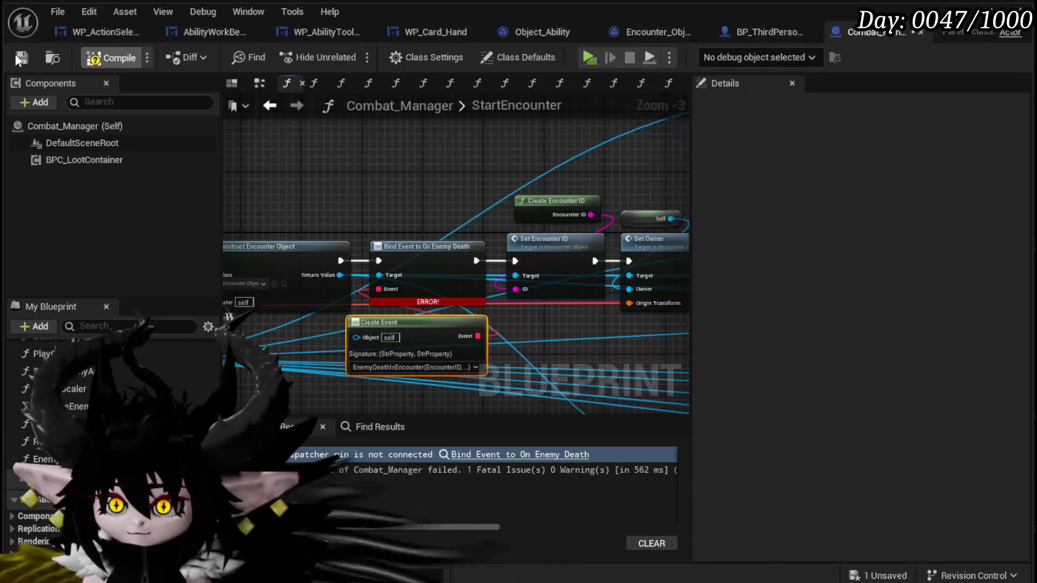
left_click(22, 57)
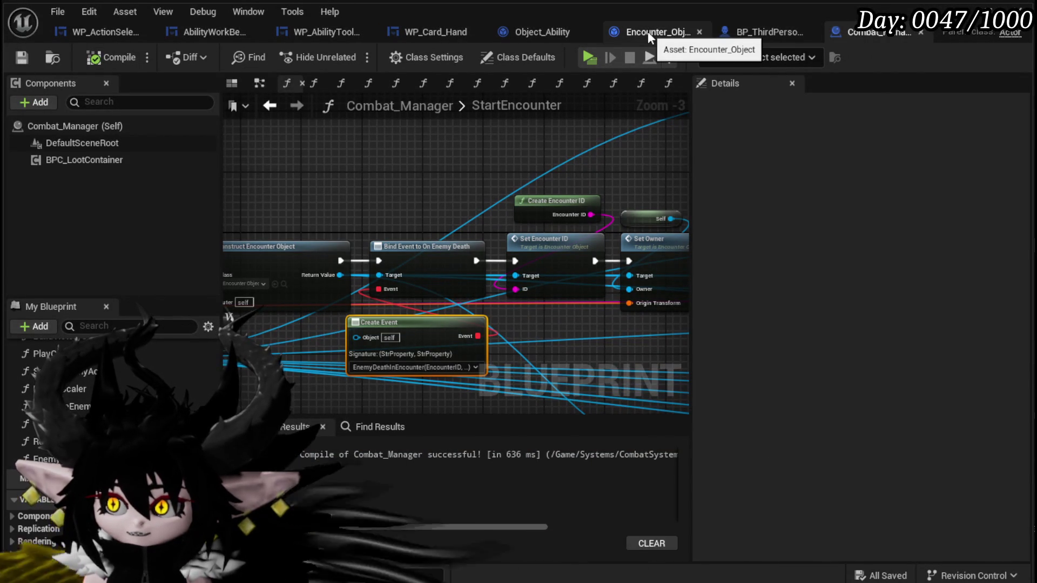
- In the EnemyDeathInEncounter graph, add a String Equal (==) node with Encounter ID wired in
double_click(393, 354)
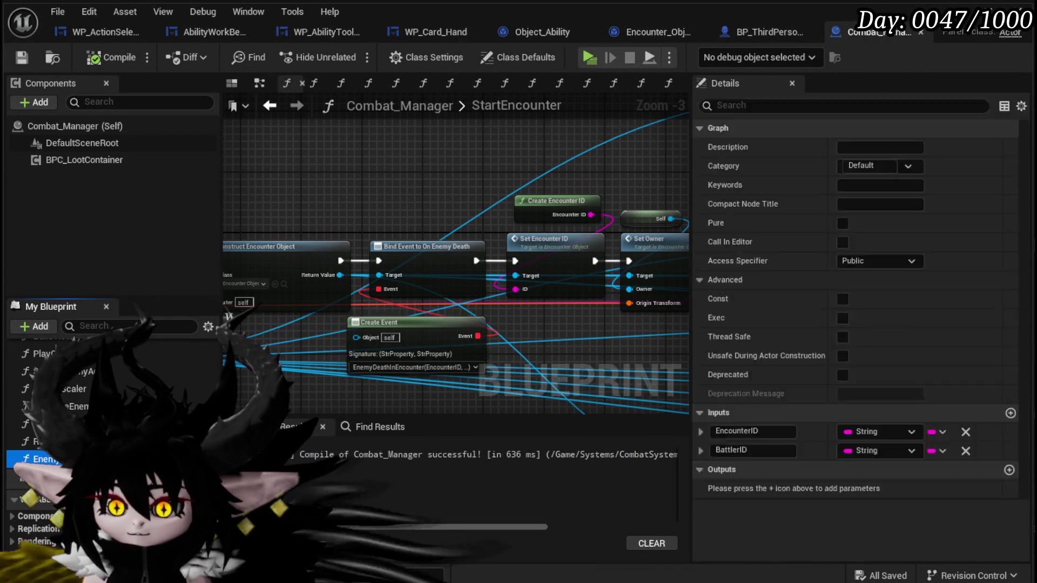
left_click_drag(311, 300, 422, 307)
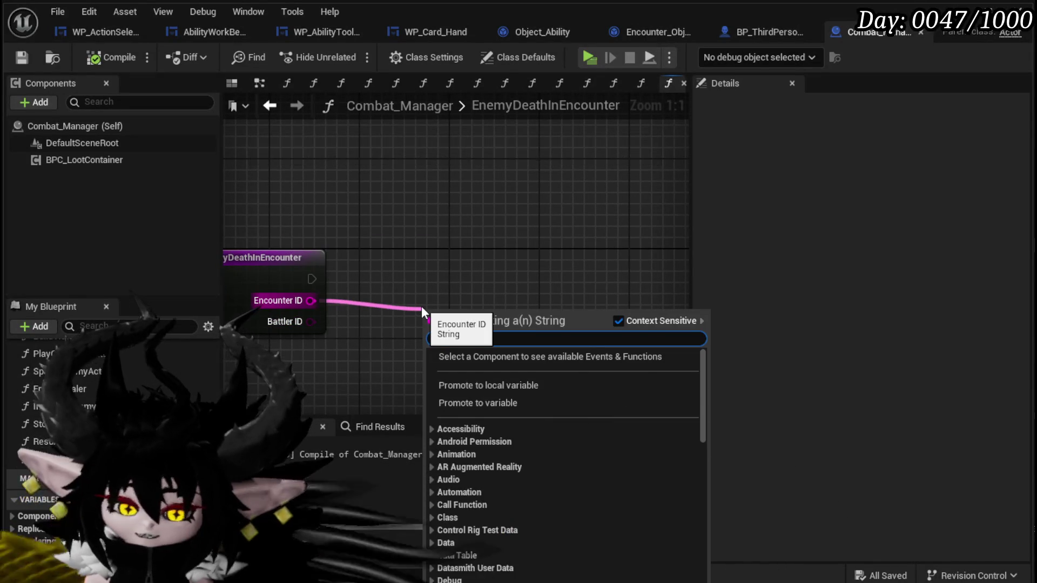
type("??")
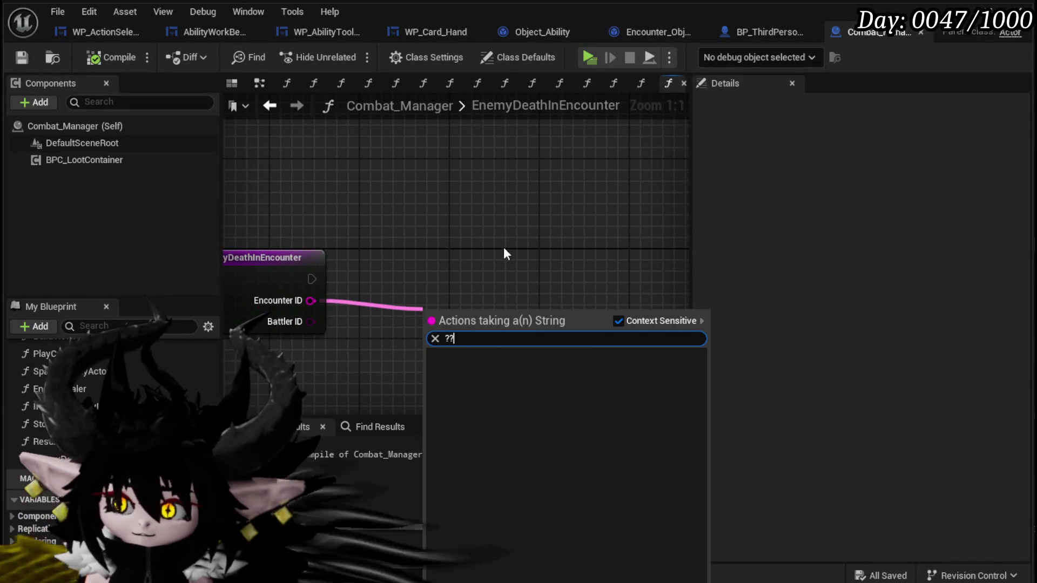
key("BackSpace")
key("BackSpace")
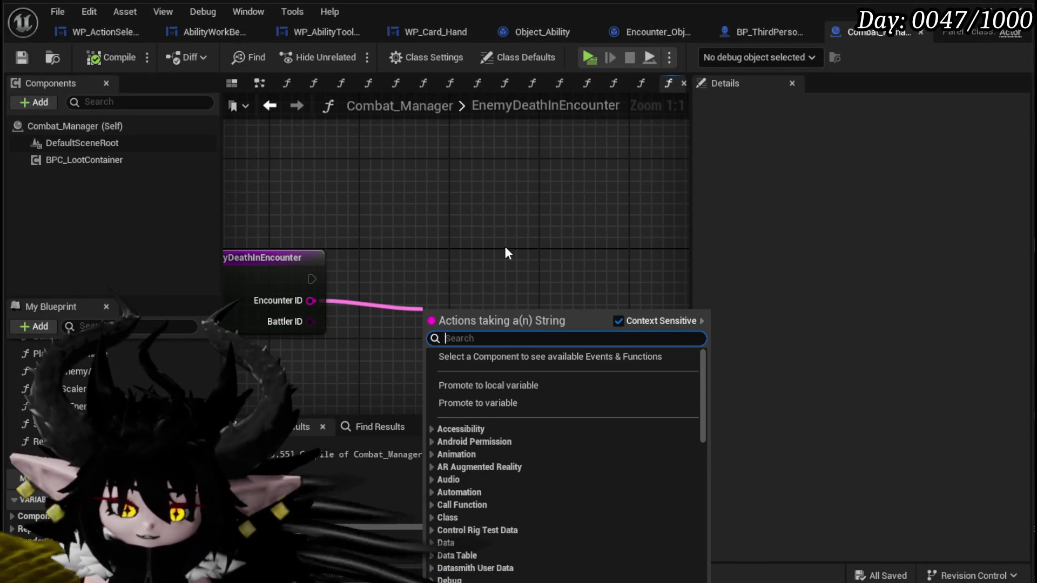
type("==")
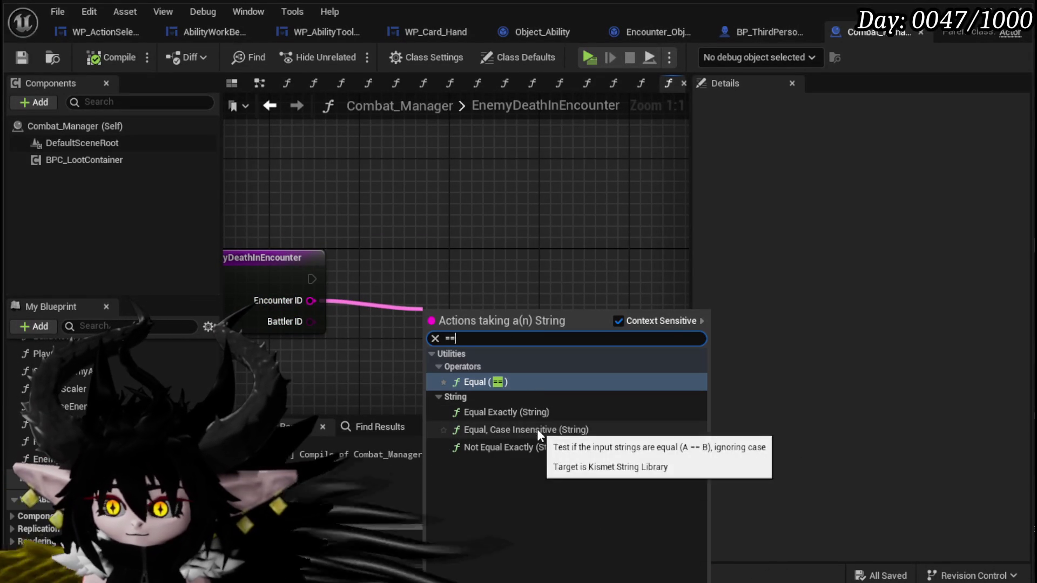
left_click(527, 429)
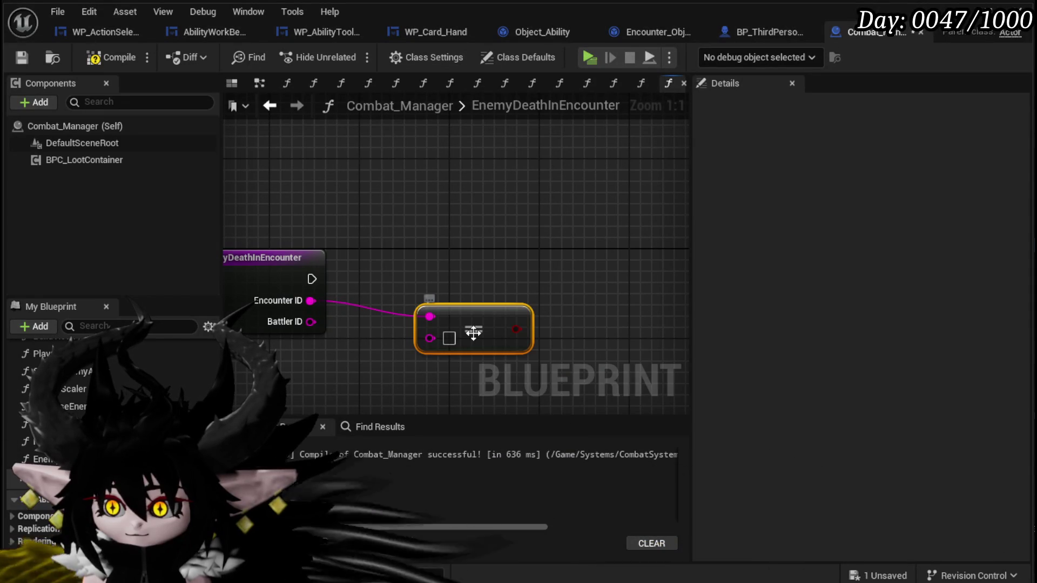
left_click_drag(473, 333, 484, 312)
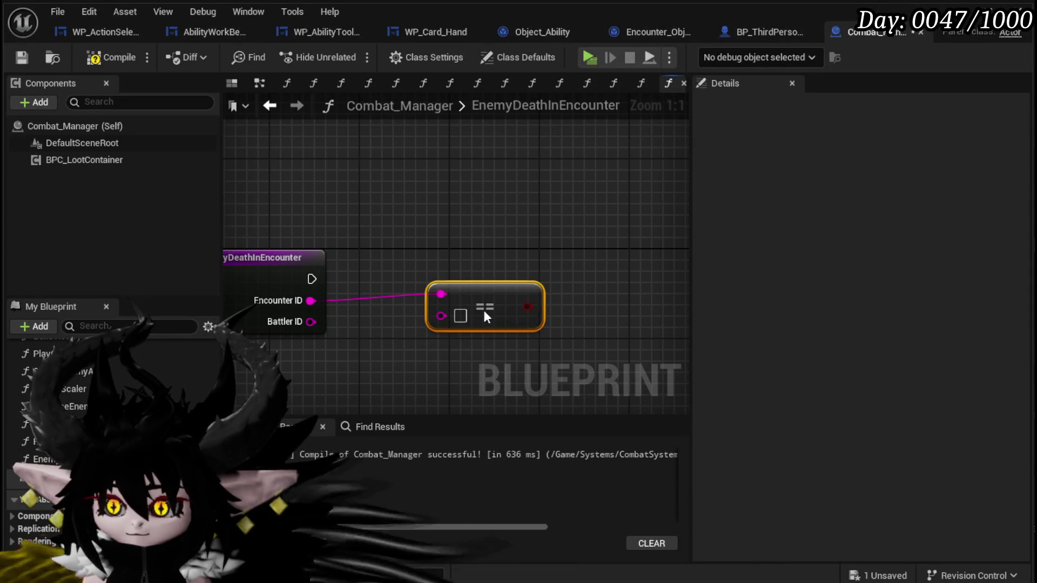
left_click_drag(305, 300, 441, 315)
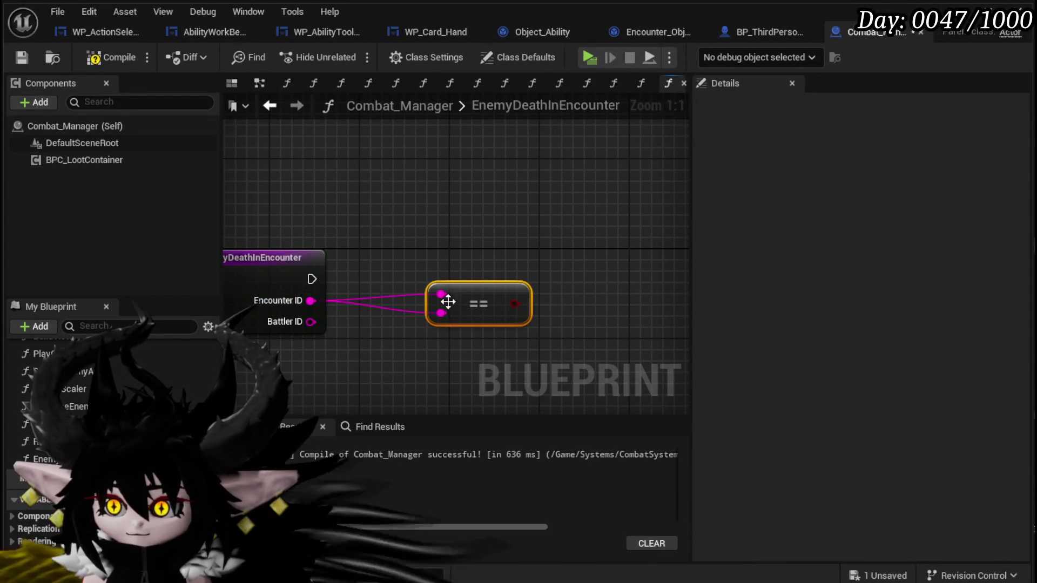
left_click_drag(376, 335, 452, 286)
scroll(519, 270, "down", 1)
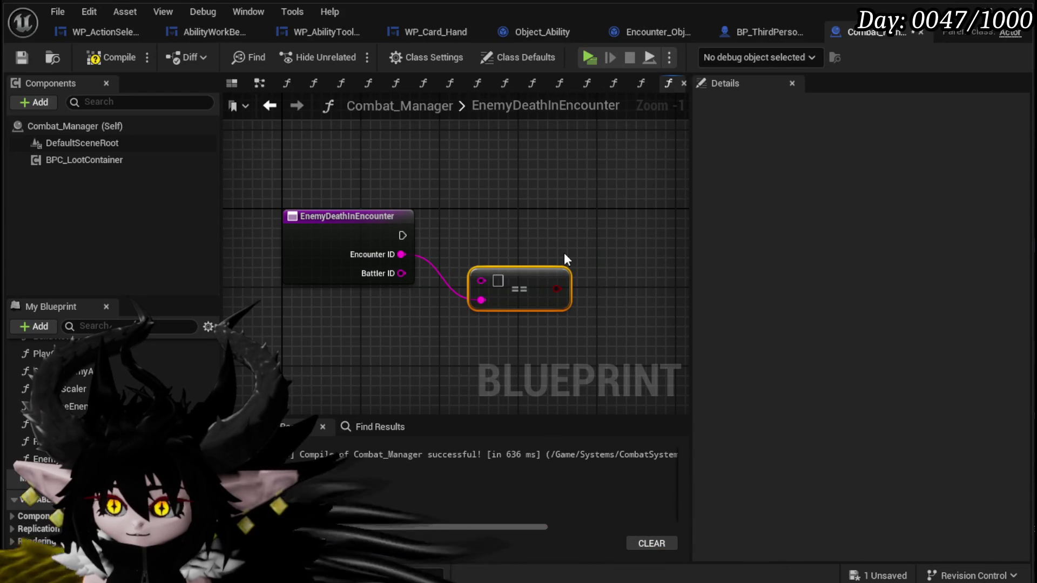
scroll(108, 432, "down", 5)
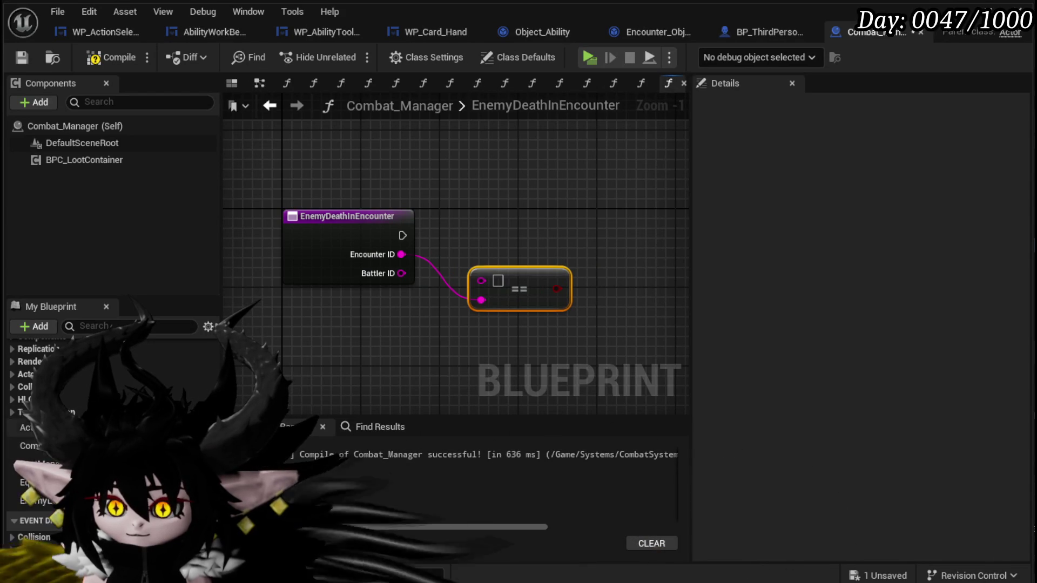
- Place an Active Encounter getter and add a Map Find node from it
left_click_drag(27, 427, 251, 341)
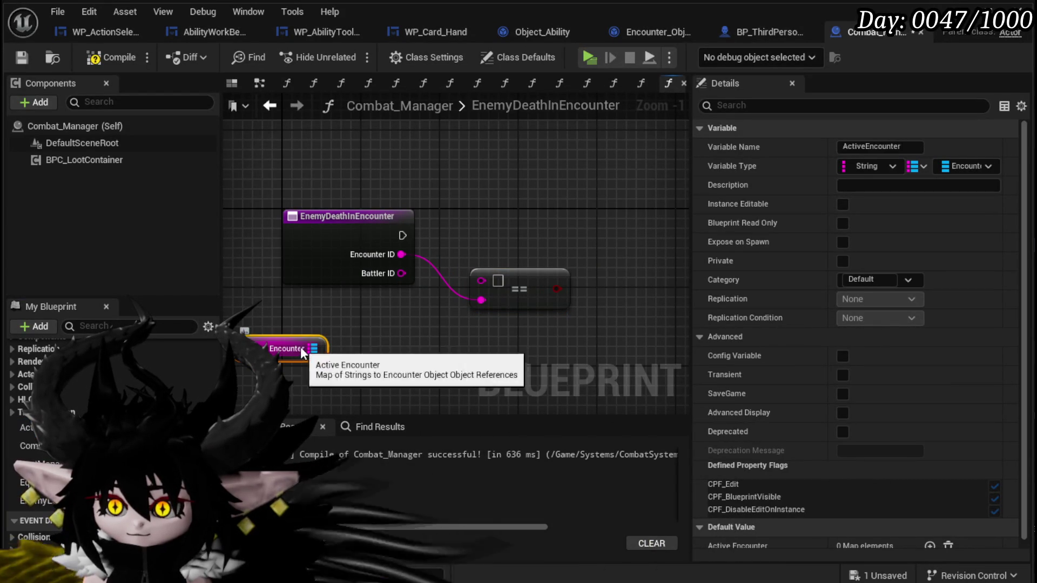
left_click_drag(314, 349, 370, 347)
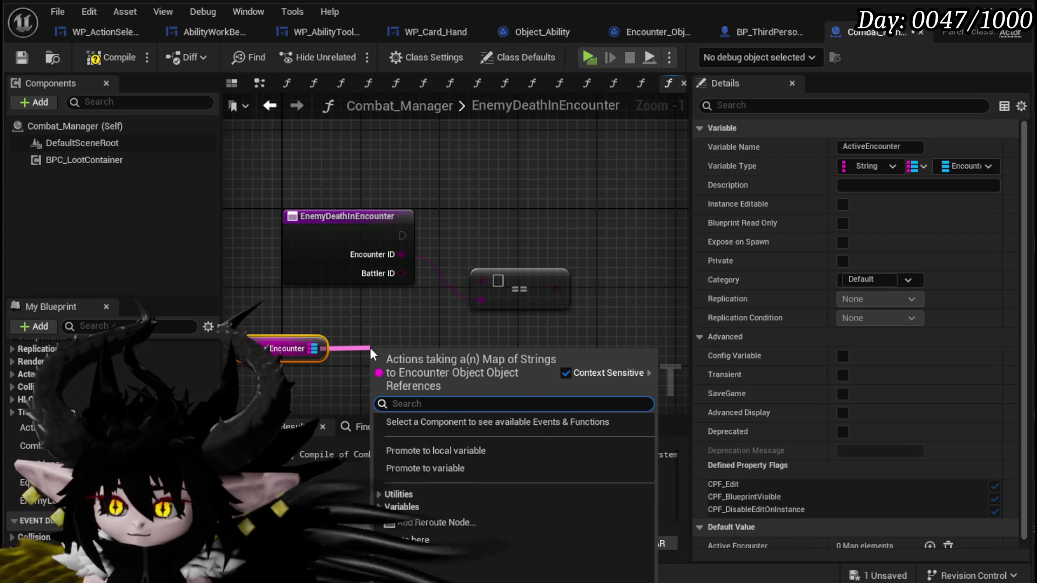
left_click_drag(315, 348, 362, 347)
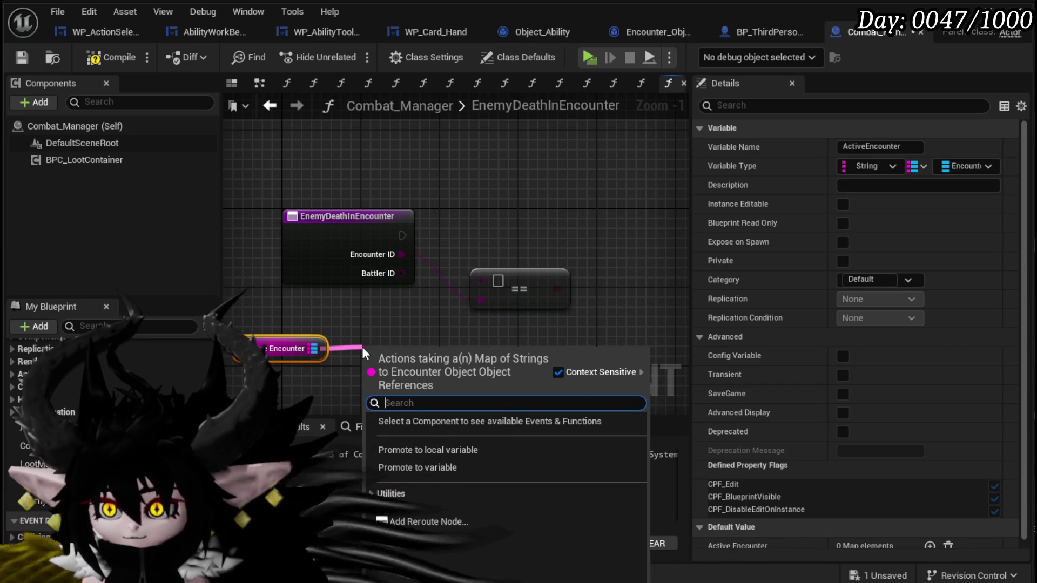
type("find")
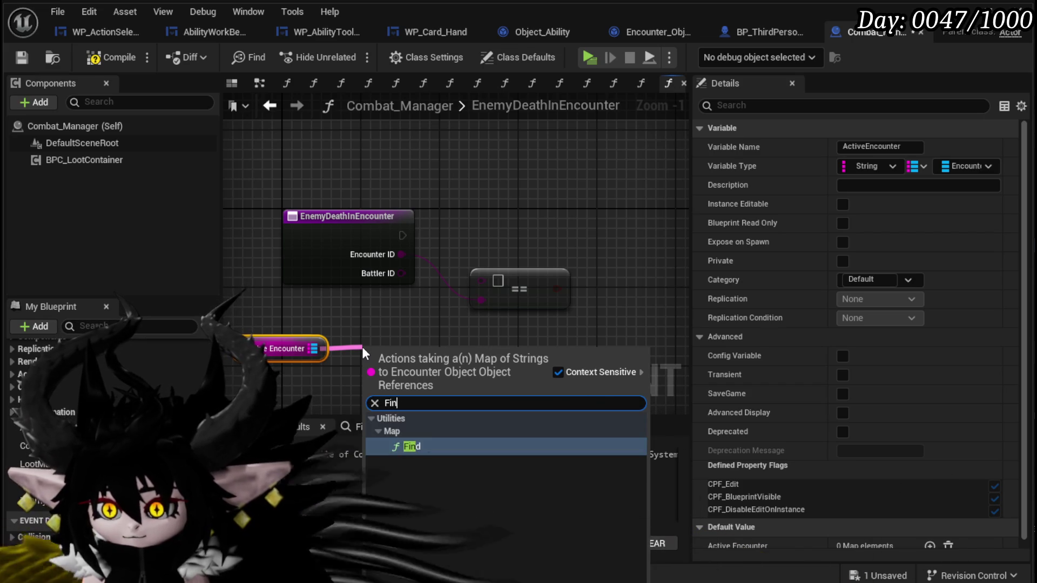
key("Return")
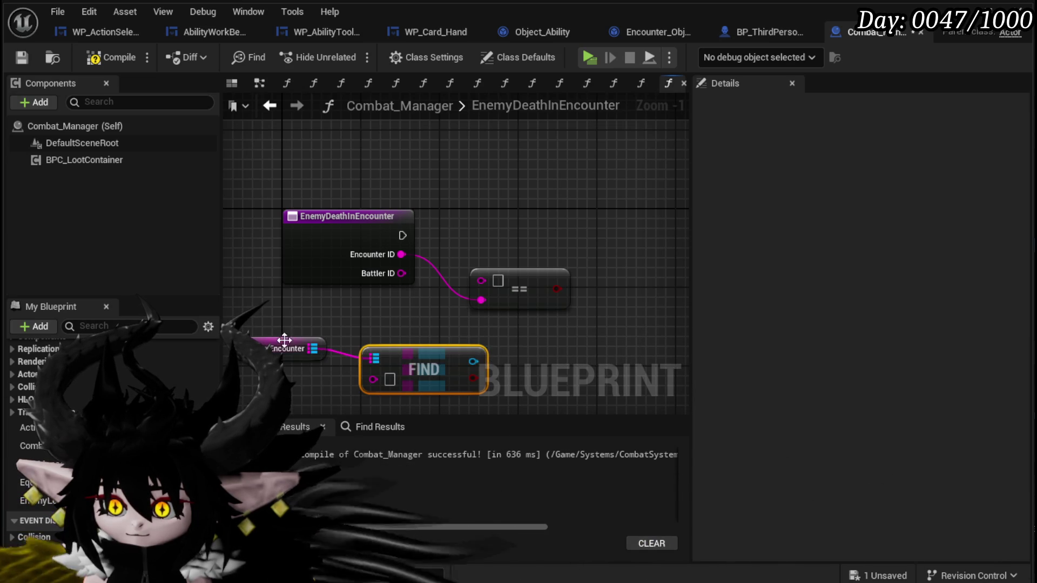
- Add a Keys node from Active Encounter and move it clear of Find
left_click_drag(308, 349, 361, 324)
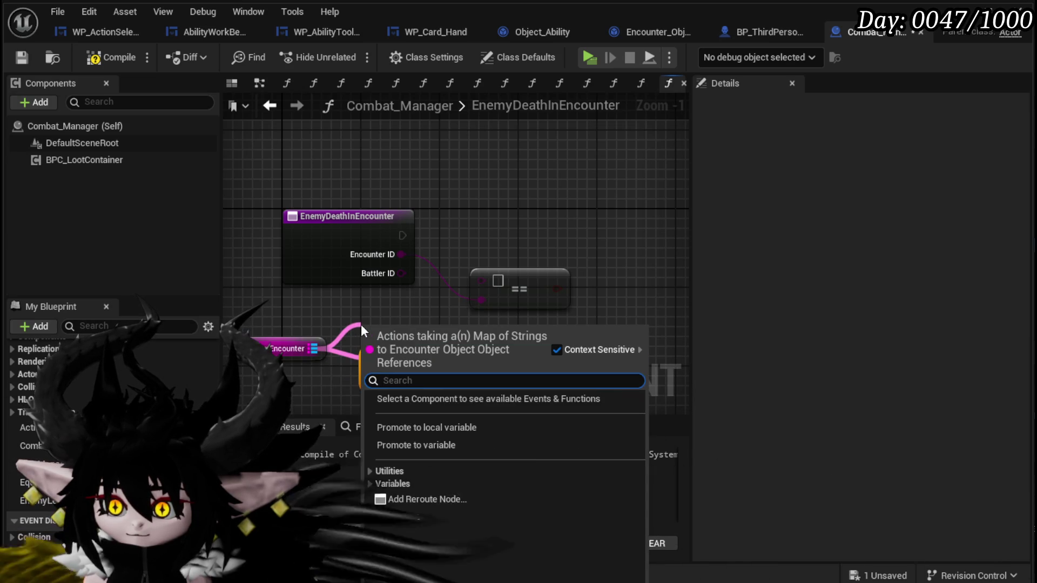
type("L")
key("BackSpace")
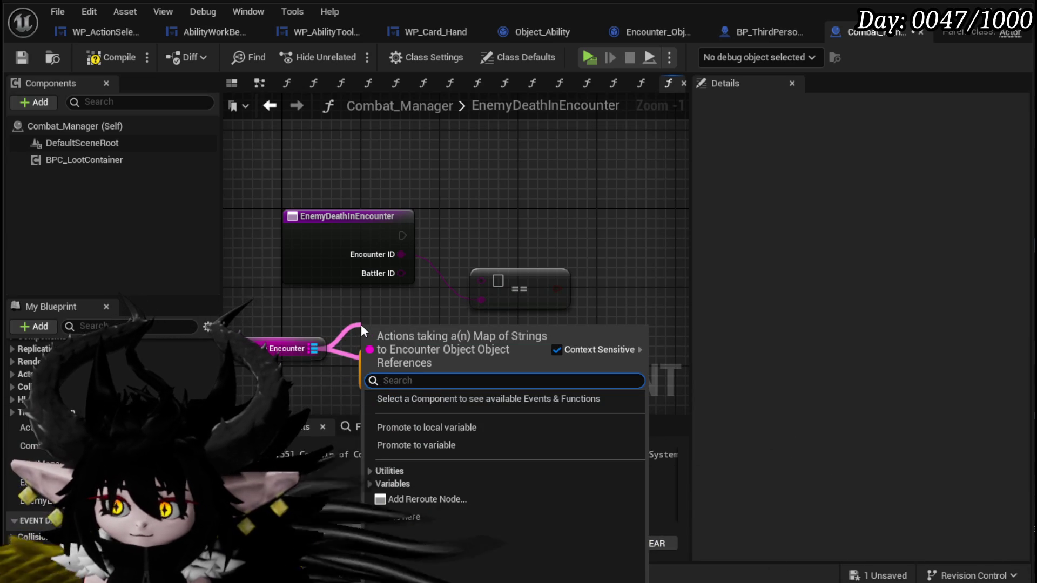
type("key")
key("Return")
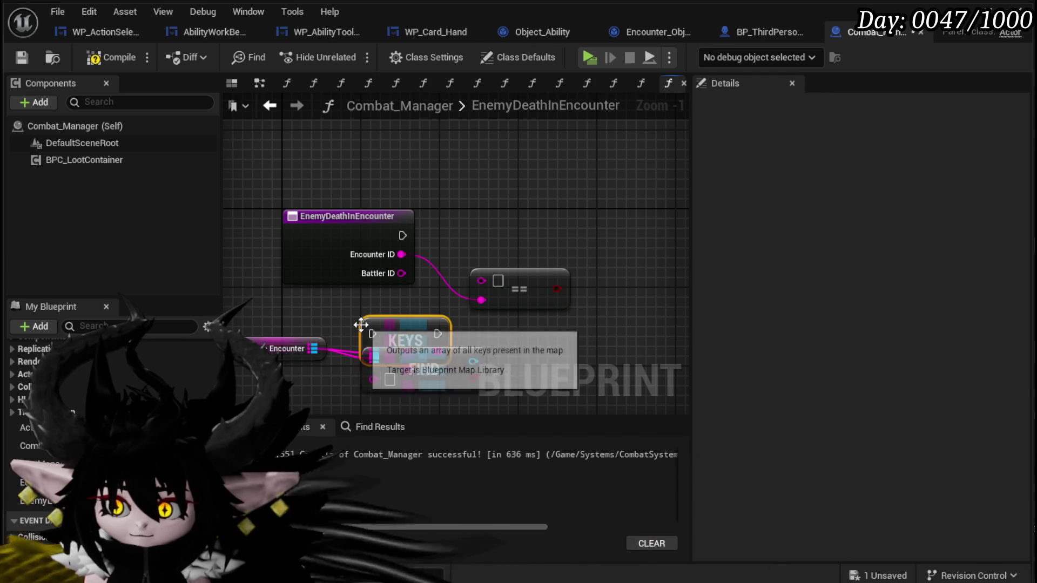
mouse_move(398, 341)
left_mouse_down()
mouse_move(524, 218)
mouse_move(326, 269)
left_mouse_up()
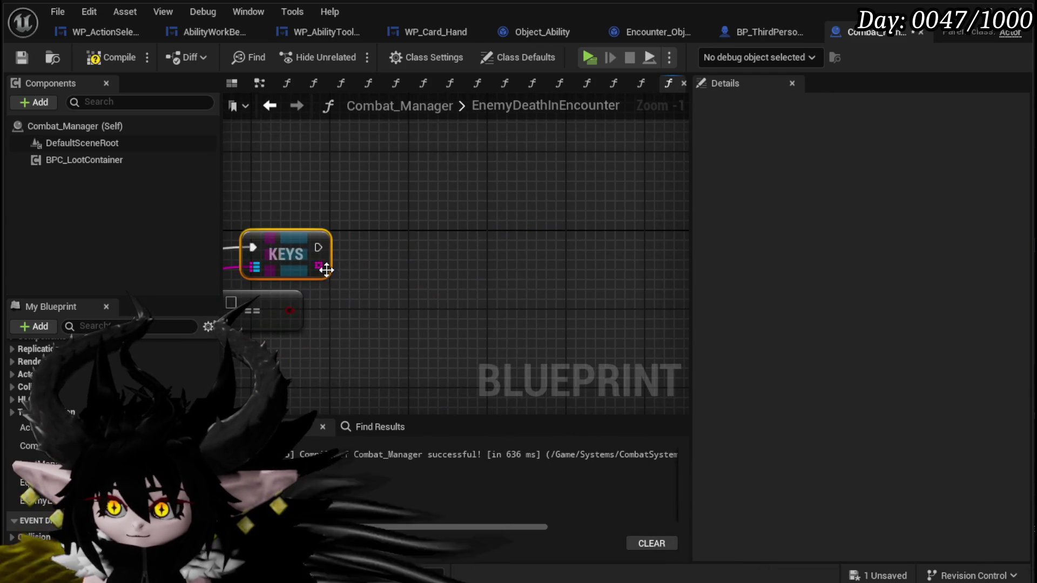
- Delete the Keys node and a trial Contains node added from Active Encounter
left_click_drag(403, 268, 404, 268)
type("loop")
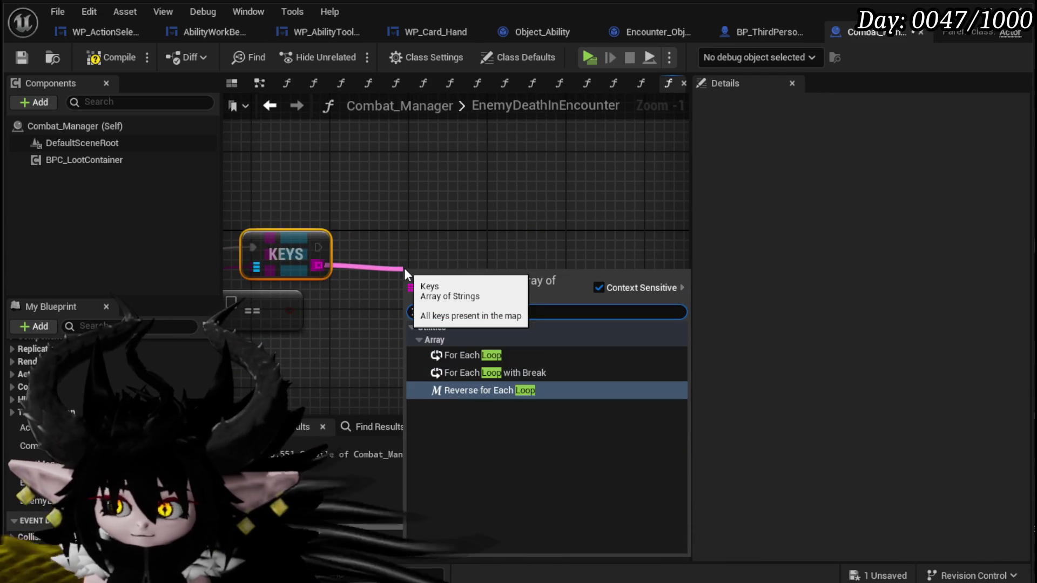
key("Escape")
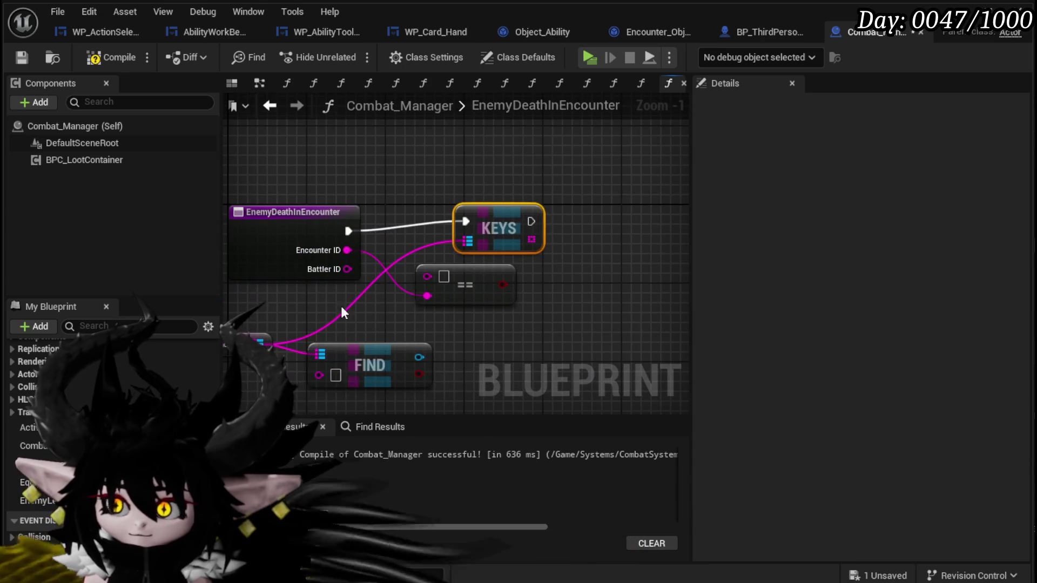
key("Delete")
left_click_drag(375, 300, 375, 298)
type("contains")
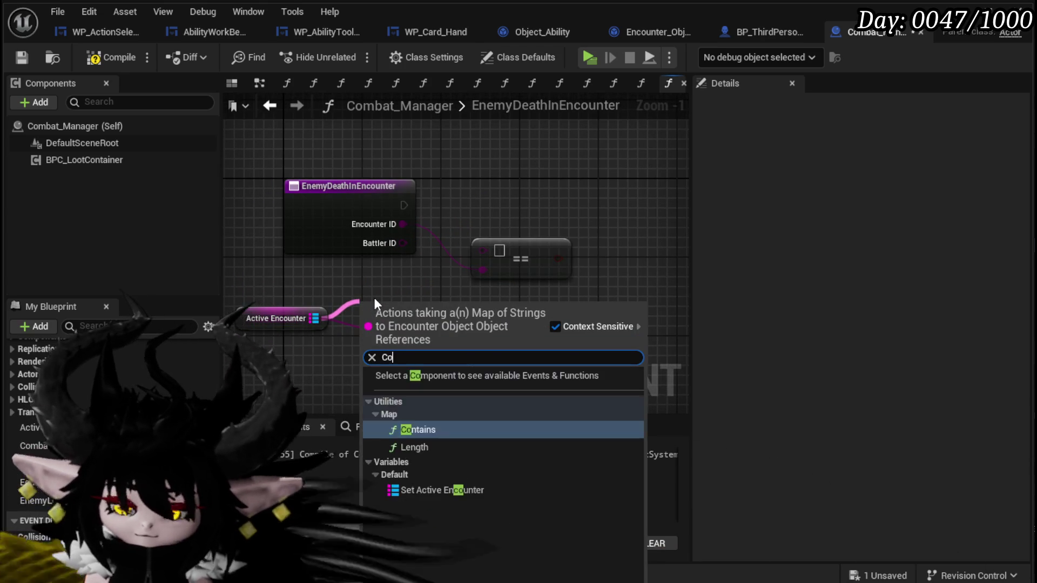
key("Return")
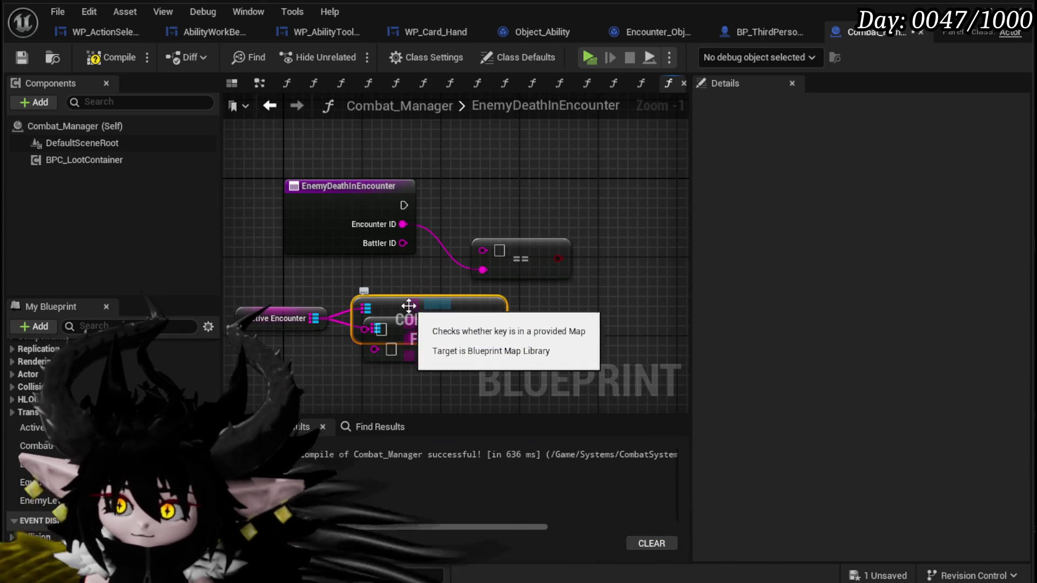
left_click_drag(407, 298, 556, 170)
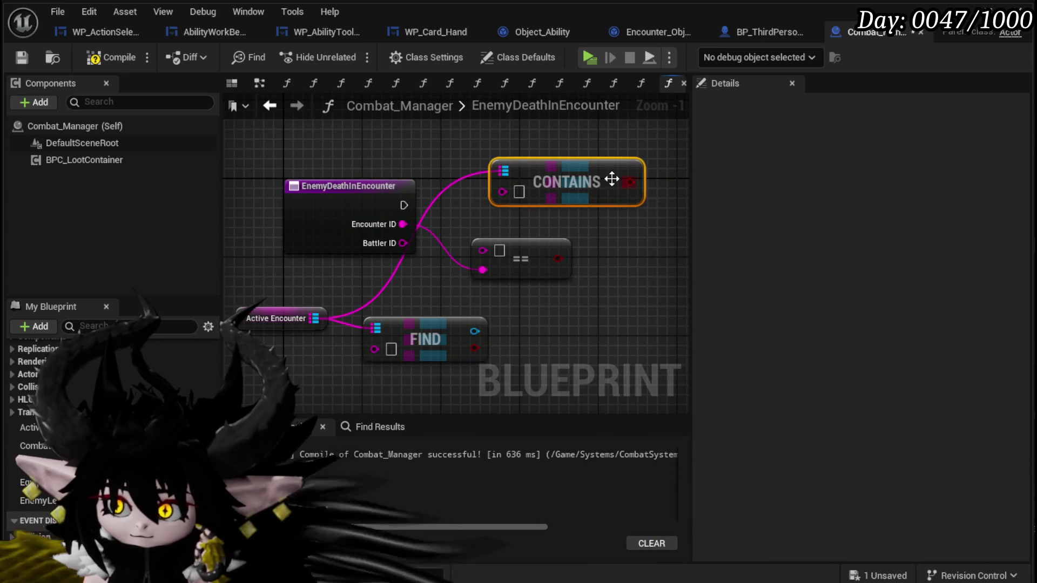
left_click(502, 144)
key("Delete")
- Run a new Keys node from the entry into a For Each Loop feeding Array Element into ==
mouse_move(315, 318)
left_mouse_down()
mouse_move(590, 193)
mouse_move(530, 191)
left_mouse_up()
type("keys")
key("Return")
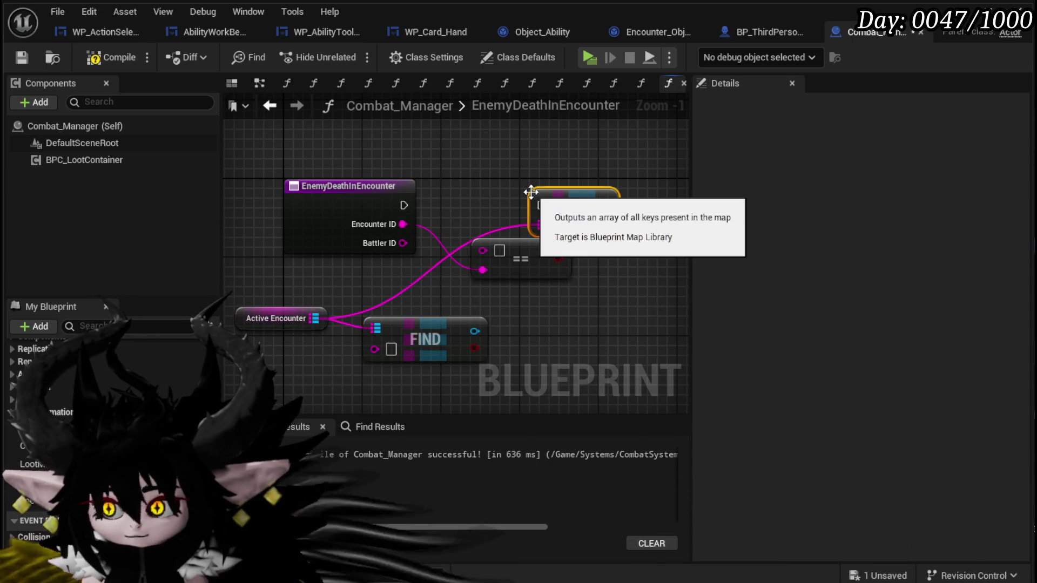
mouse_move(404, 204)
left_mouse_down()
mouse_move(540, 205)
mouse_move(454, 231)
left_mouse_up()
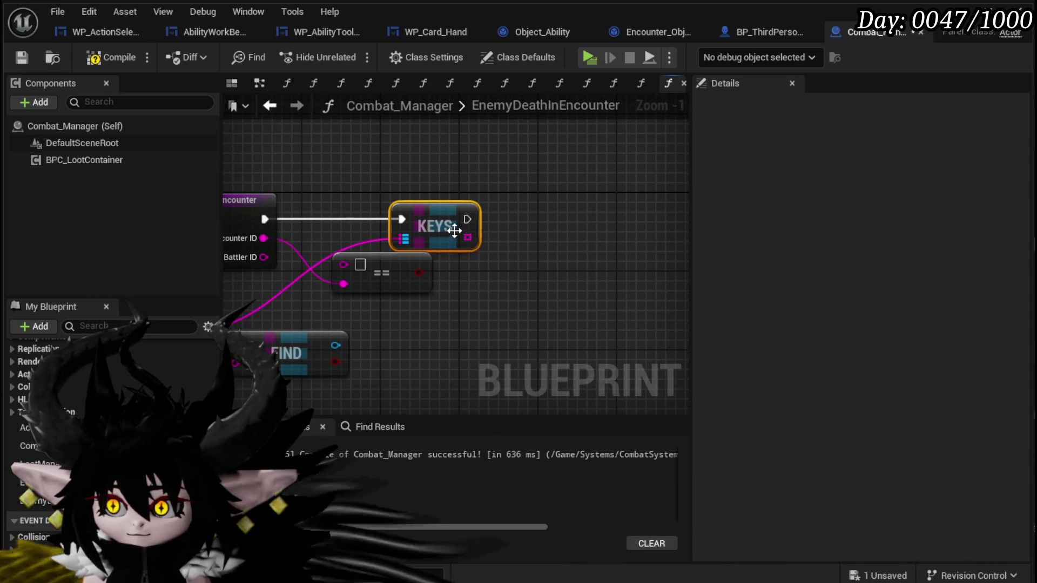
left_click_drag(528, 239, 539, 239)
type("Loop")
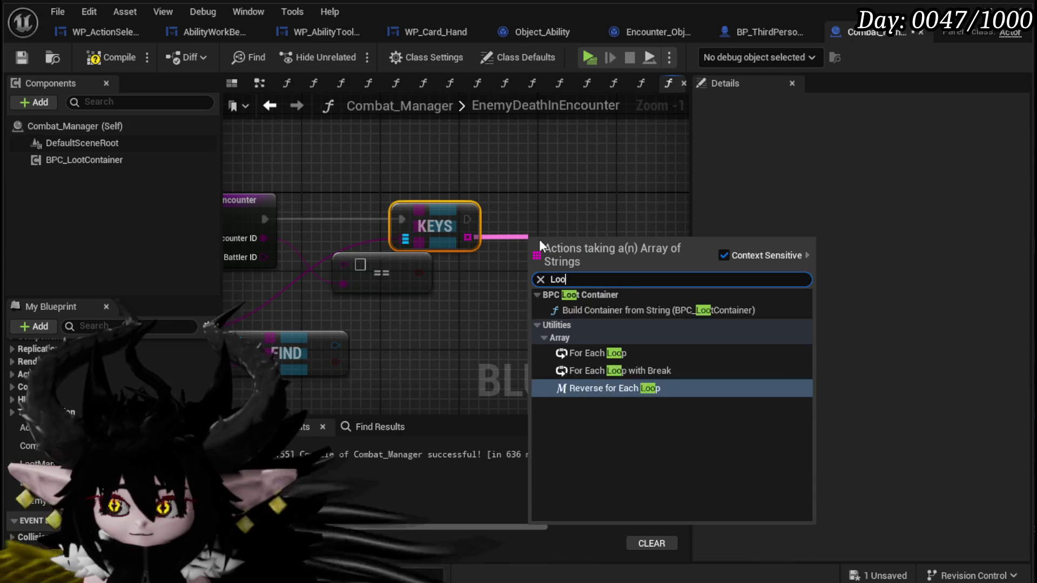
left_click(593, 322)
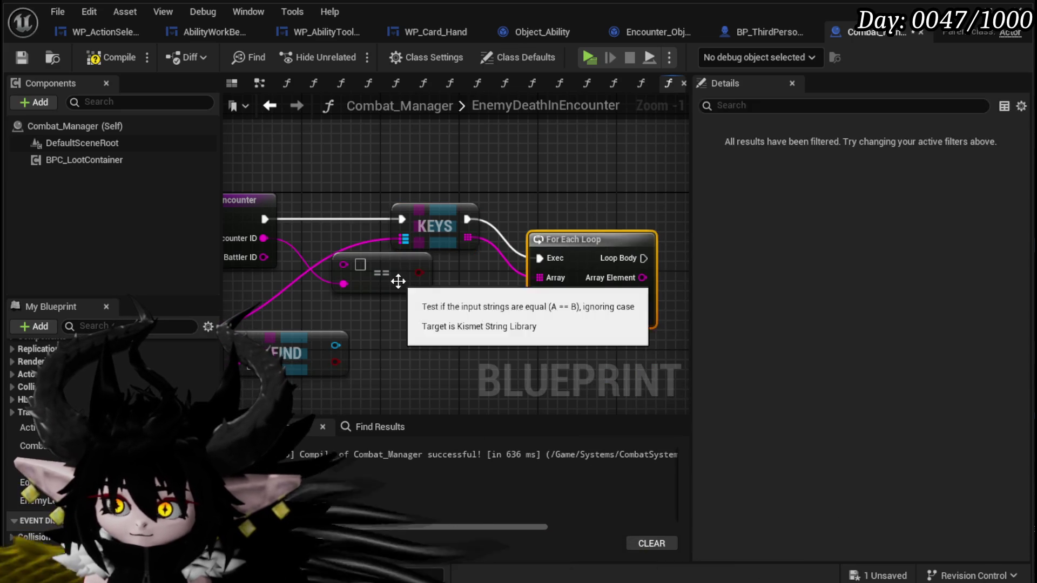
mouse_move(411, 286)
left_mouse_down()
mouse_move(516, 336)
mouse_move(513, 293)
mouse_move(410, 221)
left_mouse_up()
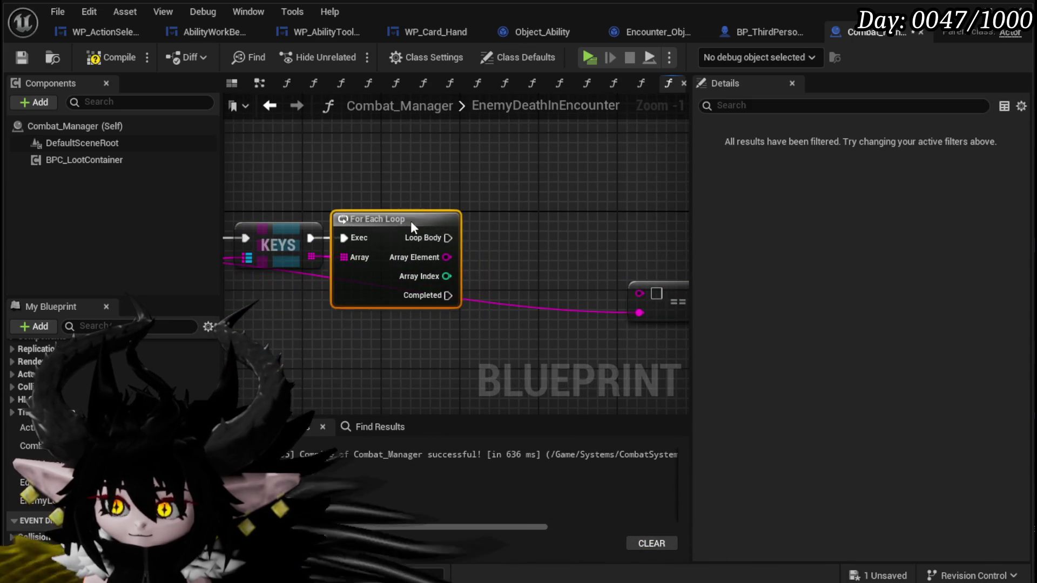
mouse_move(590, 288)
left_mouse_down()
mouse_move(640, 293)
mouse_move(513, 325)
left_mouse_up()
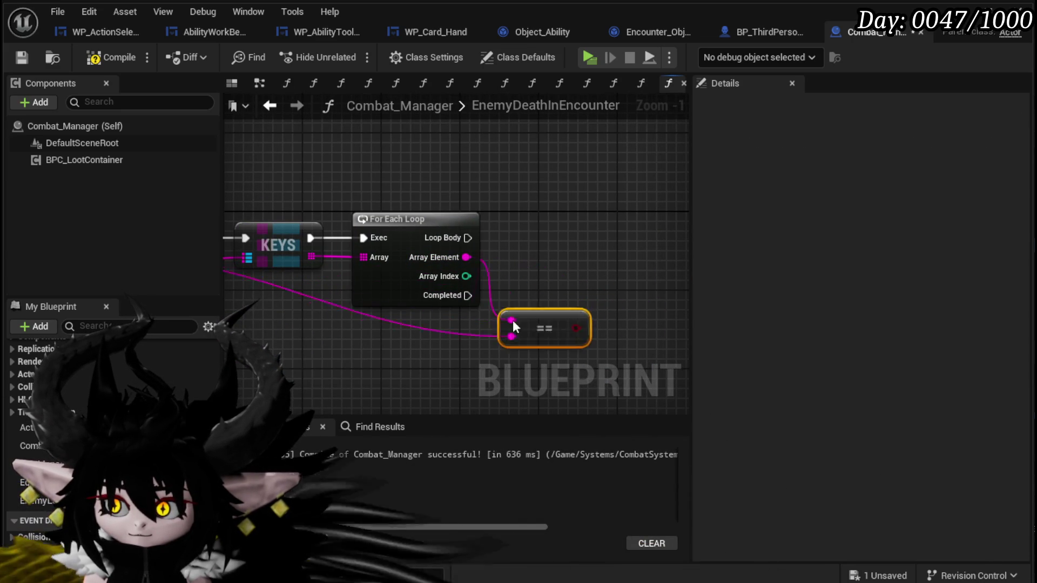
- Arrange the entry, Active Encounter, Keys and loop nodes, and compile Combat_Manager
left_click_drag(437, 348, 637, 329)
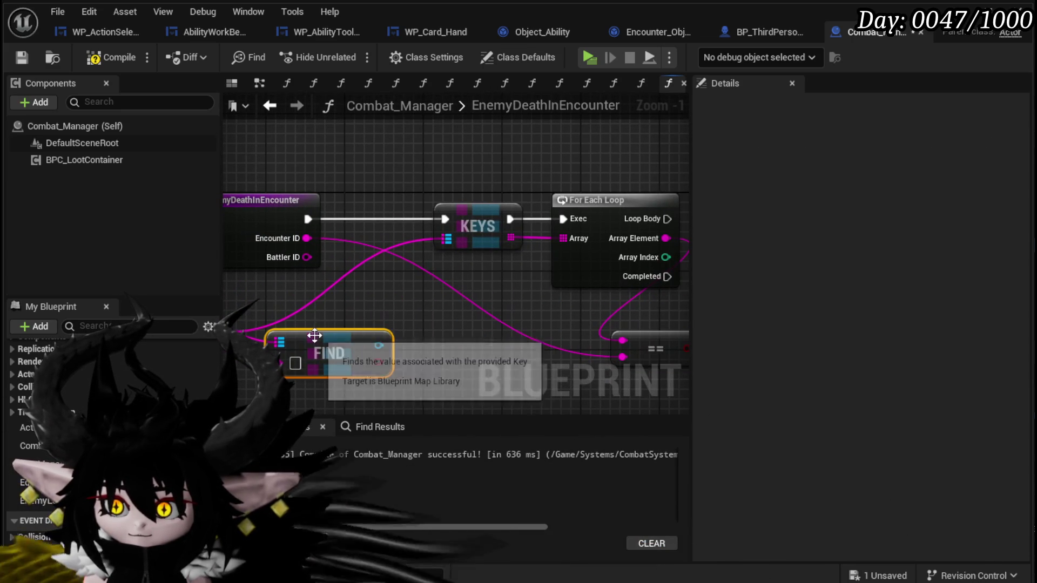
mouse_move(162, 316)
left_mouse_down()
mouse_move(303, 331)
mouse_move(580, 167)
mouse_move(589, 179)
left_mouse_up()
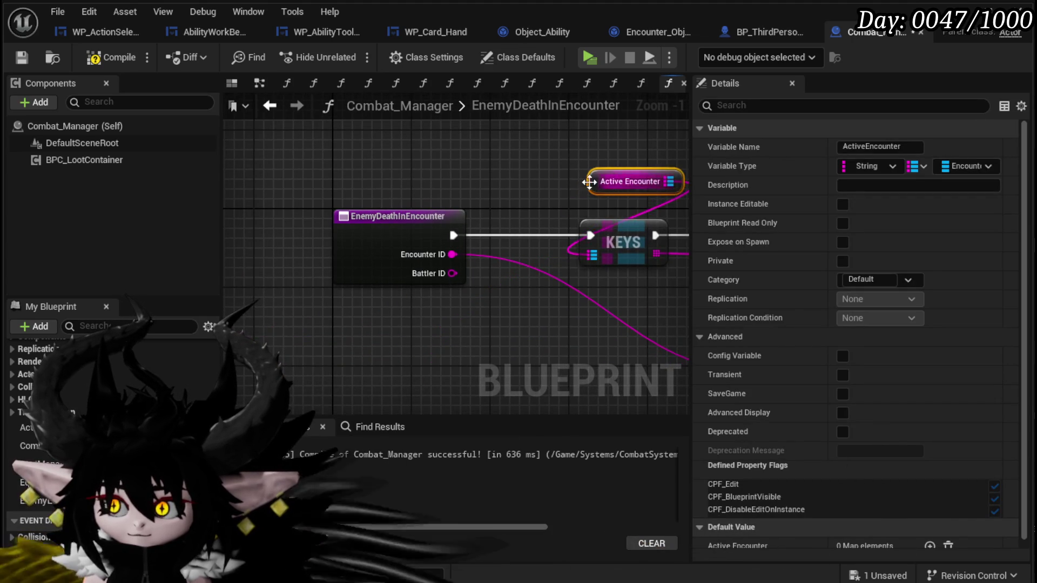
left_click_drag(641, 234, 410, 234)
left_click_drag(360, 354, 508, 173)
left_click_drag(498, 232, 407, 221)
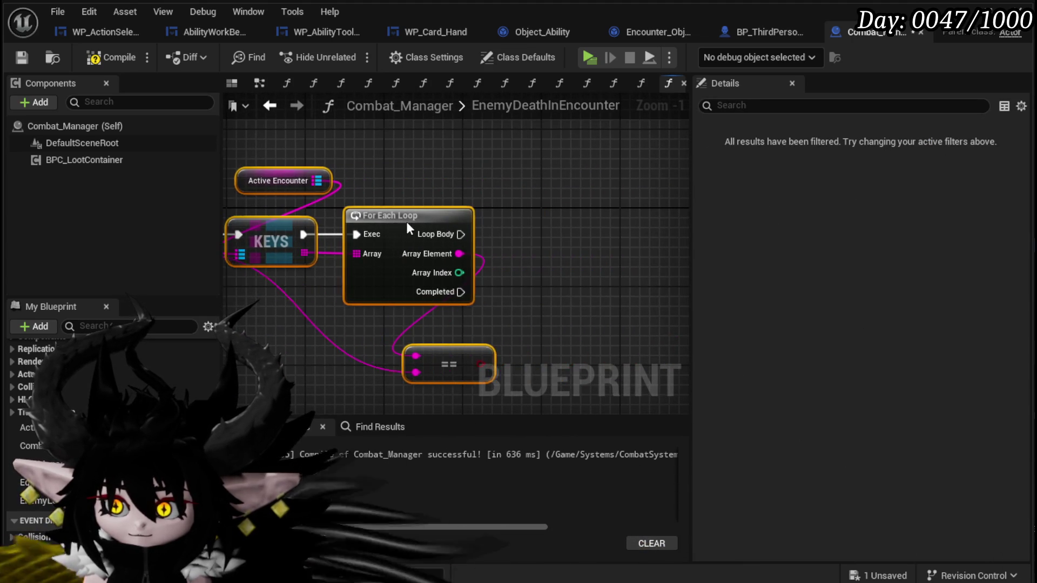
mouse_move(440, 188)
left_mouse_down()
mouse_move(582, 182)
mouse_move(462, 209)
mouse_move(514, 194)
left_mouse_up()
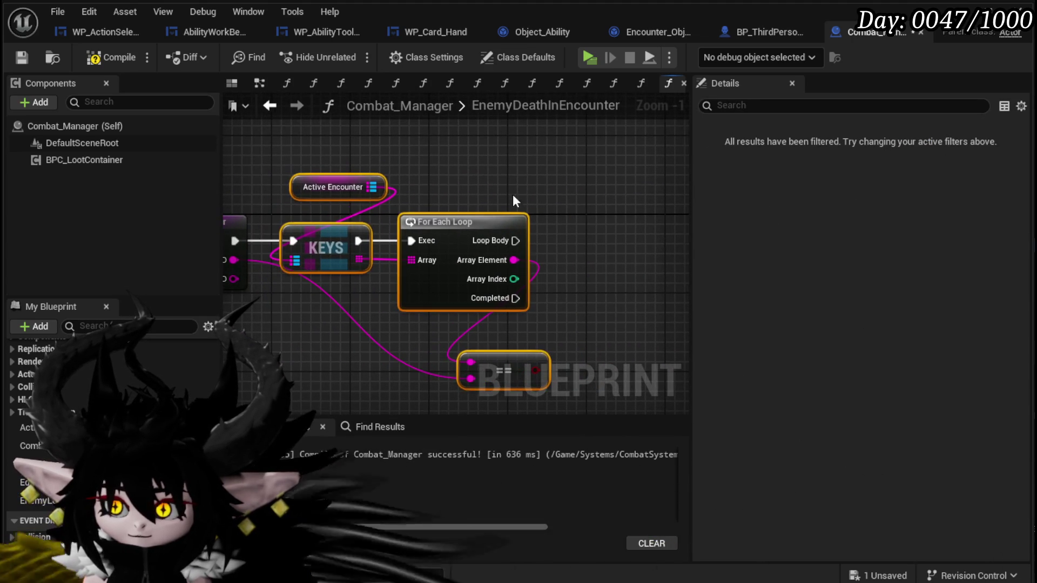
left_click(513, 195)
left_click(23, 57)
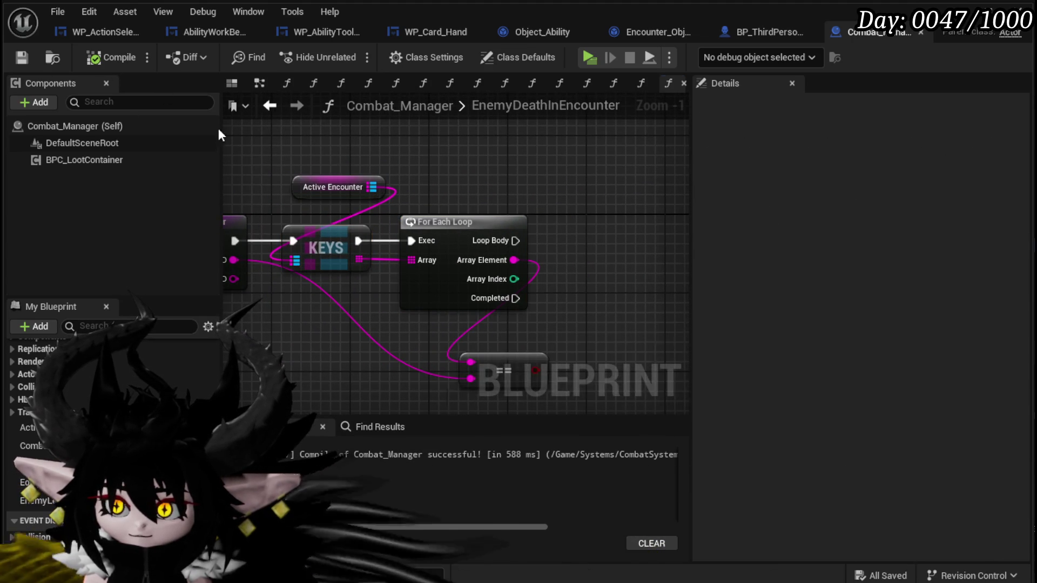
scroll(482, 154, "down", 2)
mouse_move(483, 154)
left_mouse_down()
mouse_move(393, 148)
mouse_move(452, 158)
mouse_move(433, 163)
left_mouse_up()
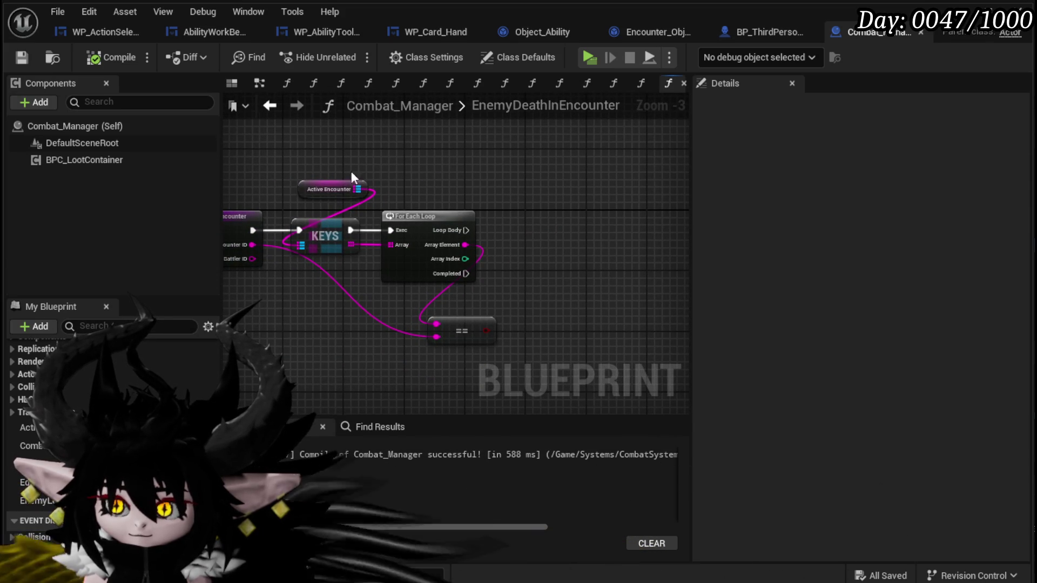
left_click_drag(306, 187, 298, 186)
left_click(391, 167)
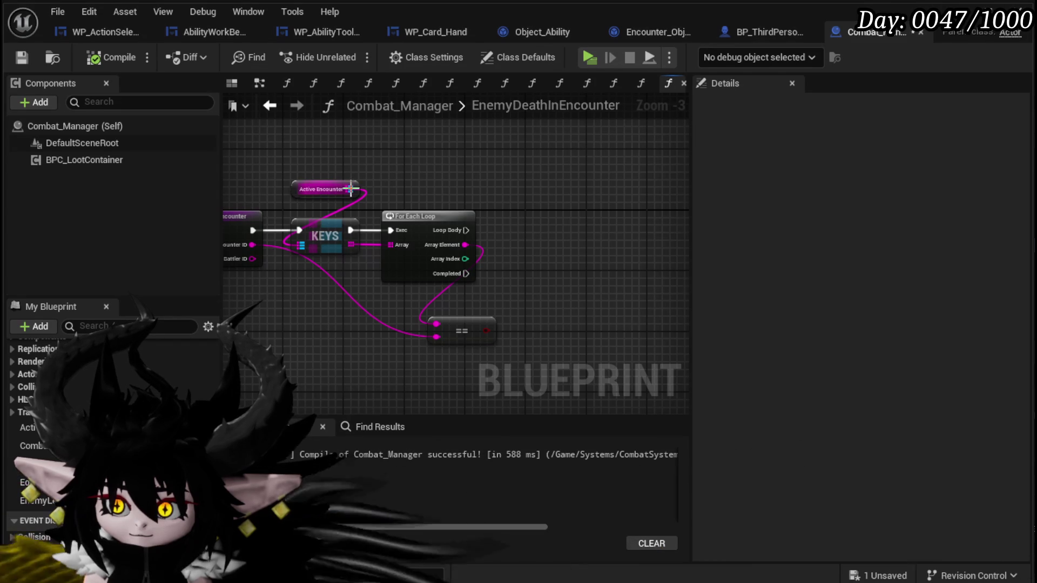
left_click_drag(350, 189, 422, 183)
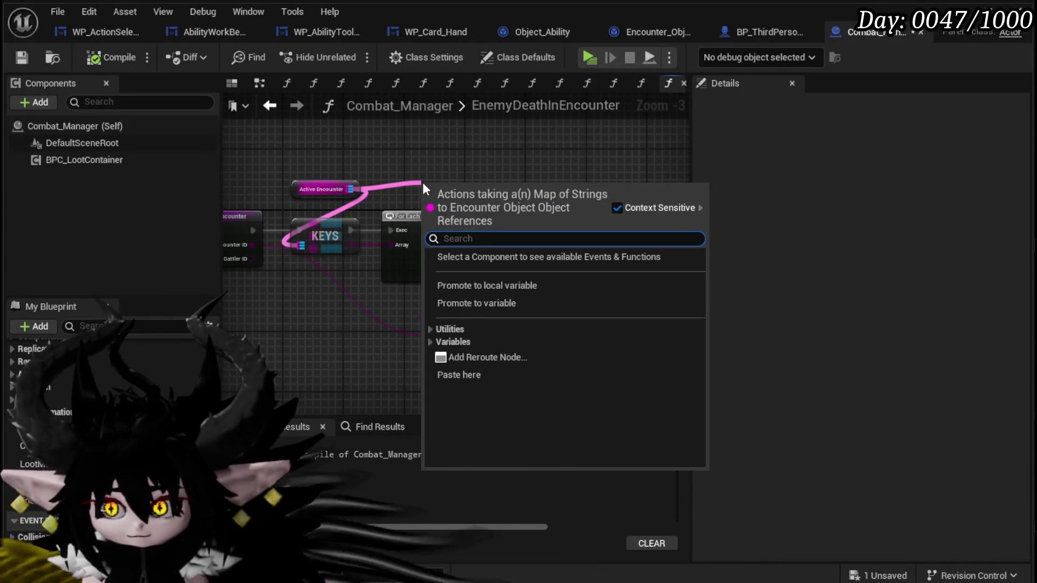
- Add a Find node on Active Encounter keyed by each Array Element
type("x")
key("BackSpace")
type("find")
key("Return")
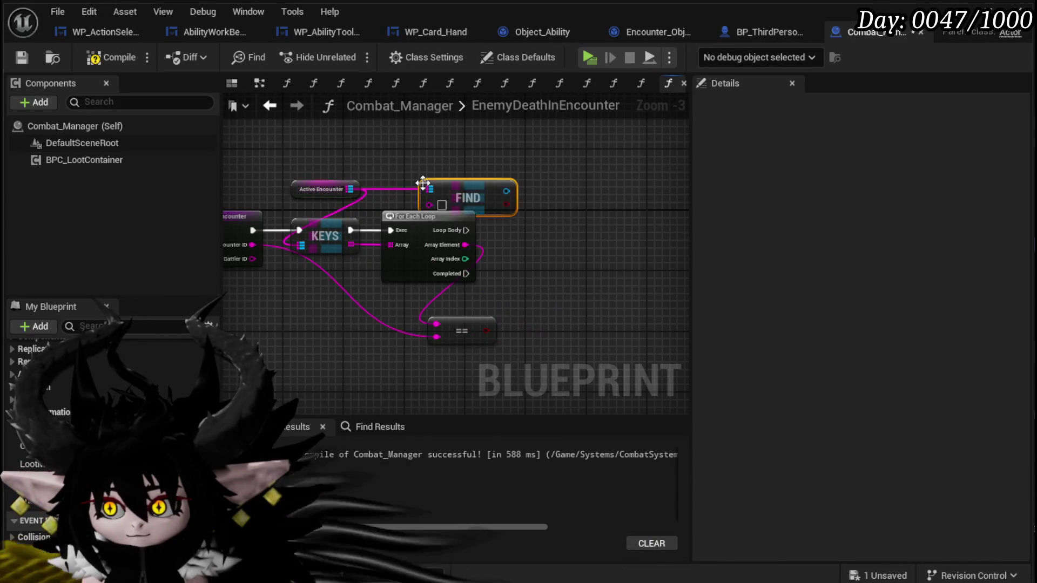
left_click_drag(465, 245, 426, 204)
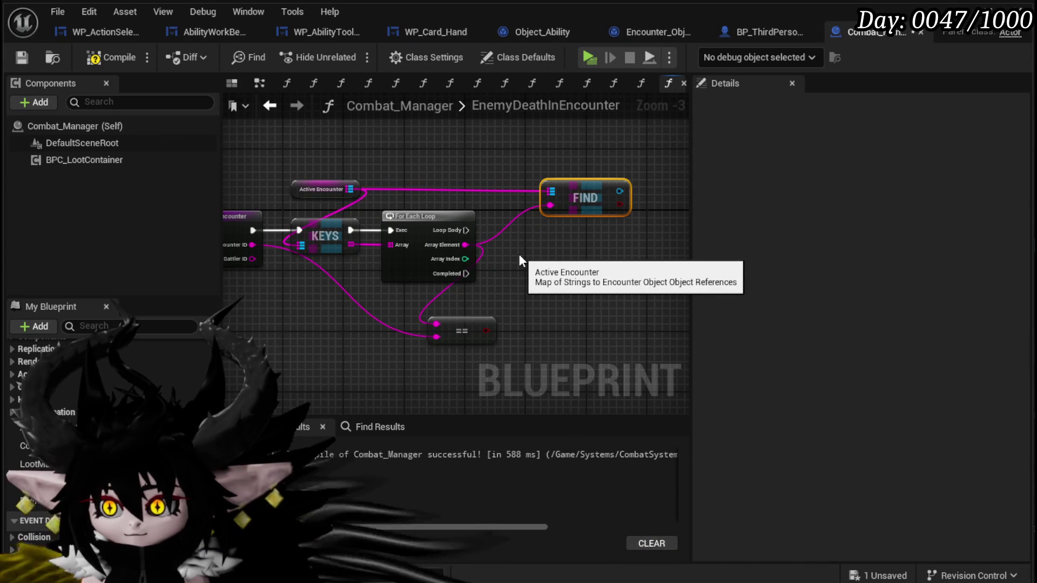
- Add a Branch on the == result, run from the Loop Body, with Find below it
left_click_drag(519, 254, 458, 257)
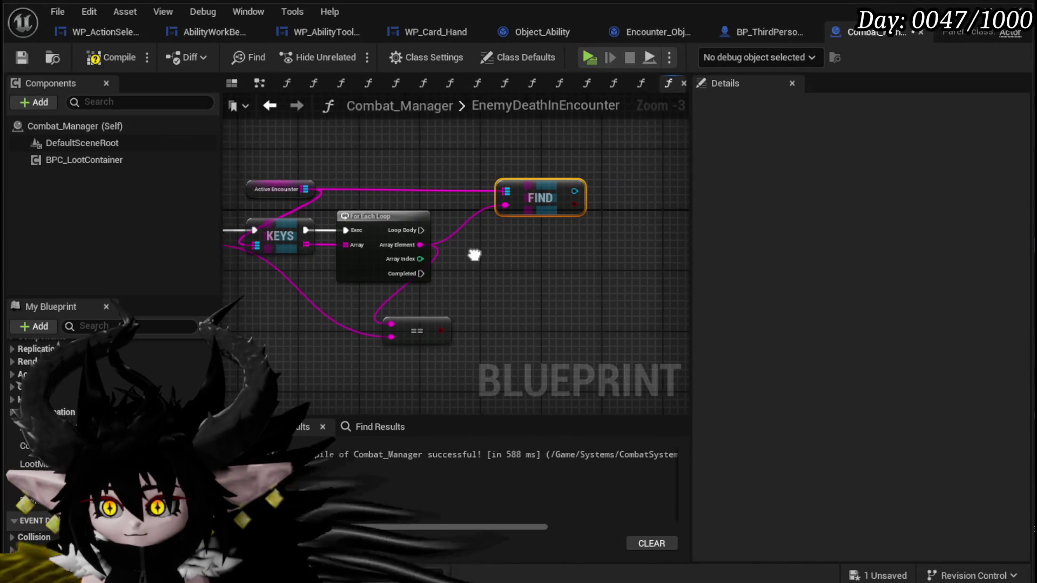
left_click(442, 238)
left_click_drag(424, 333, 452, 268)
left_click_drag(404, 233, 448, 257)
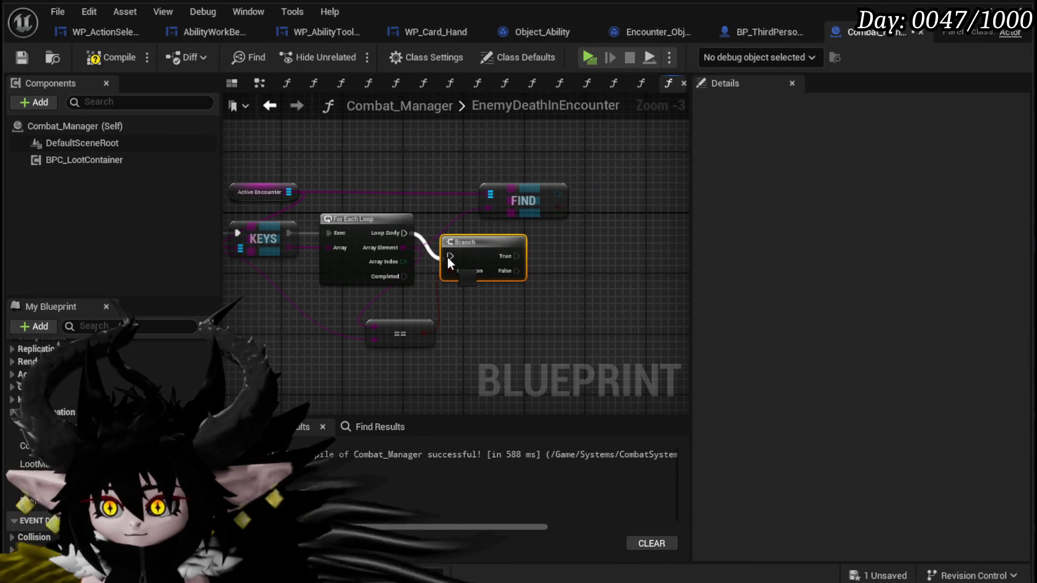
mouse_move(513, 200)
left_mouse_down()
mouse_move(546, 302)
mouse_move(508, 291)
left_mouse_up()
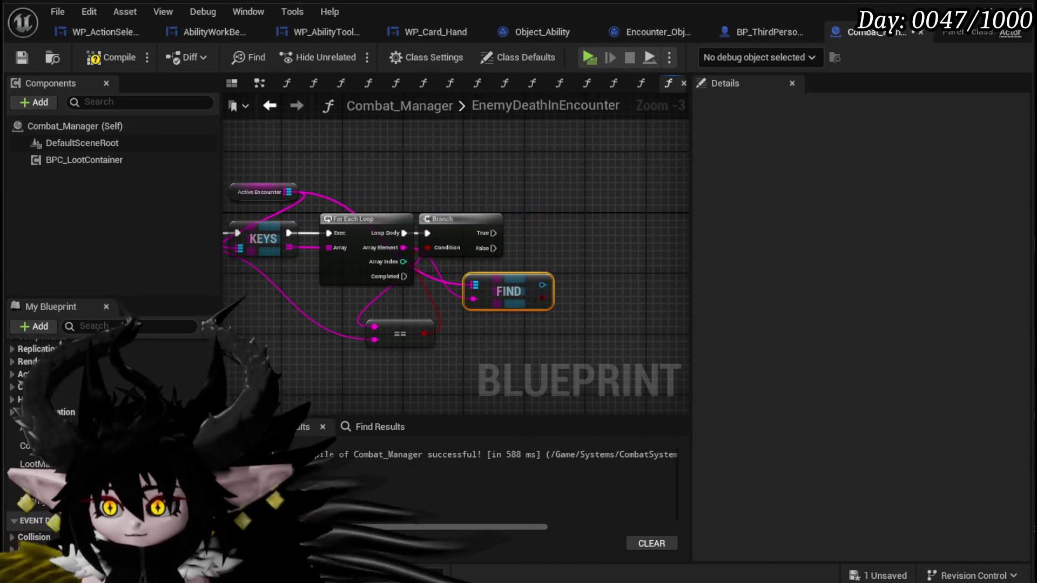
left_click_drag(378, 300, 490, 264)
- Get the found encounter's Player Battlers and add a Values node reading it
type("Pl")
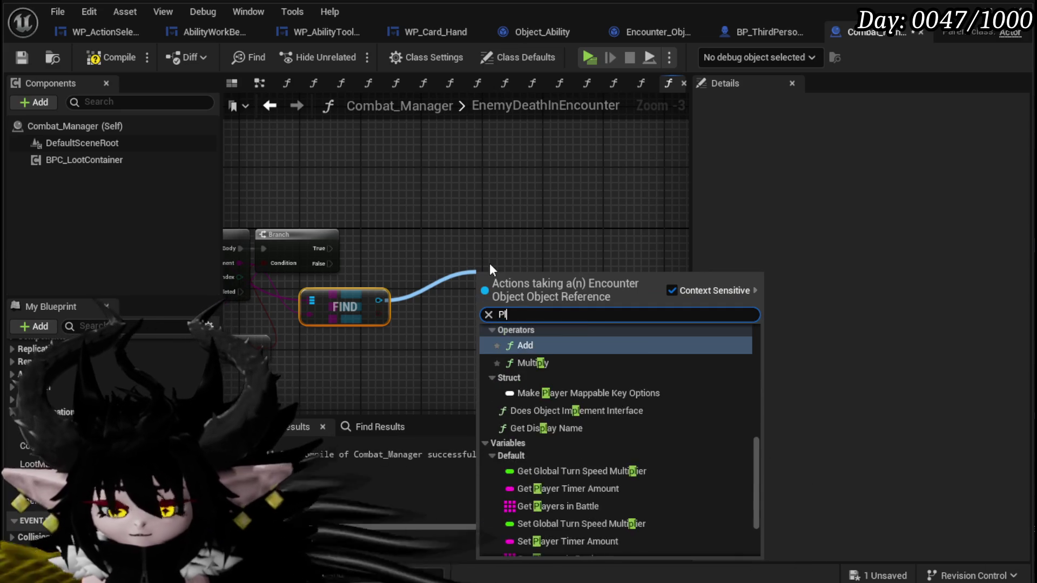
type("ayer Batt")
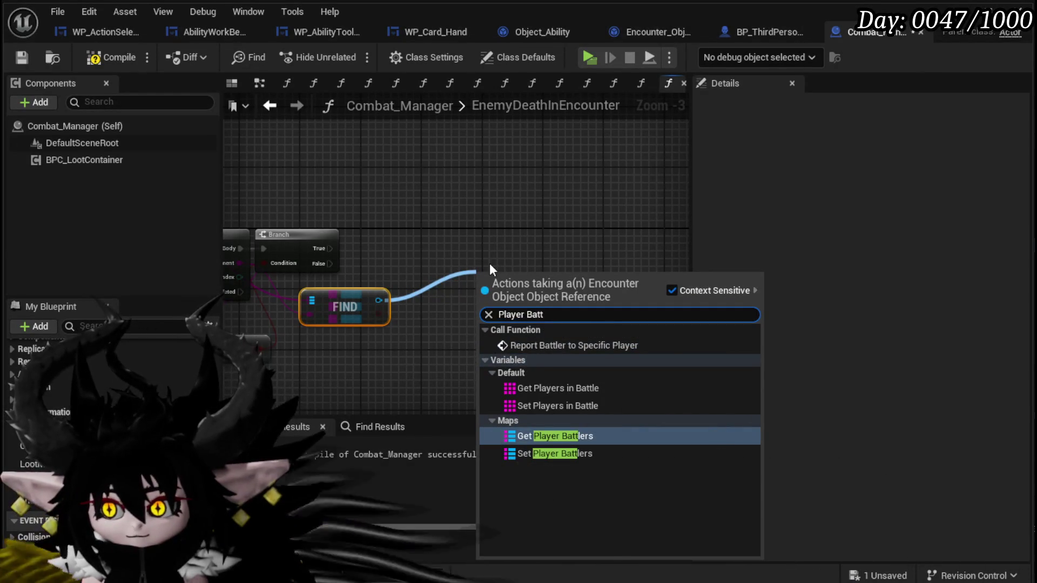
left_click(535, 430)
mouse_move(537, 279)
left_mouse_down()
mouse_move(446, 338)
mouse_move(413, 344)
mouse_move(478, 295)
left_mouse_up()
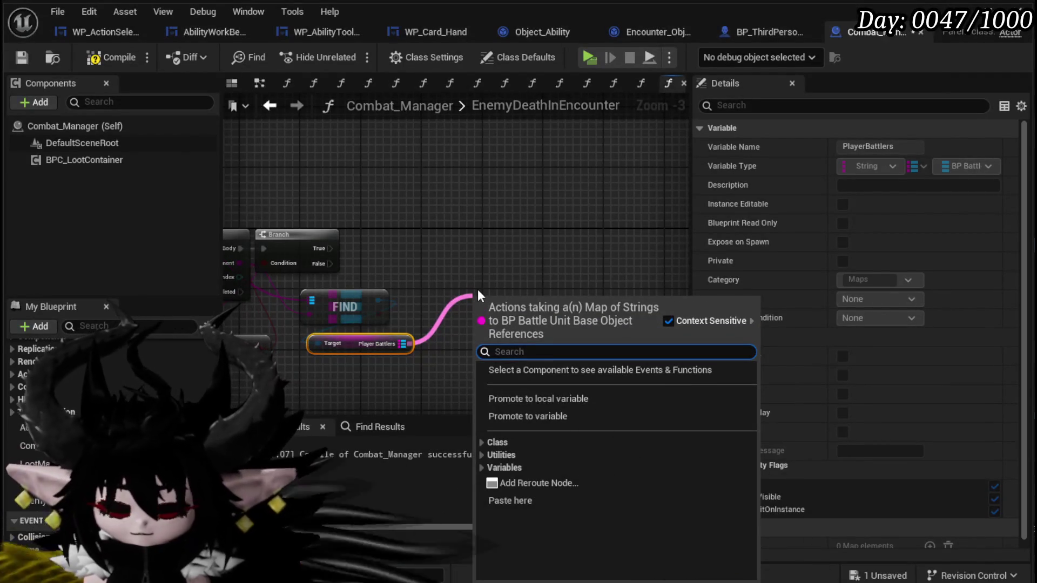
type("values")
key("Return")
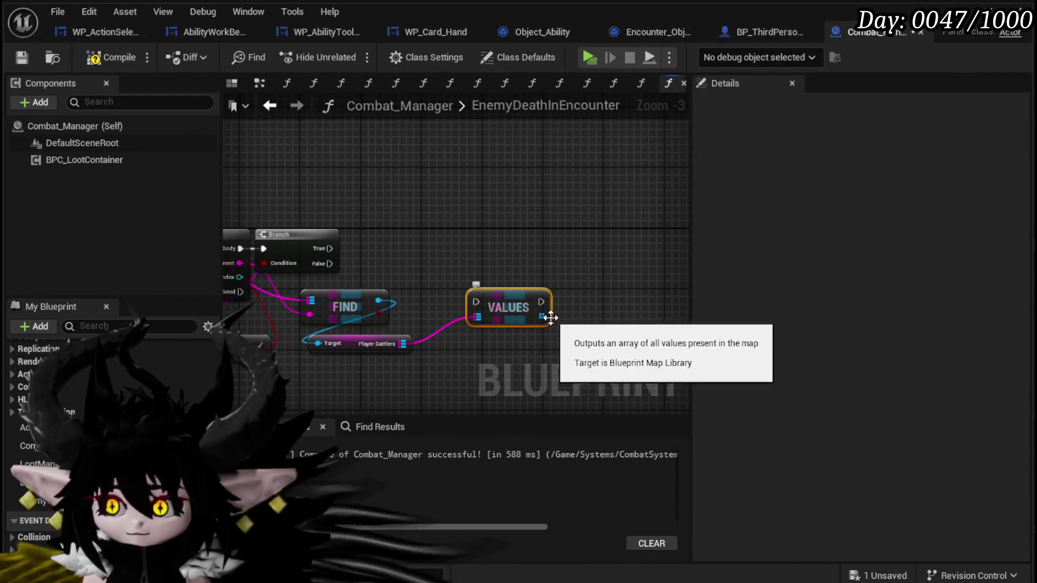
- Wire Branch True into the Values node, shift both nodes right, and save Combat_Manager
left_click_drag(492, 293, 485, 278)
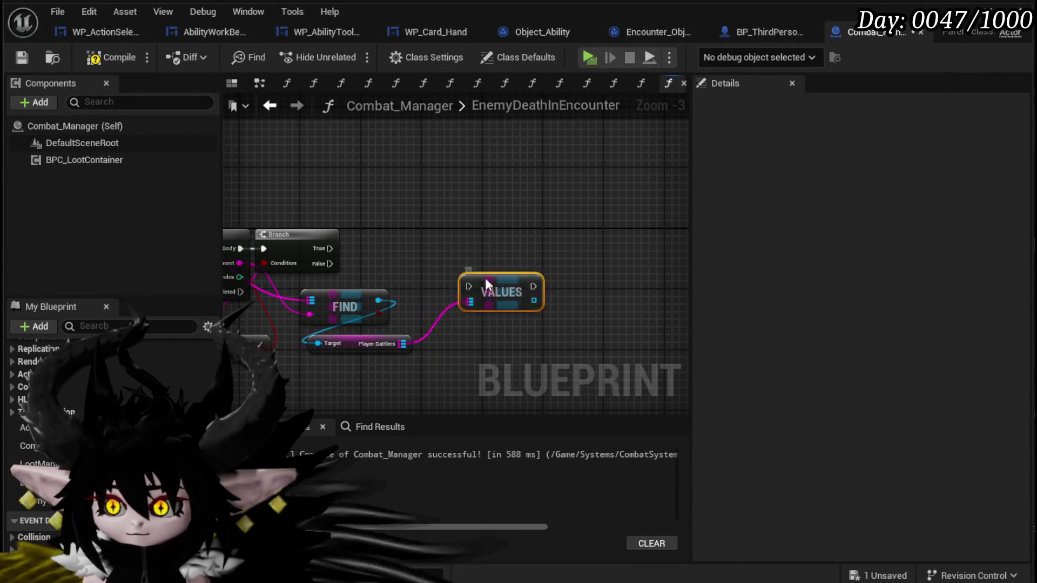
left_click_drag(341, 249, 370, 249)
left_click_drag(301, 237, 308, 238)
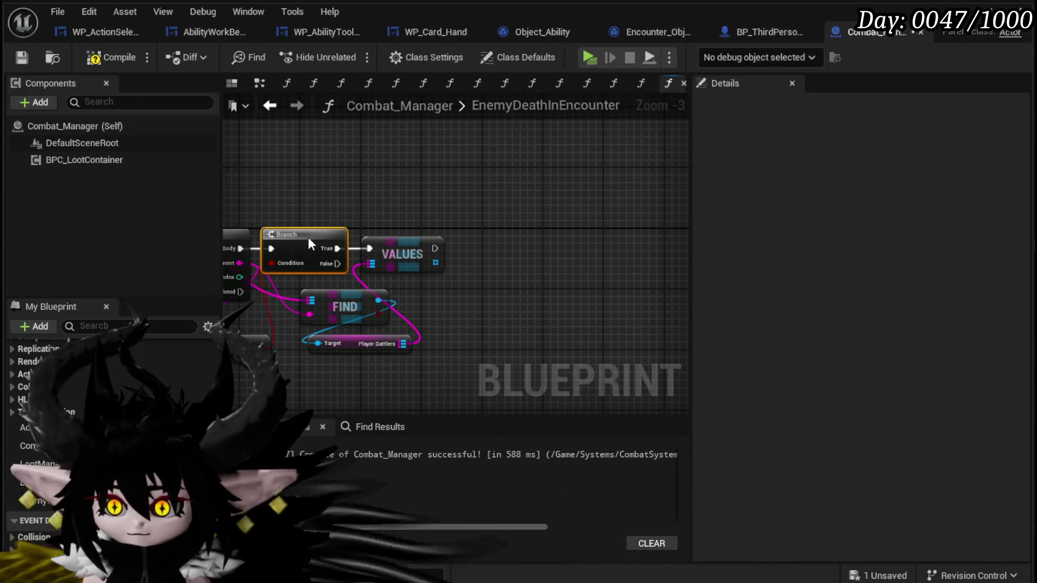
left_click_drag(286, 199, 365, 238)
left_click_drag(423, 248, 557, 251)
left_click(481, 221)
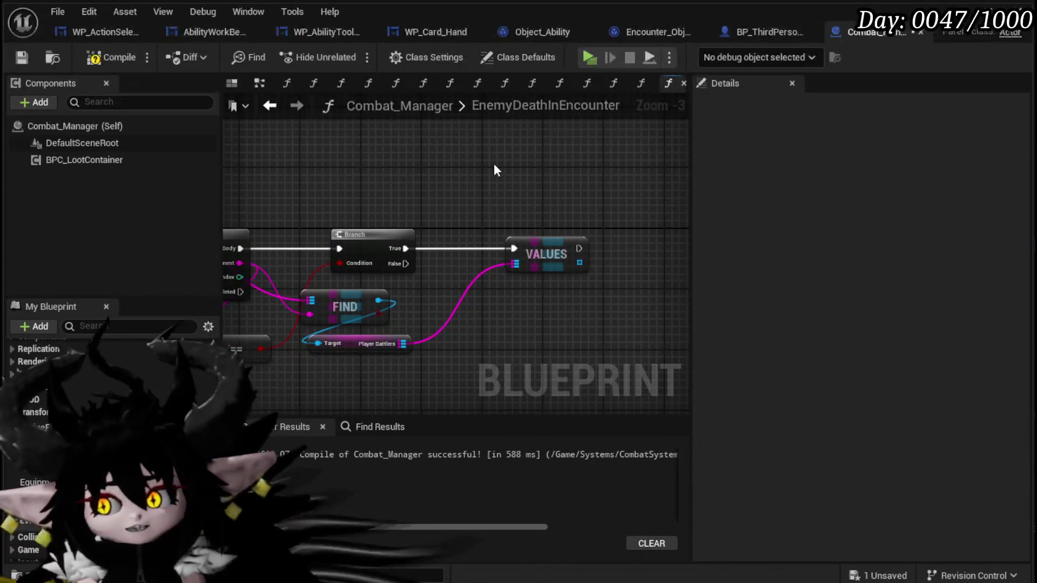
left_click(21, 58)
- Place the Player Battlers getter beside Find and move the == node above the loop
mouse_move(403, 202)
left_mouse_down()
mouse_move(571, 173)
mouse_move(386, 161)
left_mouse_up()
left_click_drag(322, 310, 448, 280)
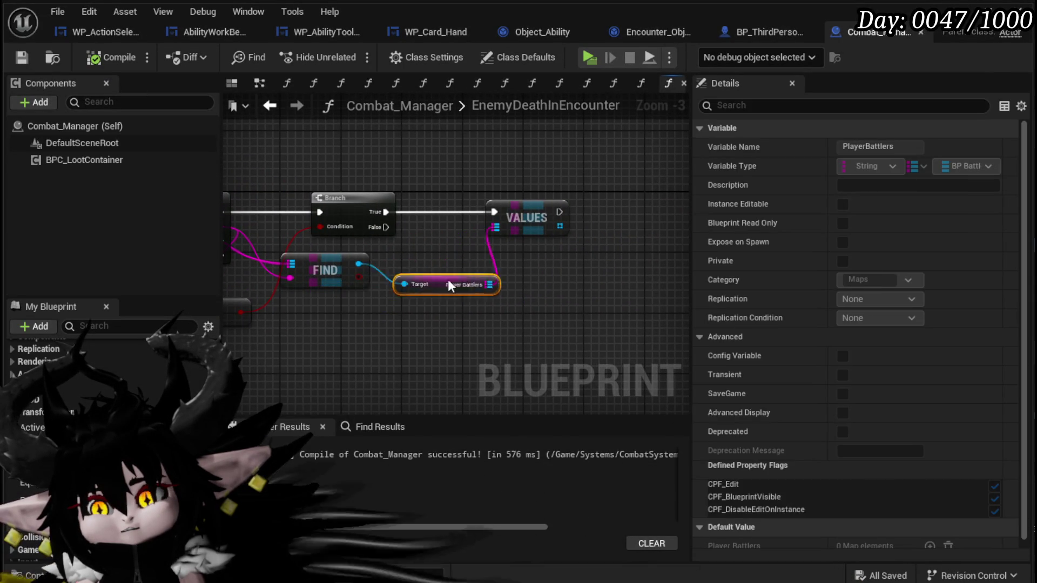
left_click(475, 288)
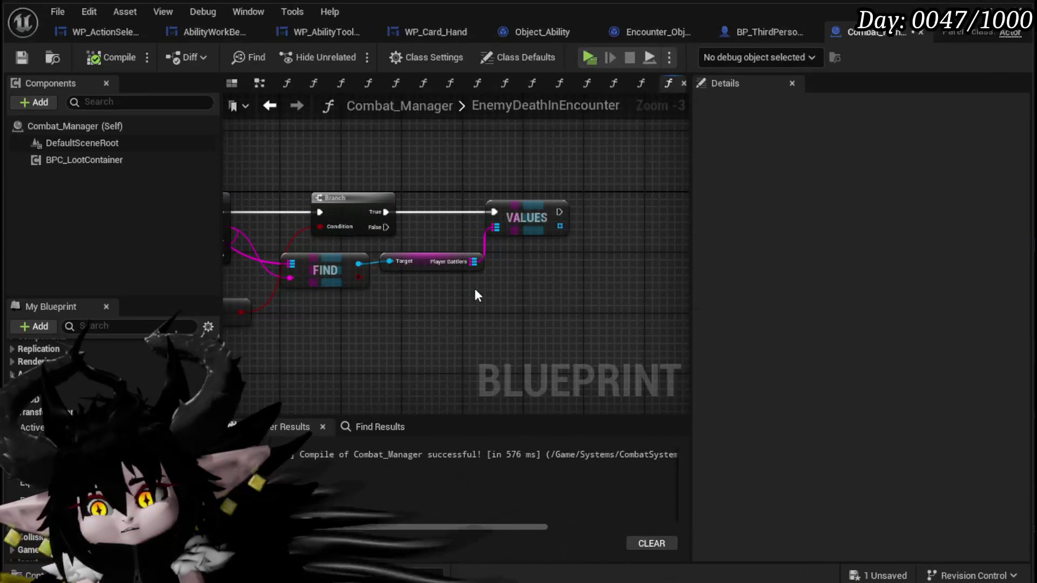
scroll(476, 292, "down", 3)
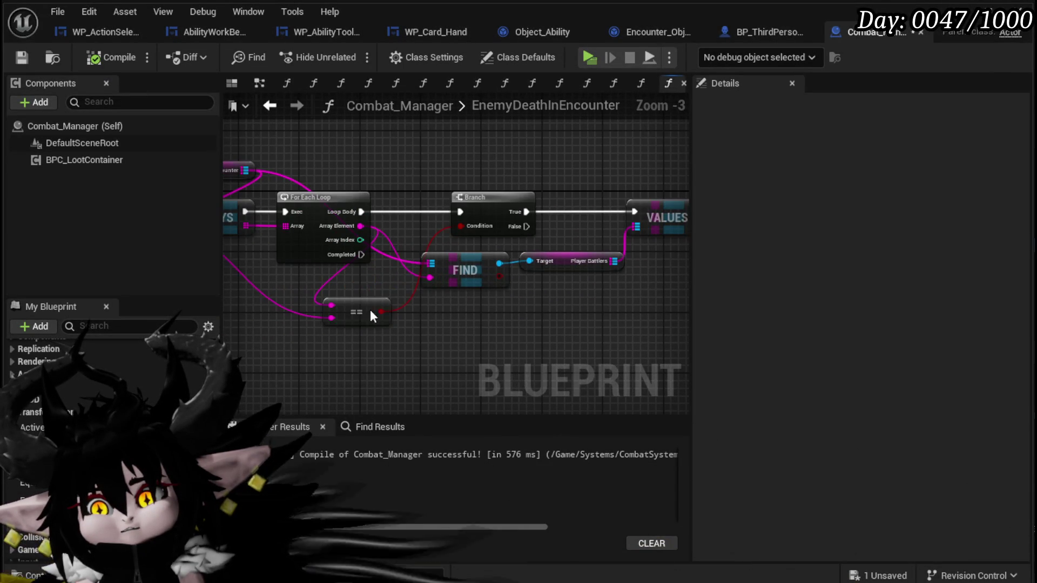
left_click_drag(370, 307, 431, 171)
mouse_move(510, 162)
left_mouse_down()
mouse_move(447, 176)
mouse_move(271, 176)
left_mouse_up()
left_click_drag(357, 160, 458, 160)
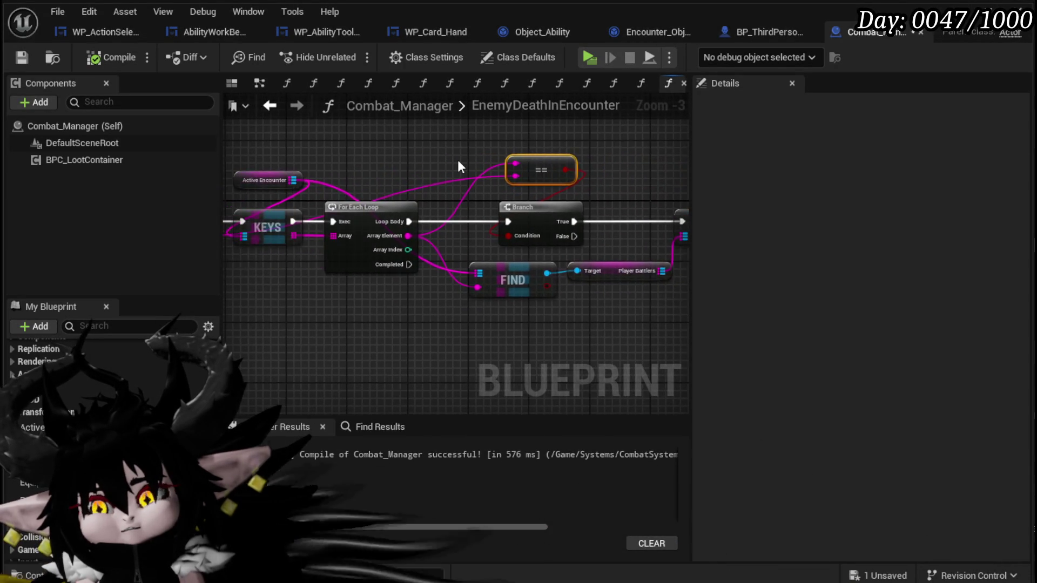
scroll(458, 160, "down", 1)
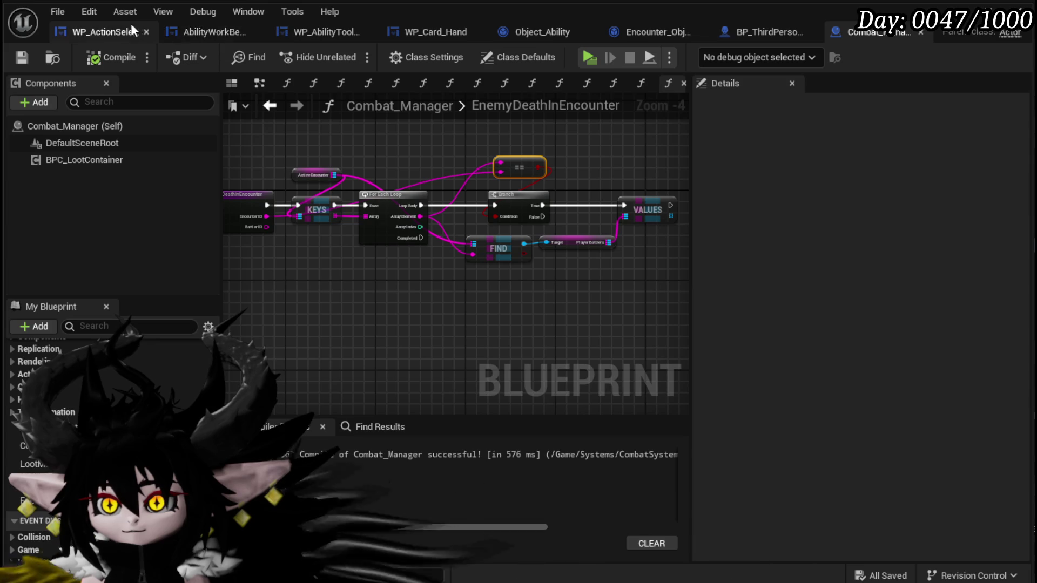
- Delete the extra nodes from WP_ActionSelection's AbilitySpecialCheck graph and save the widget blueprint
left_click(93, 26)
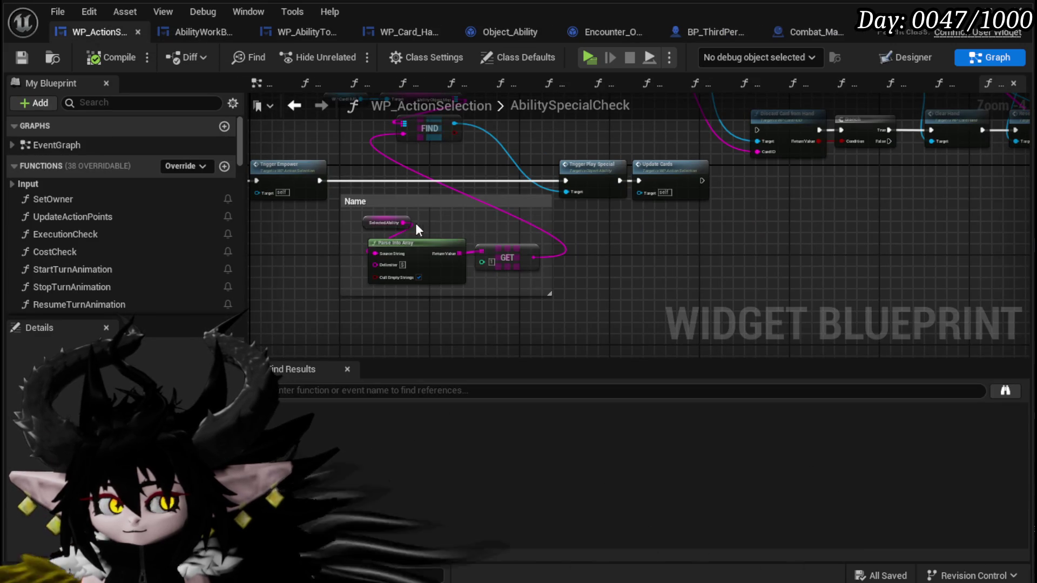
scroll(403, 187, "up", 2)
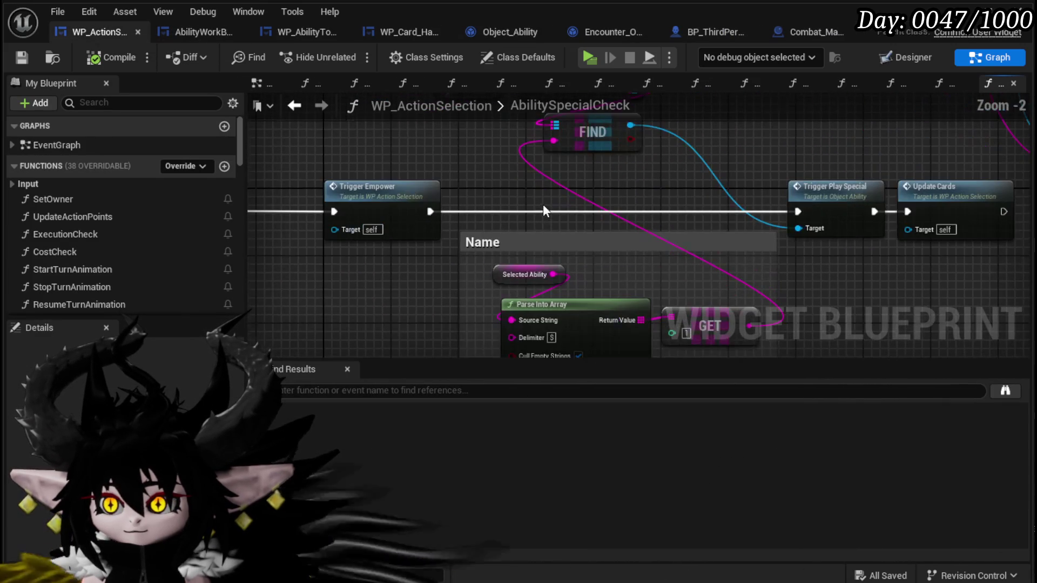
scroll(549, 208, "down", 1)
mouse_move(637, 184)
left_mouse_down()
mouse_move(403, 216)
mouse_move(346, 262)
mouse_move(259, 297)
left_mouse_up()
scroll(367, 259, "down", 1)
scroll(367, 260, "down", 1)
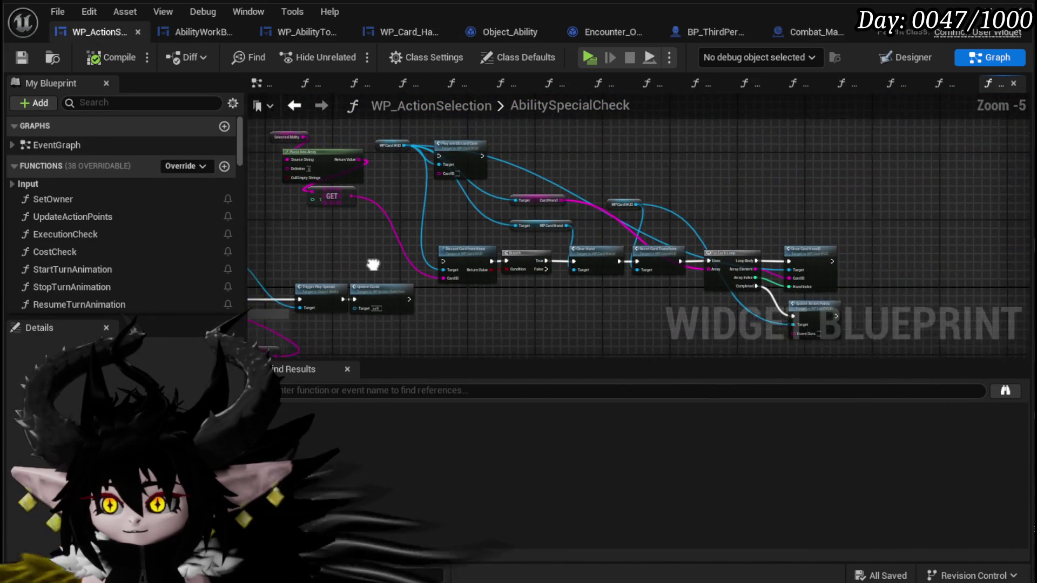
mouse_move(364, 131)
left_mouse_down()
mouse_move(621, 231)
mouse_move(857, 289)
left_mouse_up()
key("Delete")
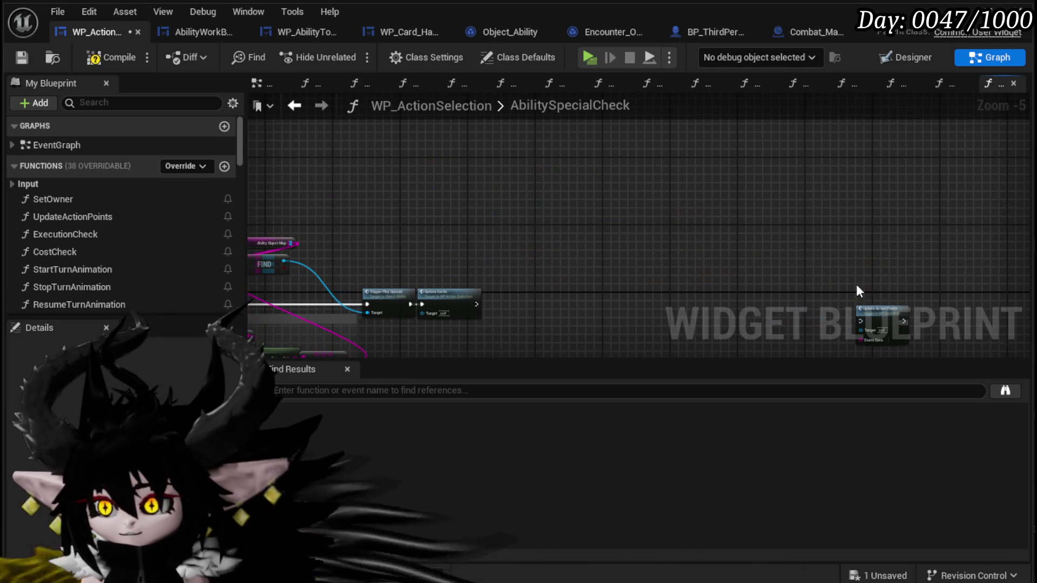
mouse_move(787, 339)
left_mouse_down()
mouse_move(781, 285)
mouse_move(1032, 278)
left_mouse_up()
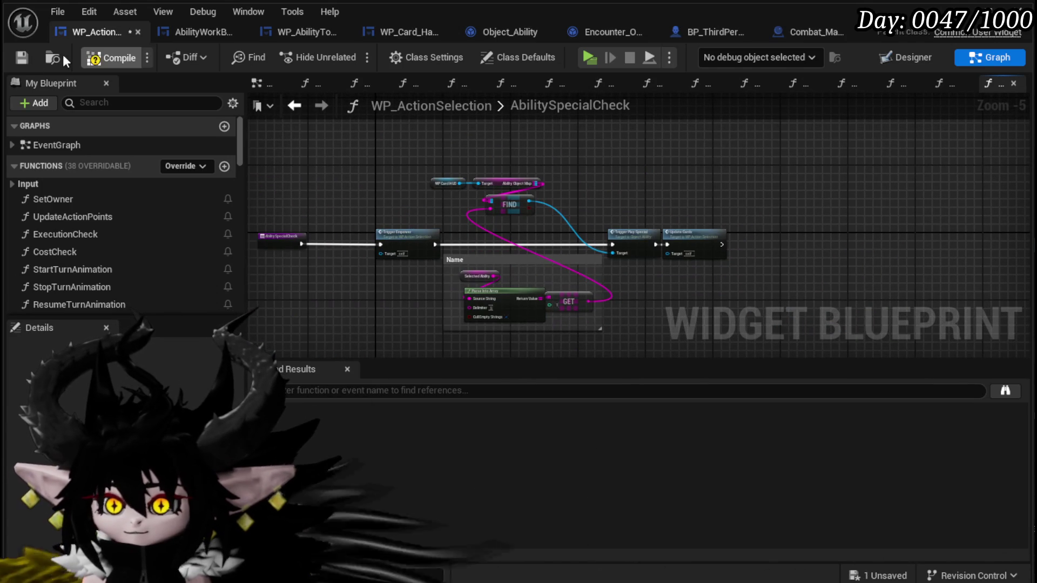
left_click(12, 60)
- From the EventGraph, go through Ability Special Check into Object_Ability's Trigger Play Special graph
left_click(295, 106)
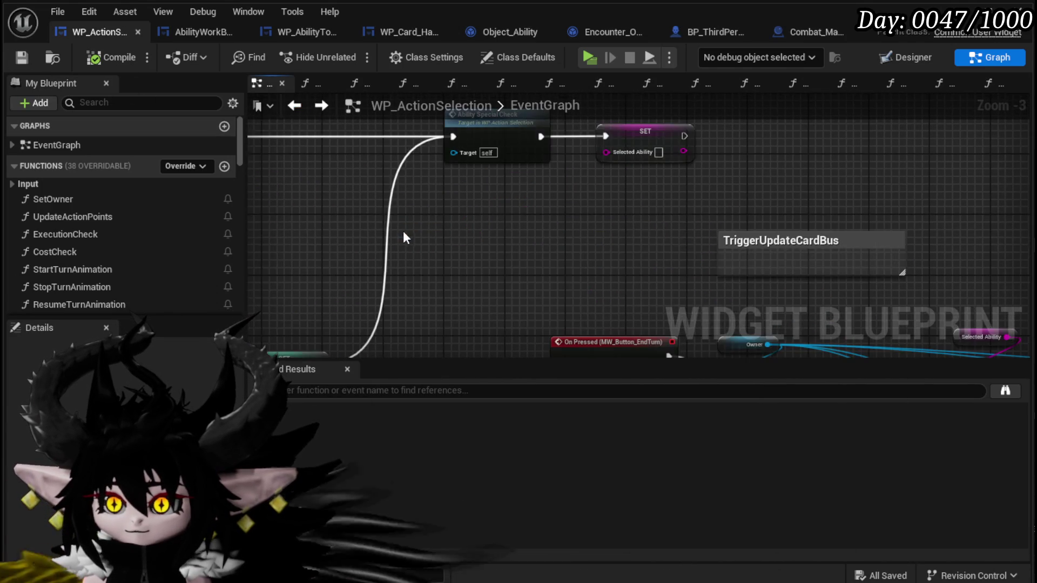
scroll(421, 226, "down", 3)
mouse_move(437, 224)
left_mouse_down()
mouse_move(910, 215)
mouse_move(625, 206)
mouse_move(783, 215)
left_mouse_up()
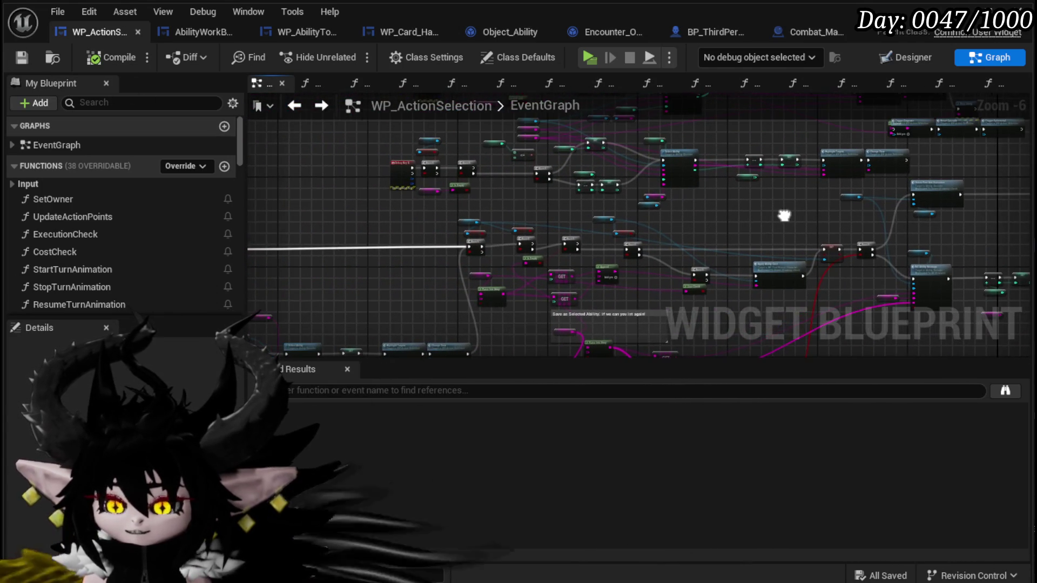
scroll(429, 171, "up", 3)
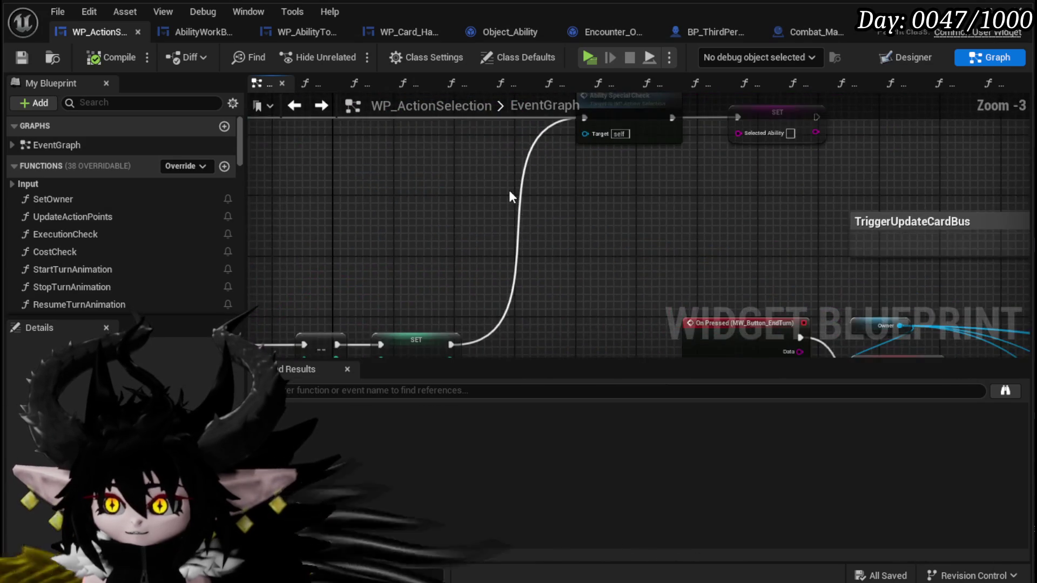
left_click_drag(717, 162, 585, 303)
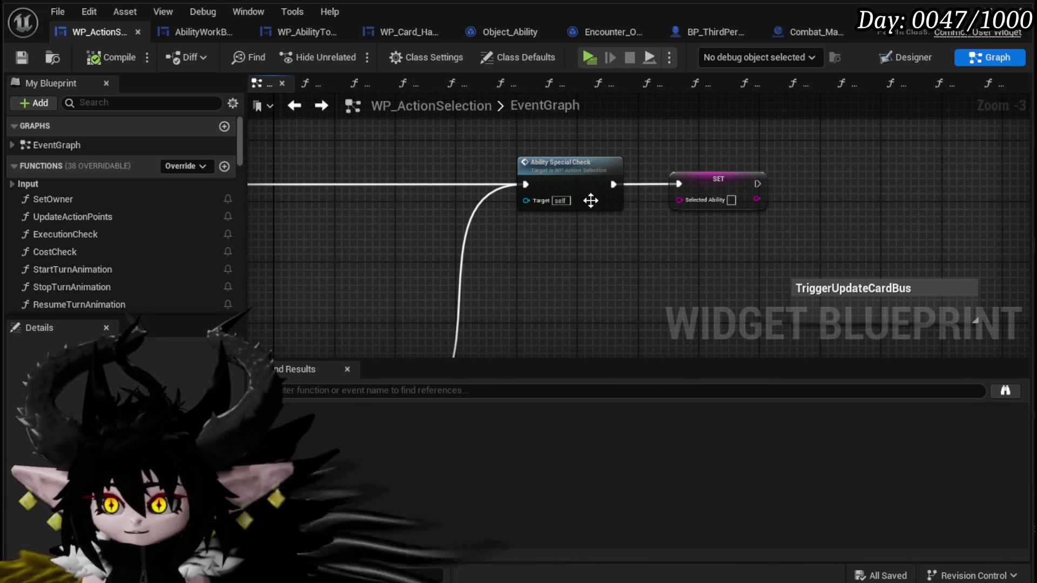
double_click(591, 184)
scroll(427, 270, "up", 3)
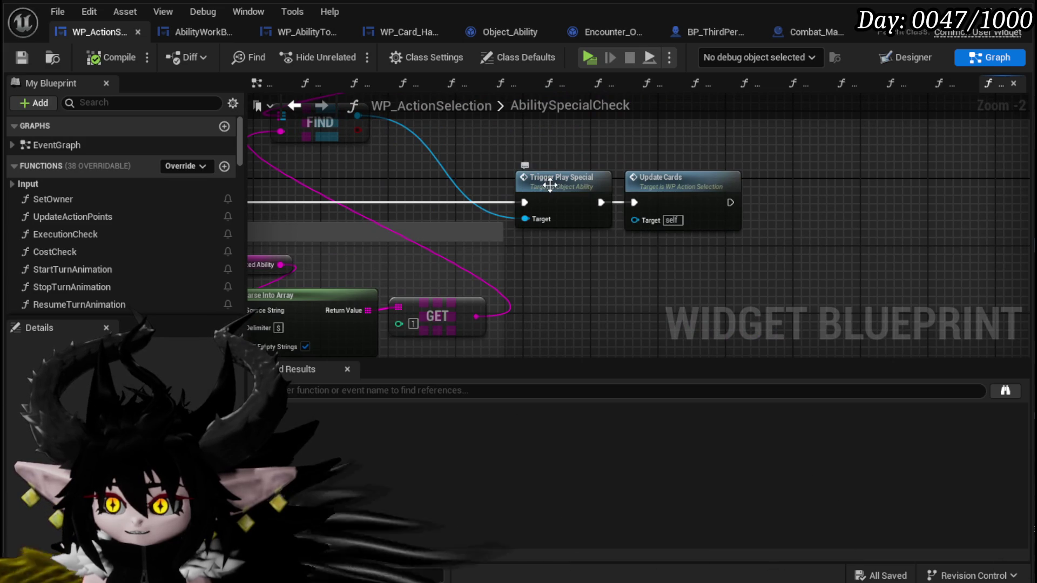
double_click(569, 183)
left_click_drag(383, 189, 475, 277)
- Add a new function to Object_Ability and start naming it 'PlayDi'
left_click(408, 329)
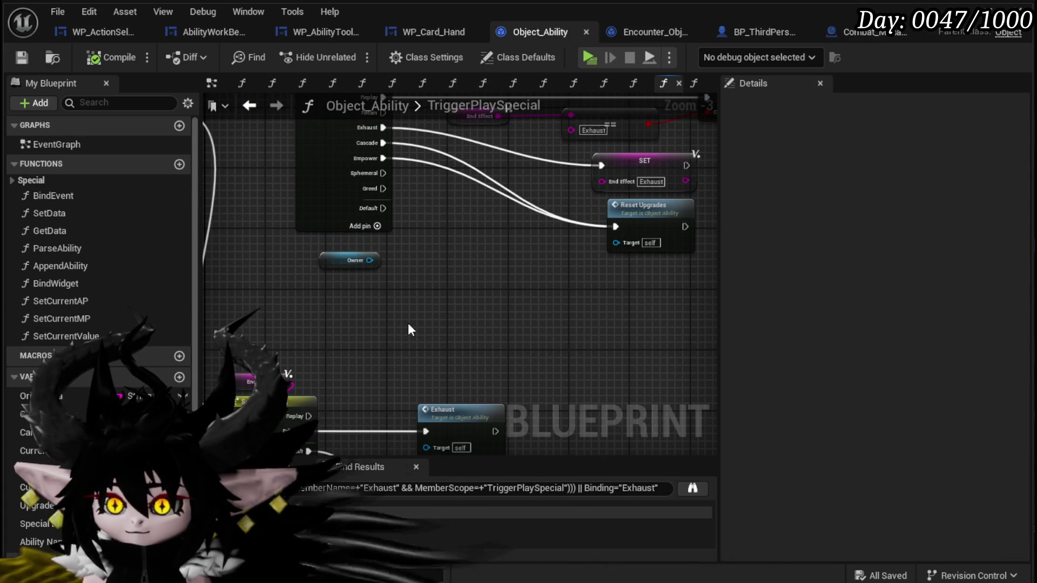
mouse_move(408, 330)
left_mouse_down()
mouse_move(335, 363)
mouse_move(386, 355)
left_mouse_up()
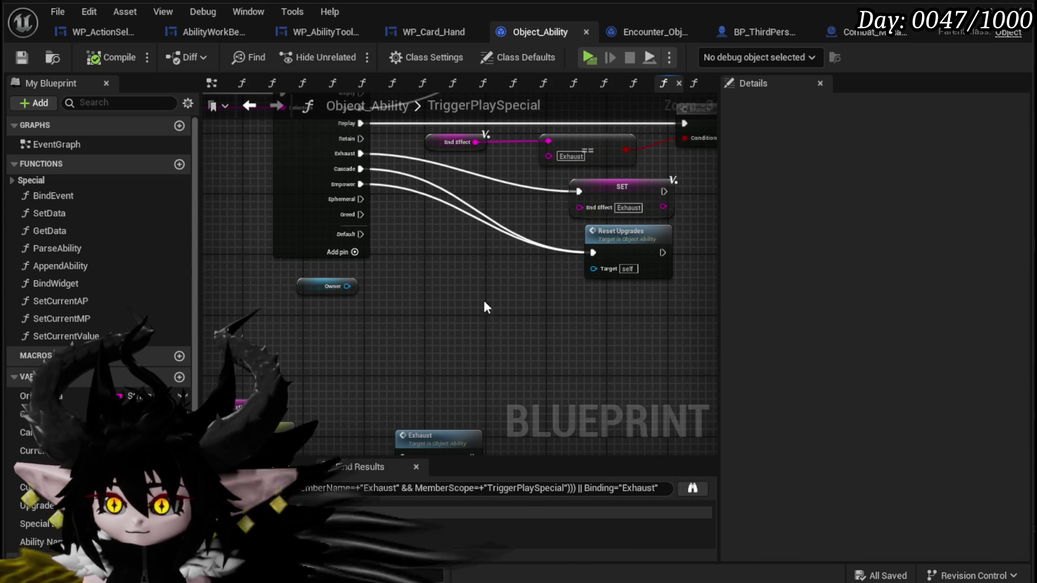
left_click_drag(361, 215, 426, 303)
left_click(180, 164)
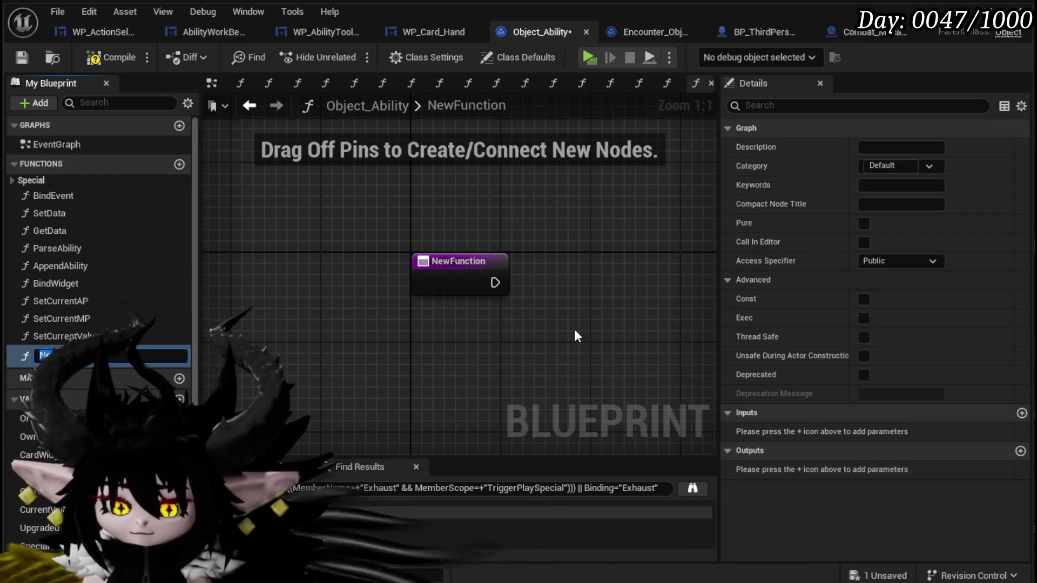
key("End")
key("Return")
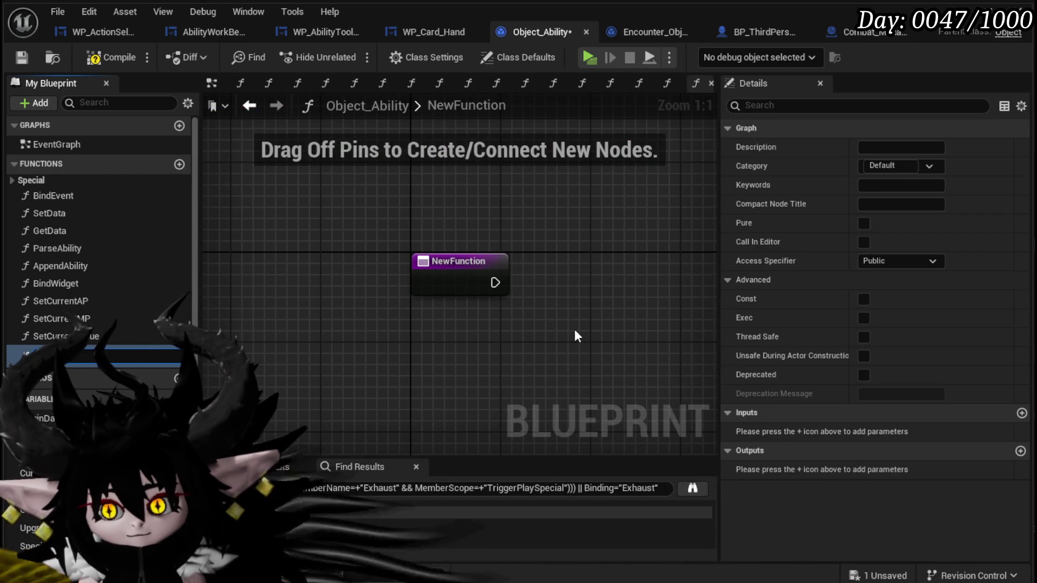
type("PlayDi")
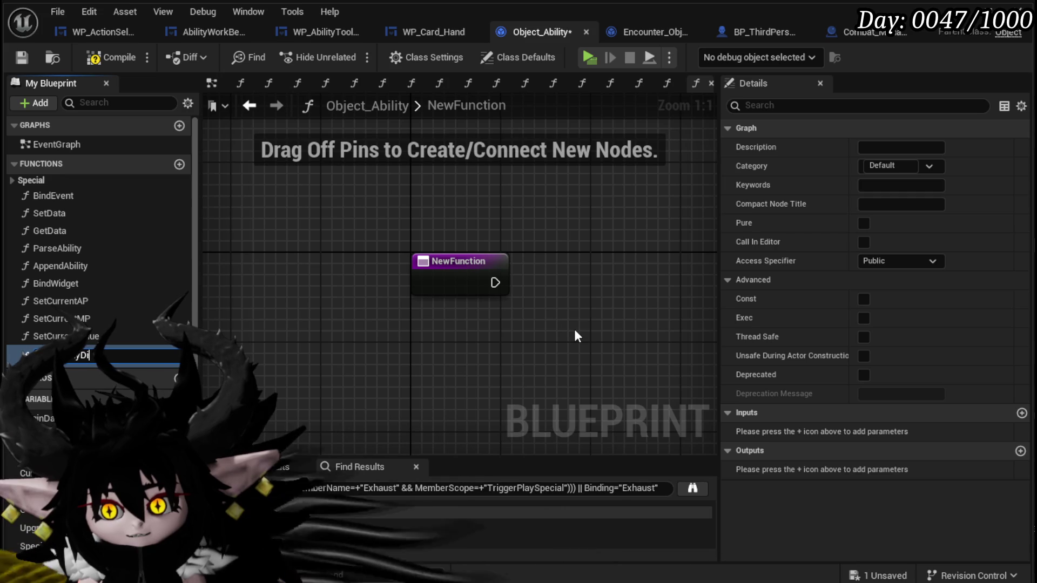